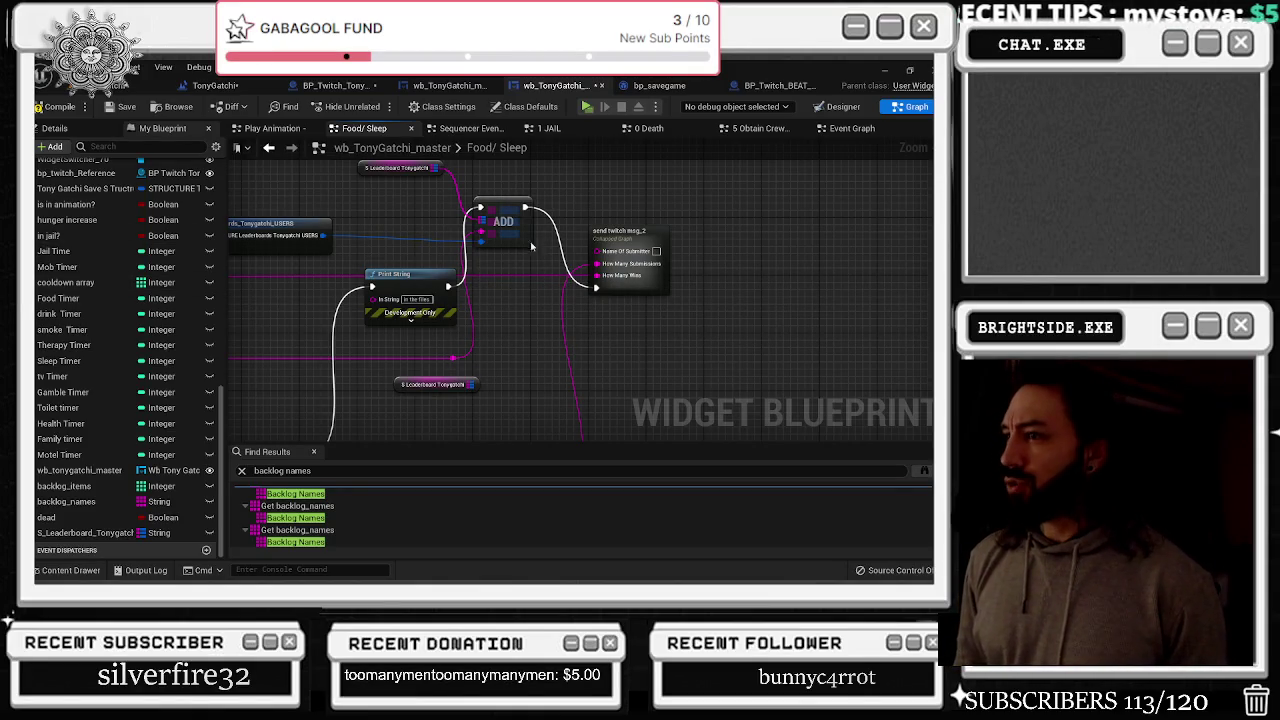
Arrange the ADD, Print String, send twitch msg_2 and Make STRUCTURE nodes side by side
drag(427, 284, 405, 284)
drag(500, 224, 484, 300)
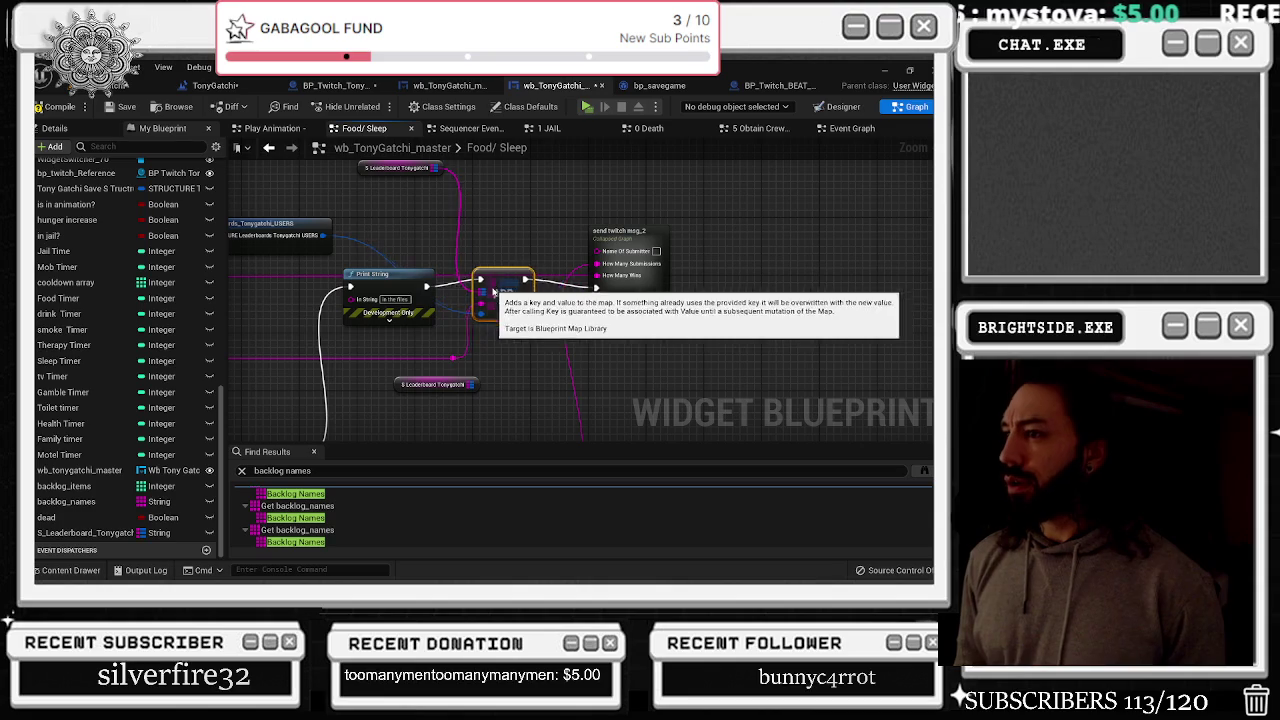
drag(644, 238, 630, 238)
drag(495, 299, 516, 296)
mouse_move(330, 240)
mouse_down()
mouse_move(516, 218)
mouse_move(670, 233)
mouse_up()
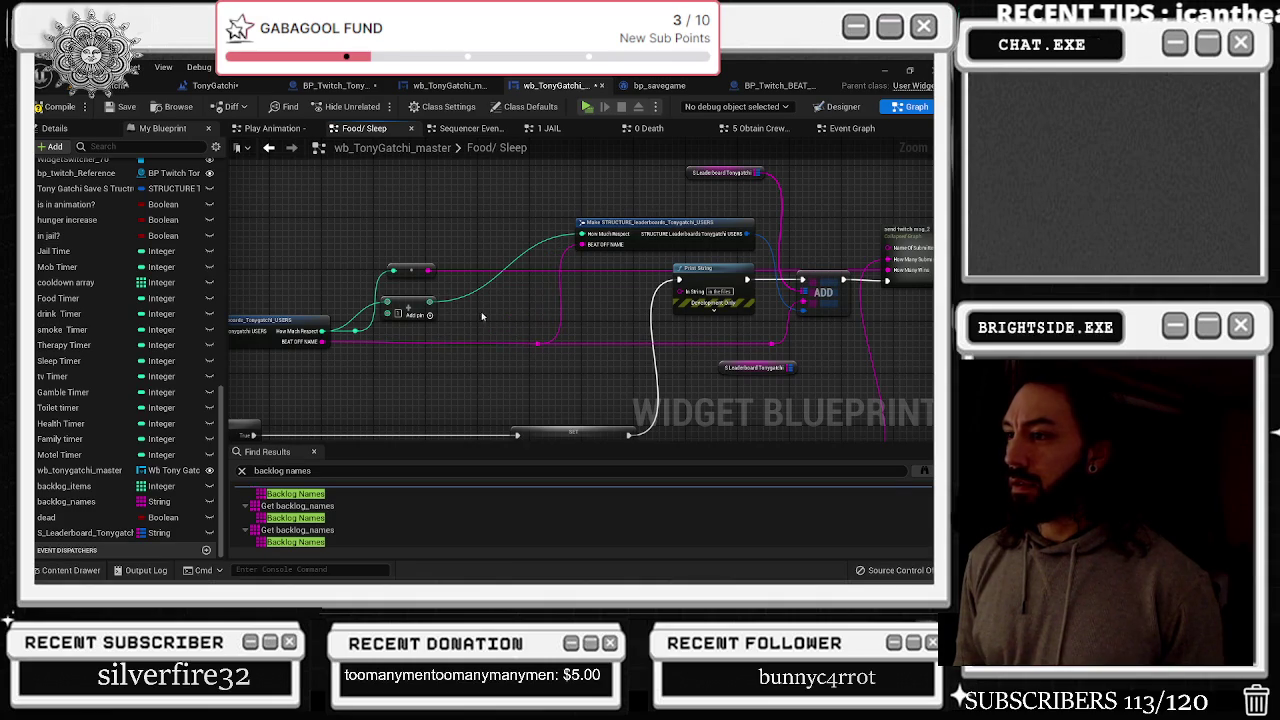
drag(408, 306, 412, 240)
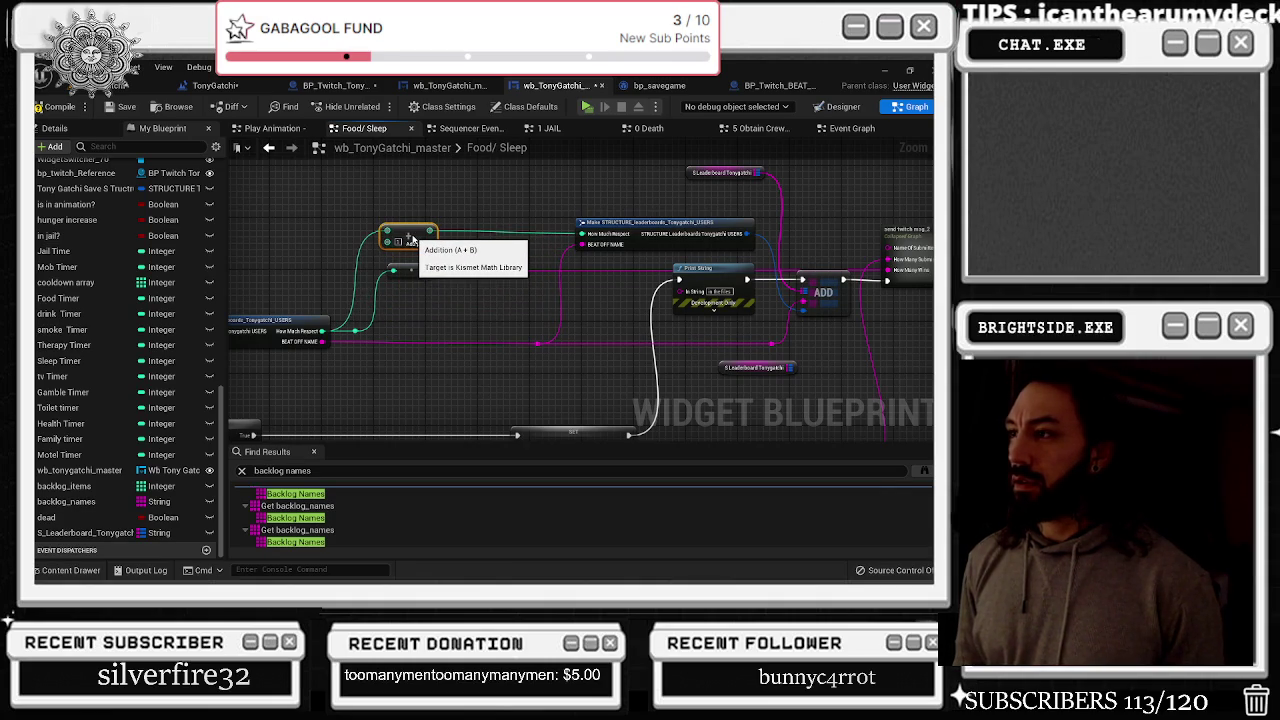
Wire Branch True directly into Print String and delete the SET node
scroll(411, 236, down, 5)
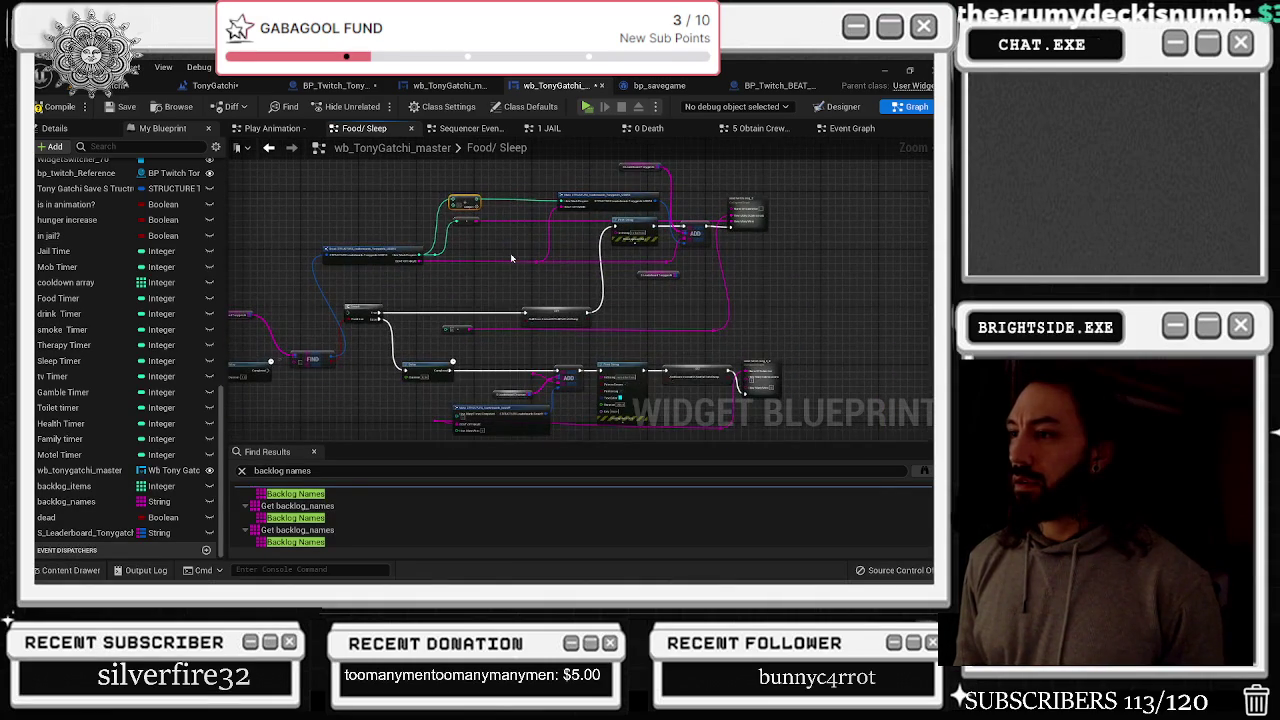
scroll(549, 309, up, 2)
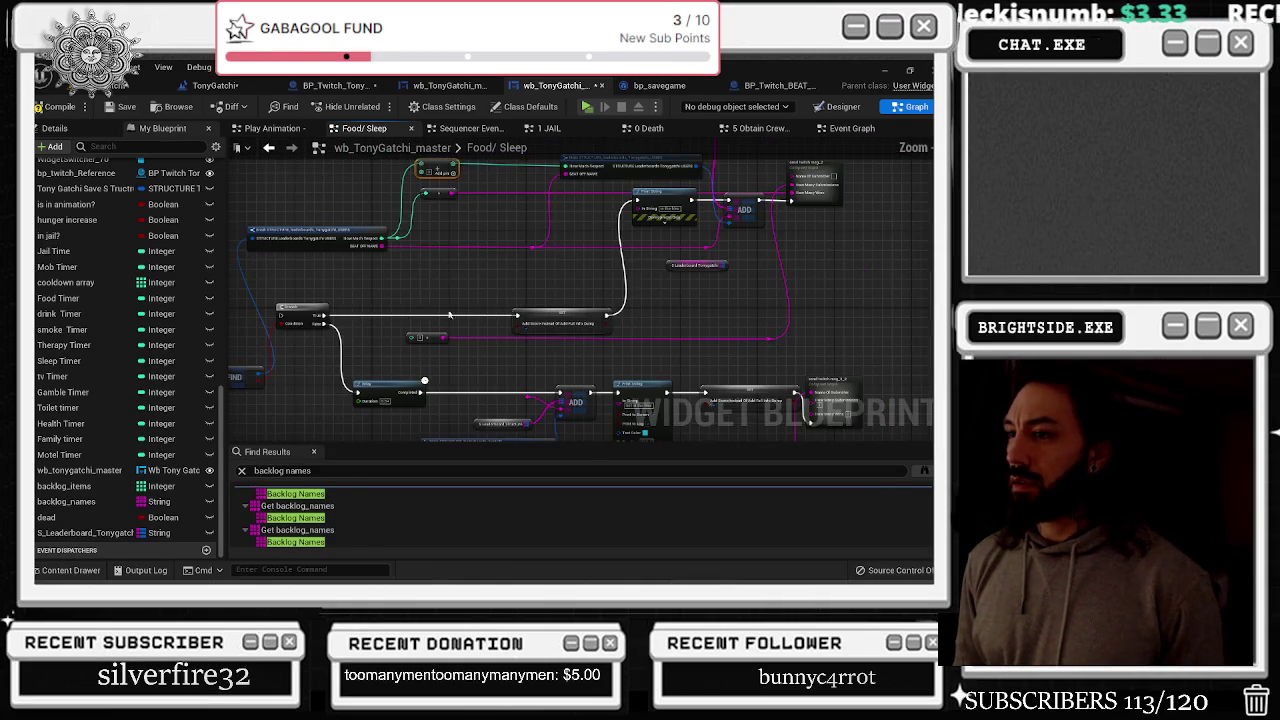
mouse_move(322, 316)
mouse_down()
mouse_move(612, 332)
mouse_move(640, 240)
mouse_move(634, 202)
mouse_up()
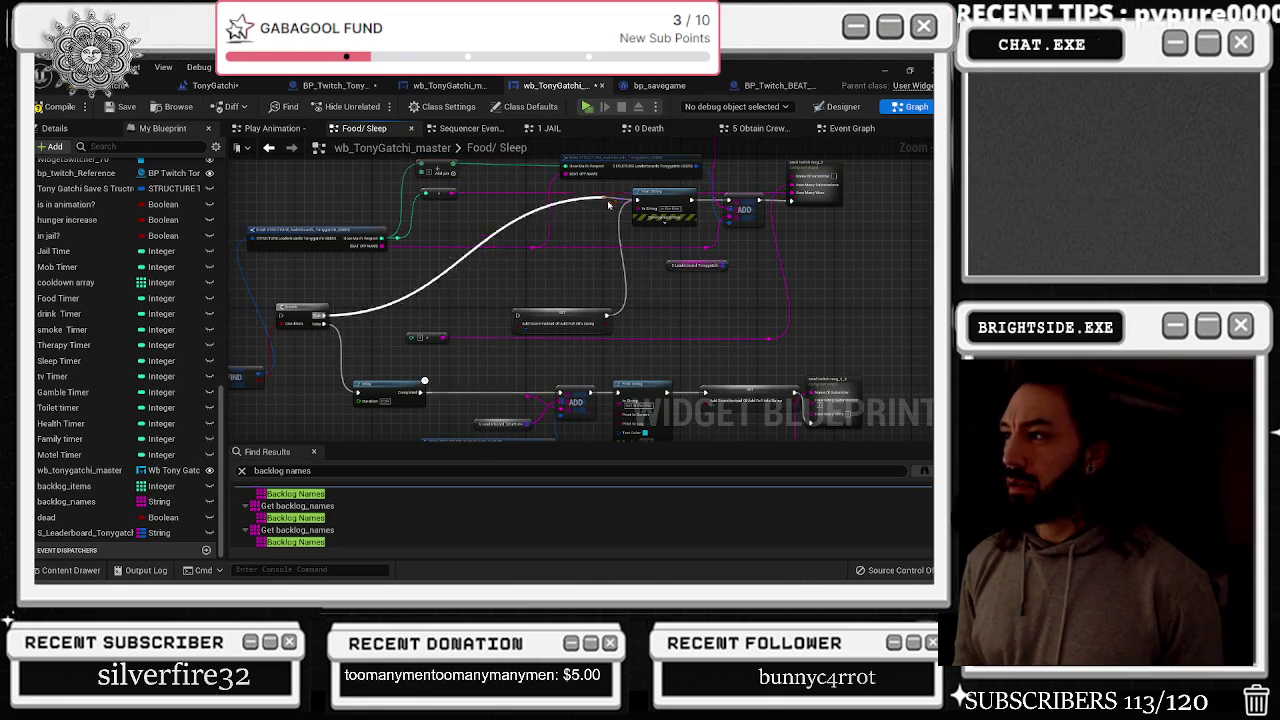
drag(493, 316, 478, 315)
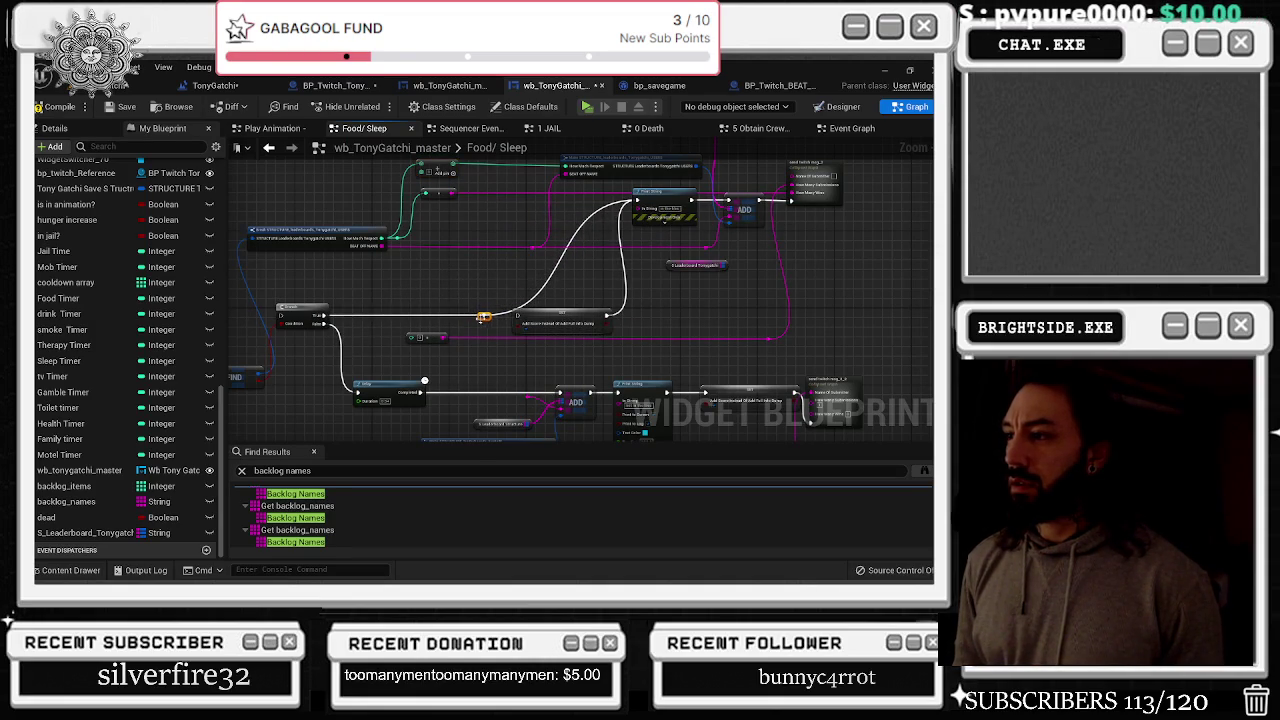
drag(593, 325, 595, 327)
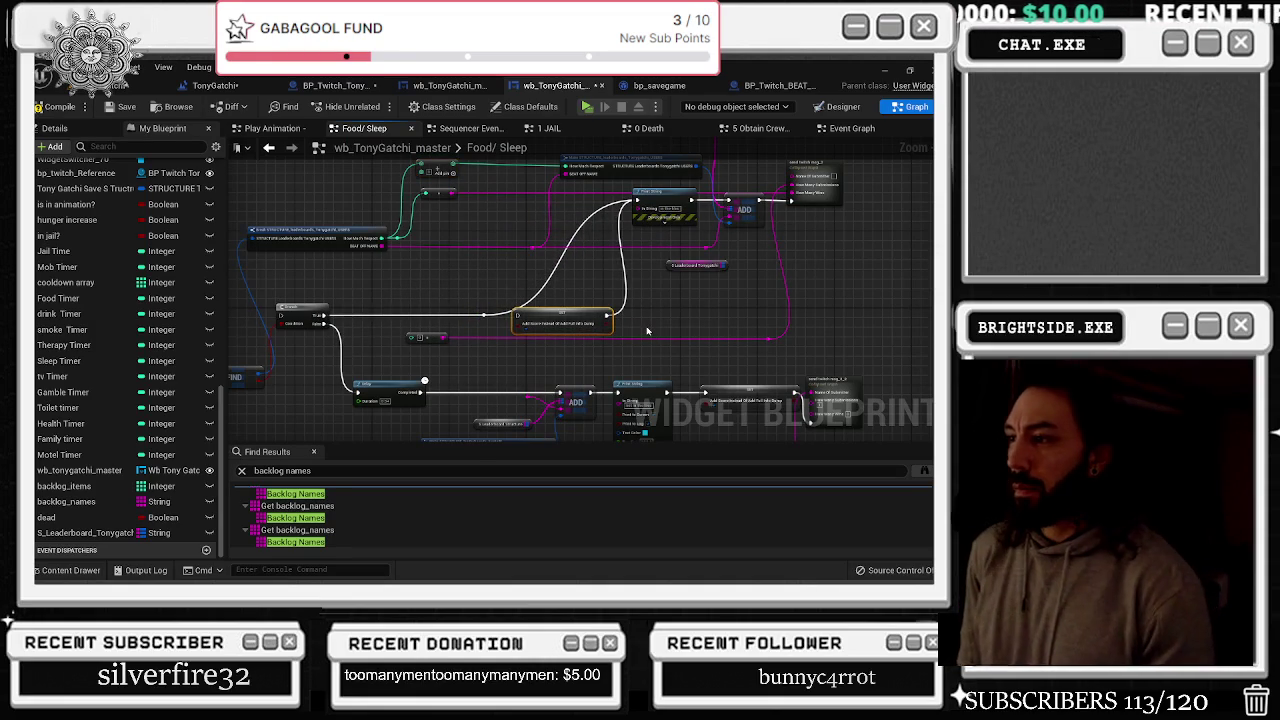
key(Delete)
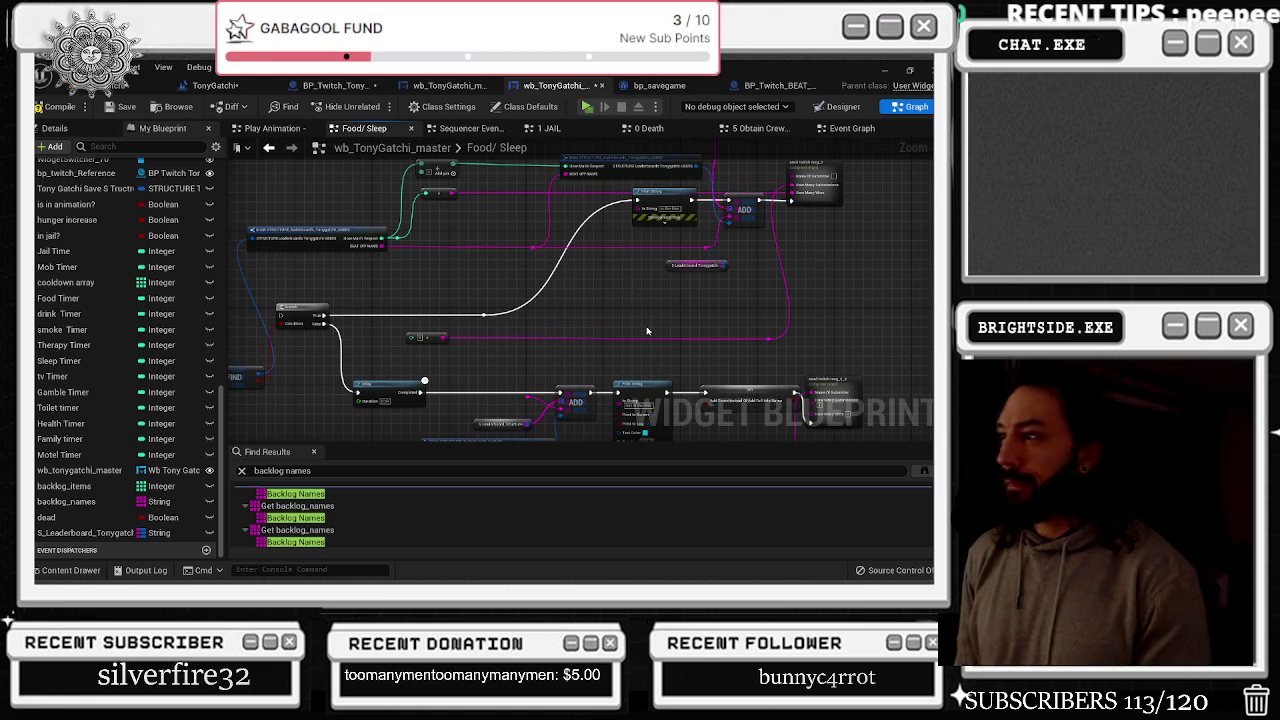
drag(719, 298, 660, 318)
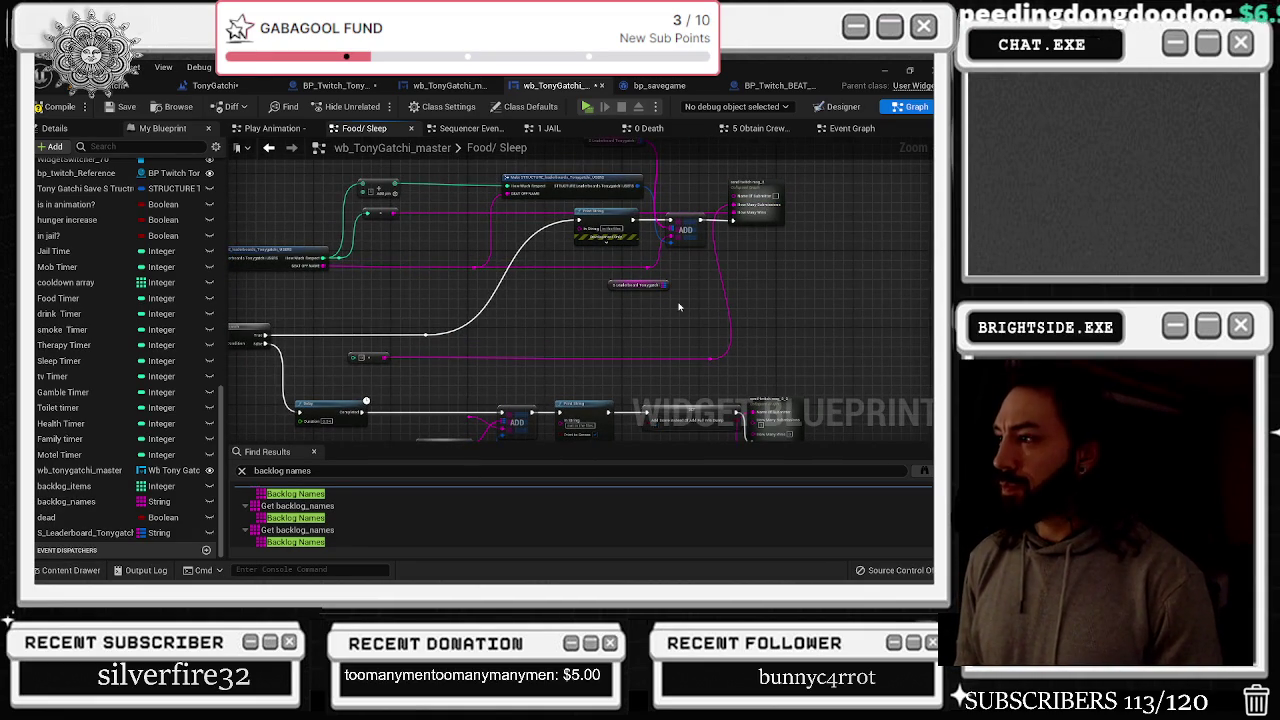
drag(566, 324, 642, 326)
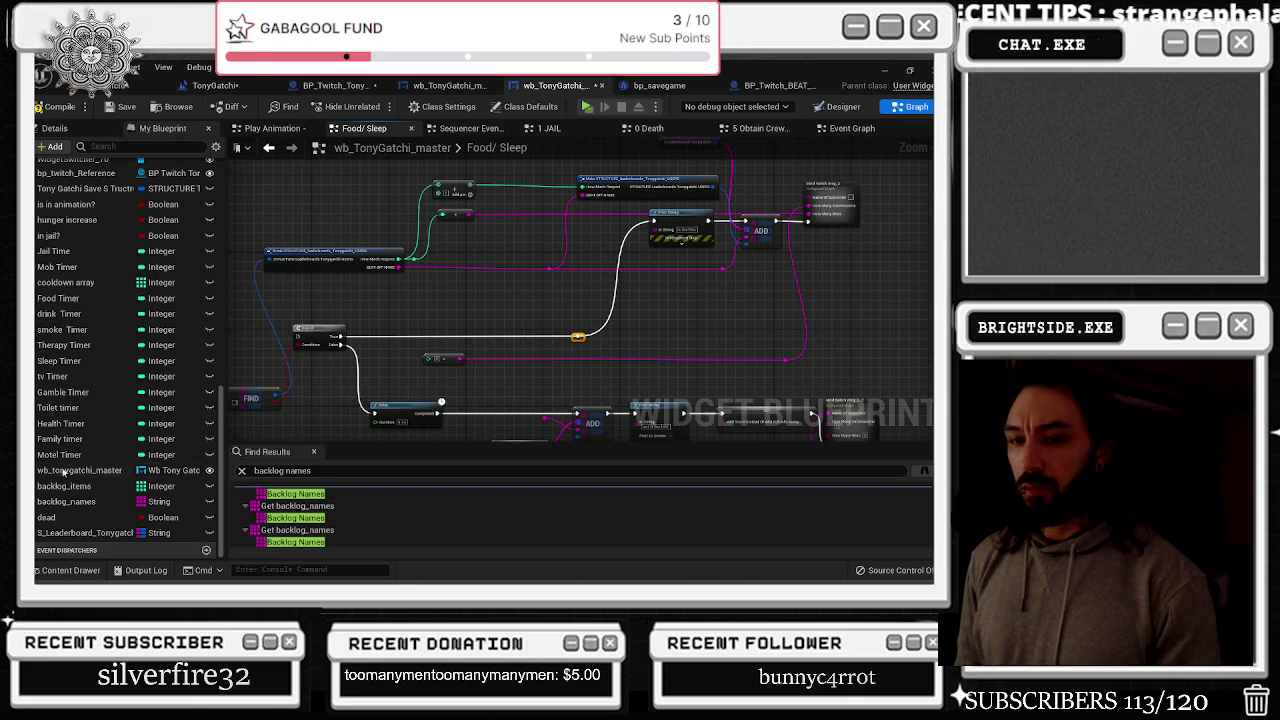
mouse_move(587, 359)
mouse_down()
mouse_move(672, 314)
mouse_move(748, 314)
mouse_up()
mouse_move(325, 353)
mouse_down()
mouse_move(497, 356)
mouse_move(549, 242)
mouse_move(432, 272)
mouse_move(513, 286)
mouse_up()
scroll(497, 356, up, 2)
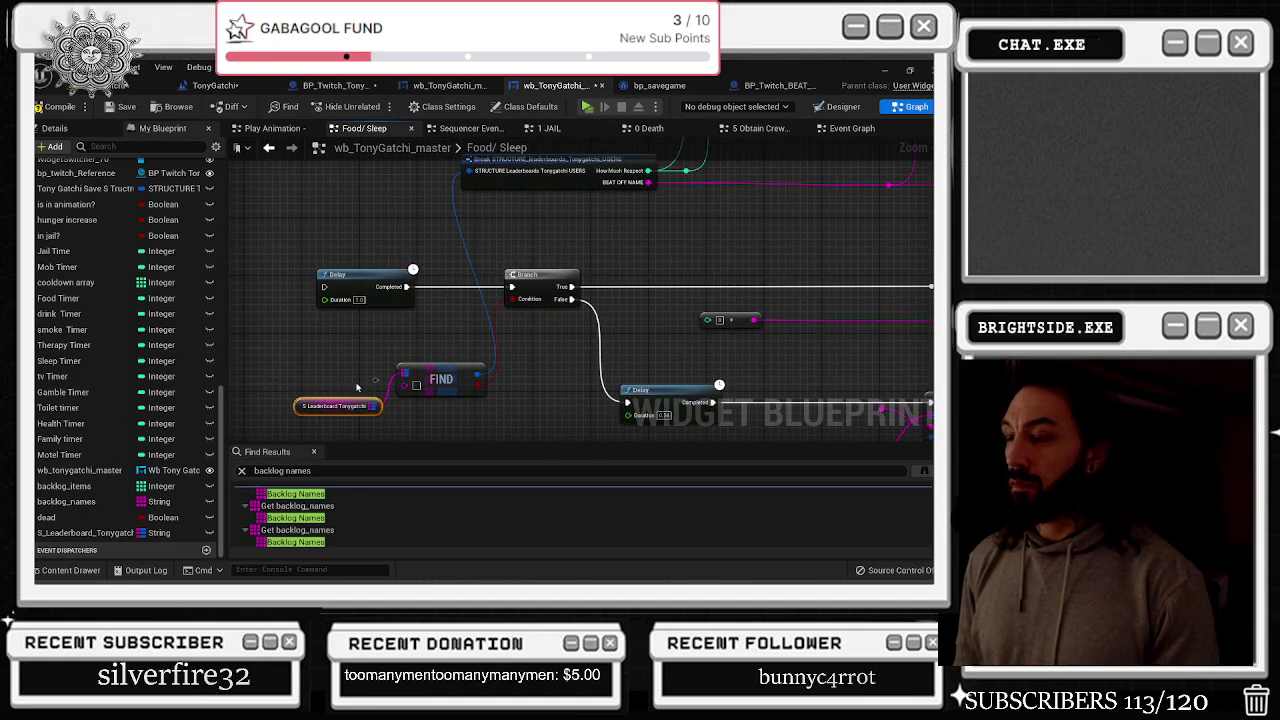
scroll(417, 334, down, 6)
scroll(409, 342, up, 3)
scroll(365, 395, up, 4)
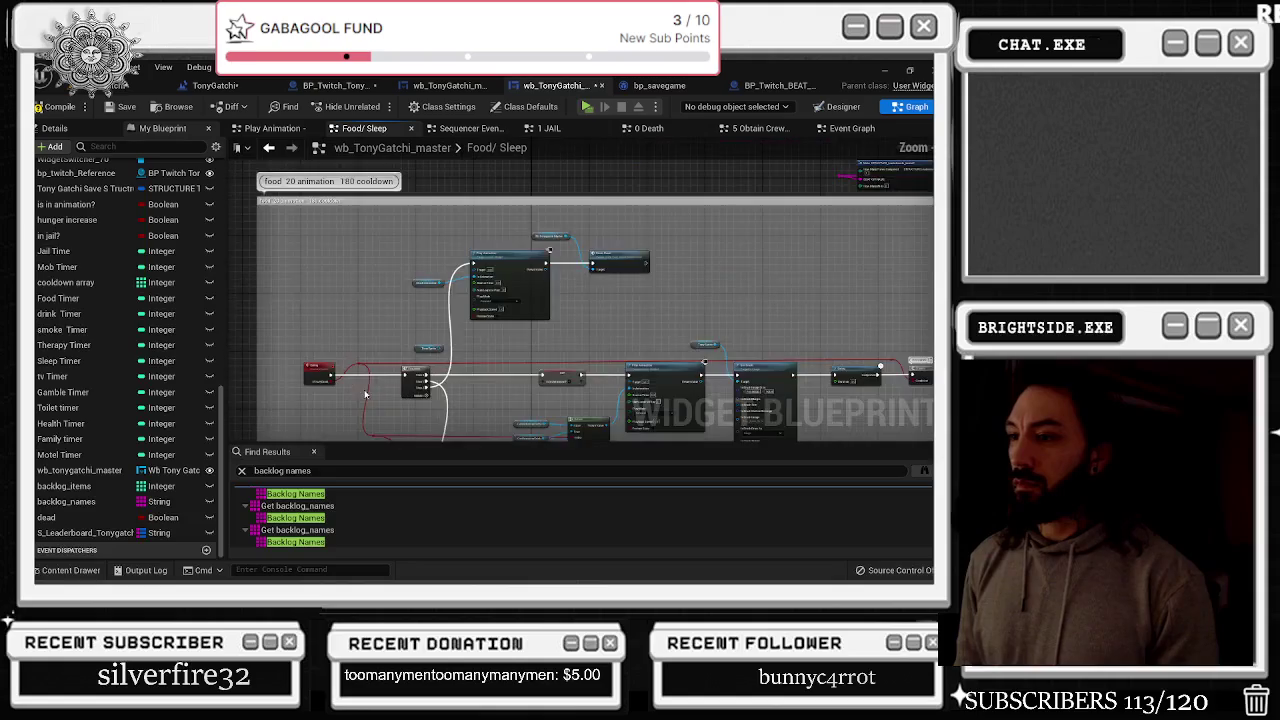
scroll(364, 394, up, 3)
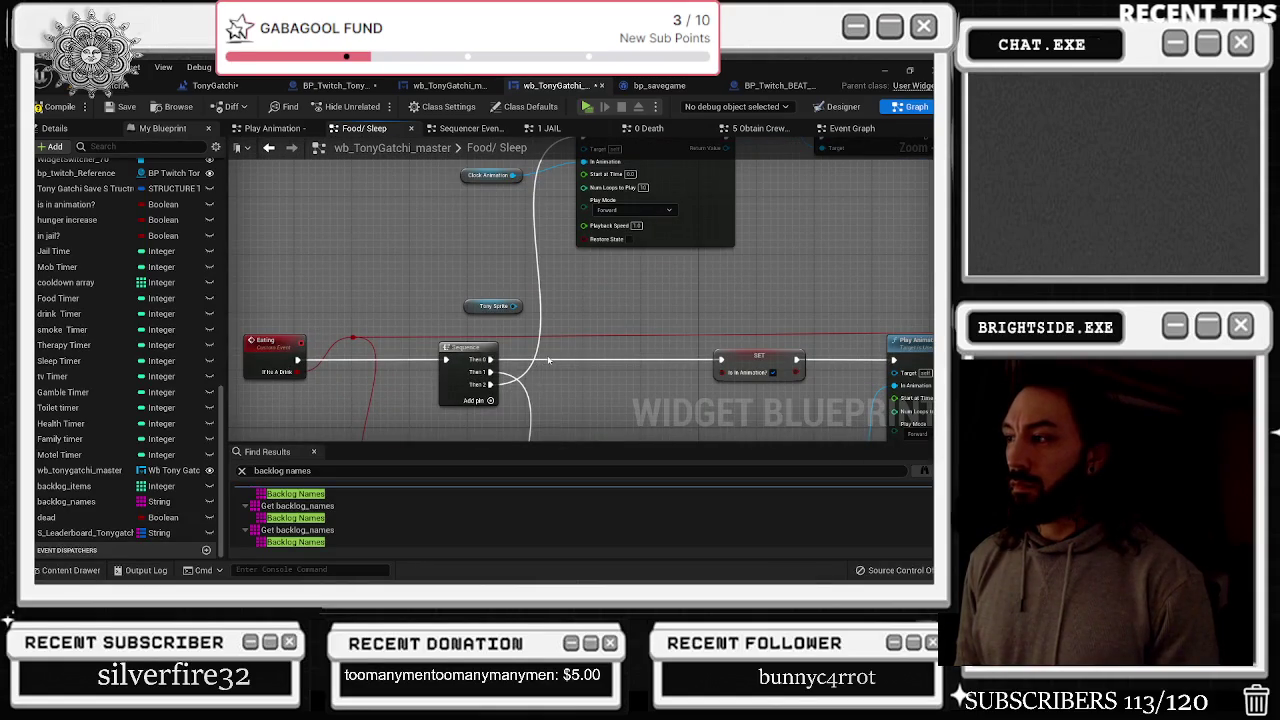
scroll(548, 360, down, 2)
mouse_move(700, 300)
mouse_down()
mouse_move(345, 290)
mouse_move(165, 336)
mouse_up()
mouse_move(500, 300)
mouse_down()
mouse_move(512, 360)
mouse_move(366, 374)
mouse_up()
mouse_move(600, 360)
mouse_down()
mouse_move(450, 295)
mouse_move(334, 295)
mouse_up()
scroll(582, 300, down, 5)
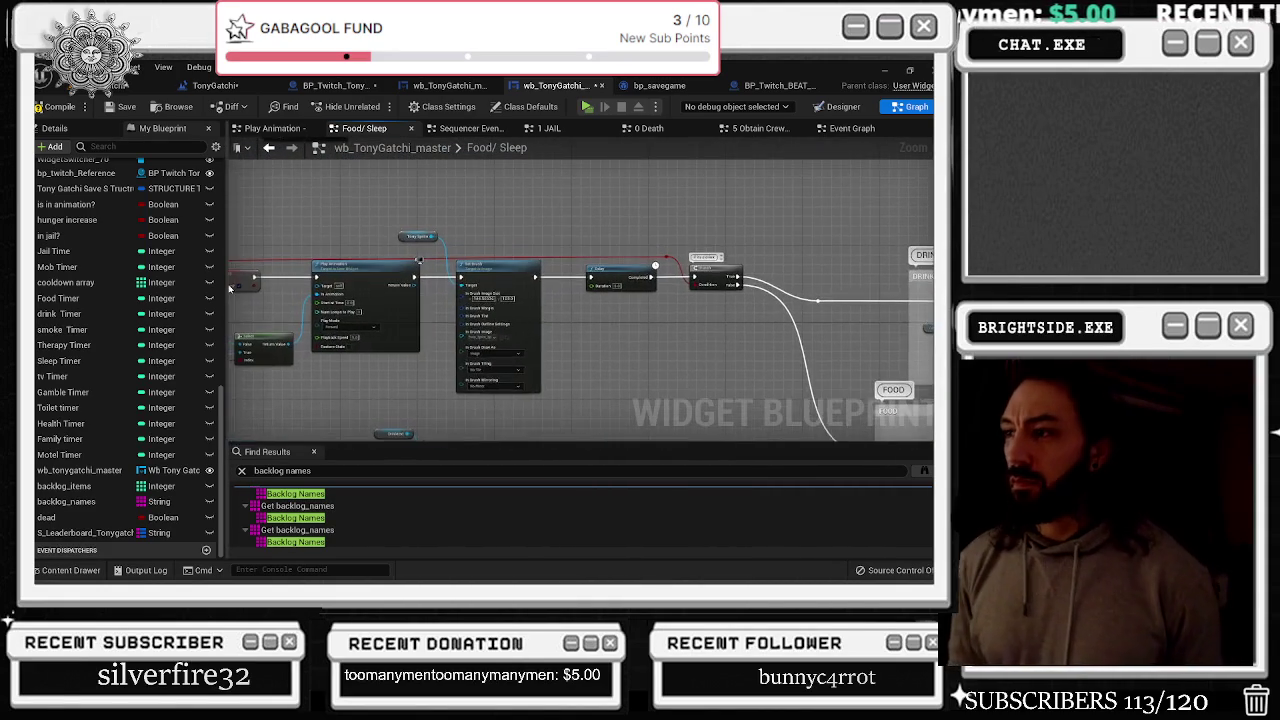
scroll(333, 308, up, 4)
Bring the Delay, ADD and Print String row and upper leaderboard nodes into view
mouse_move(470, 237)
mouse_down()
mouse_move(592, 237)
mouse_move(430, 315)
mouse_up()
scroll(592, 237, up, 3)
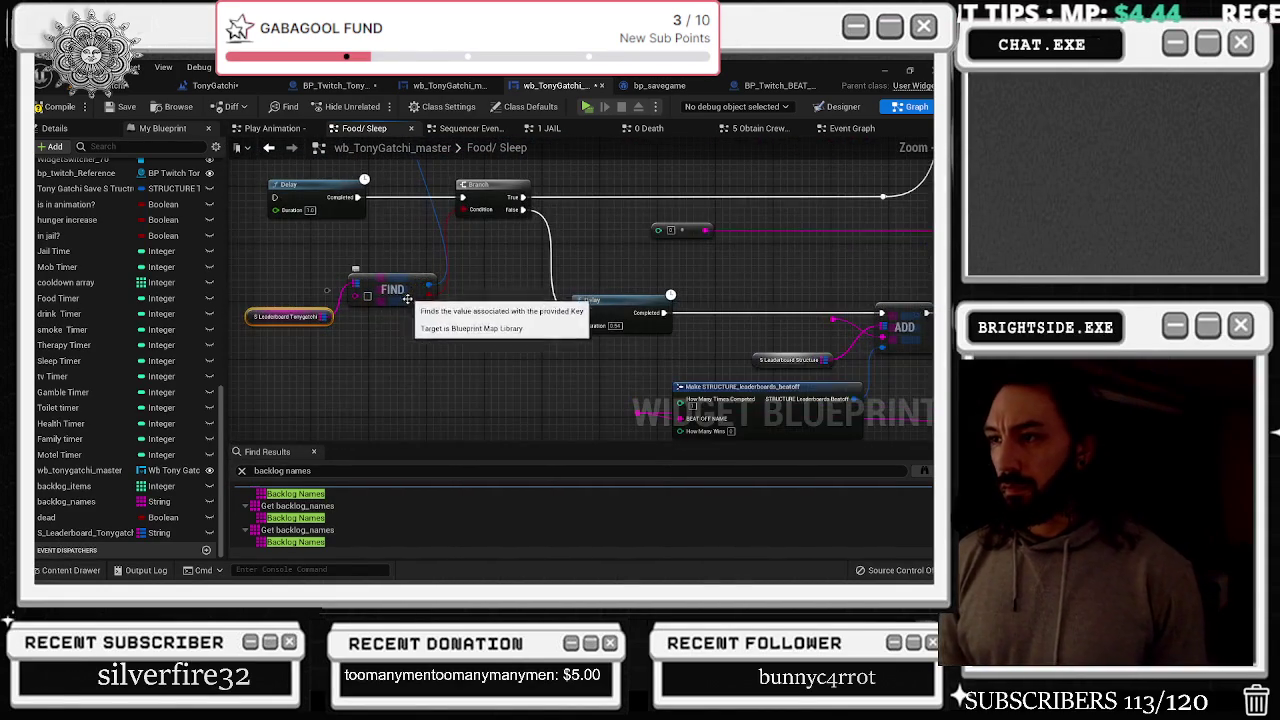
drag(573, 344, 433, 278)
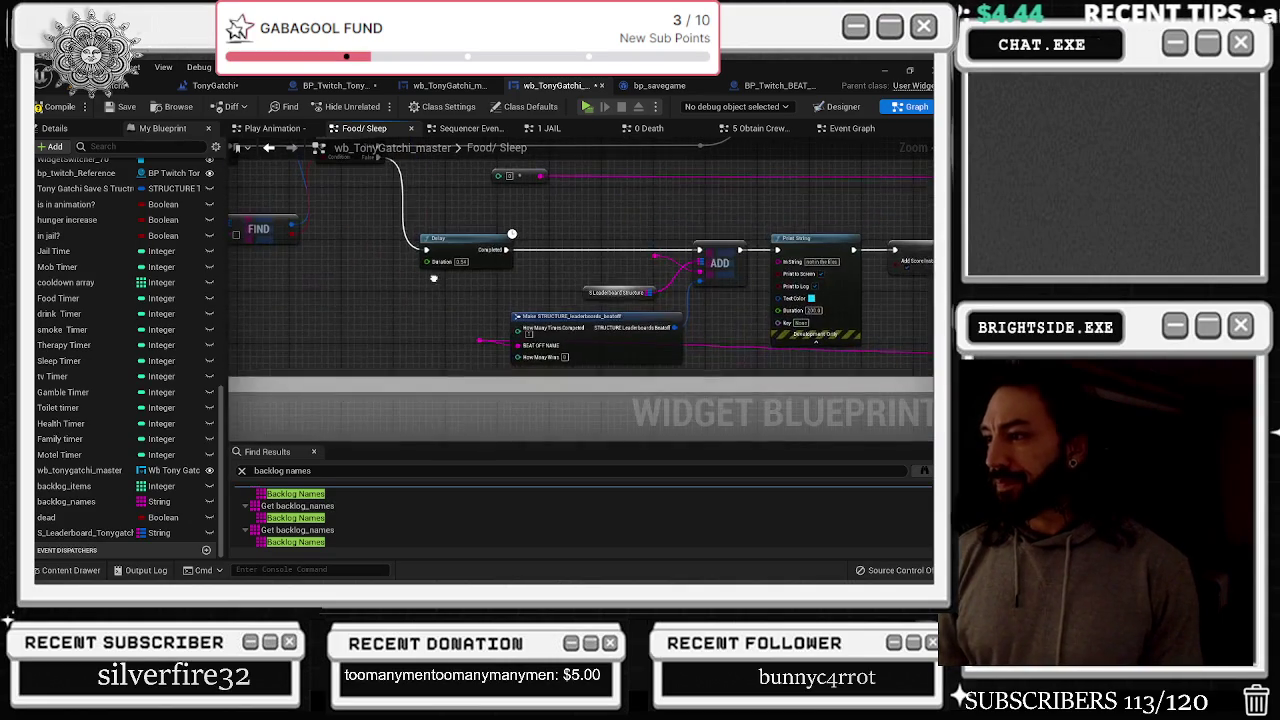
scroll(508, 294, down, 2)
mouse_move(508, 294)
mouse_down()
mouse_move(435, 419)
mouse_move(415, 414)
mouse_up()
drag(706, 262, 646, 362)
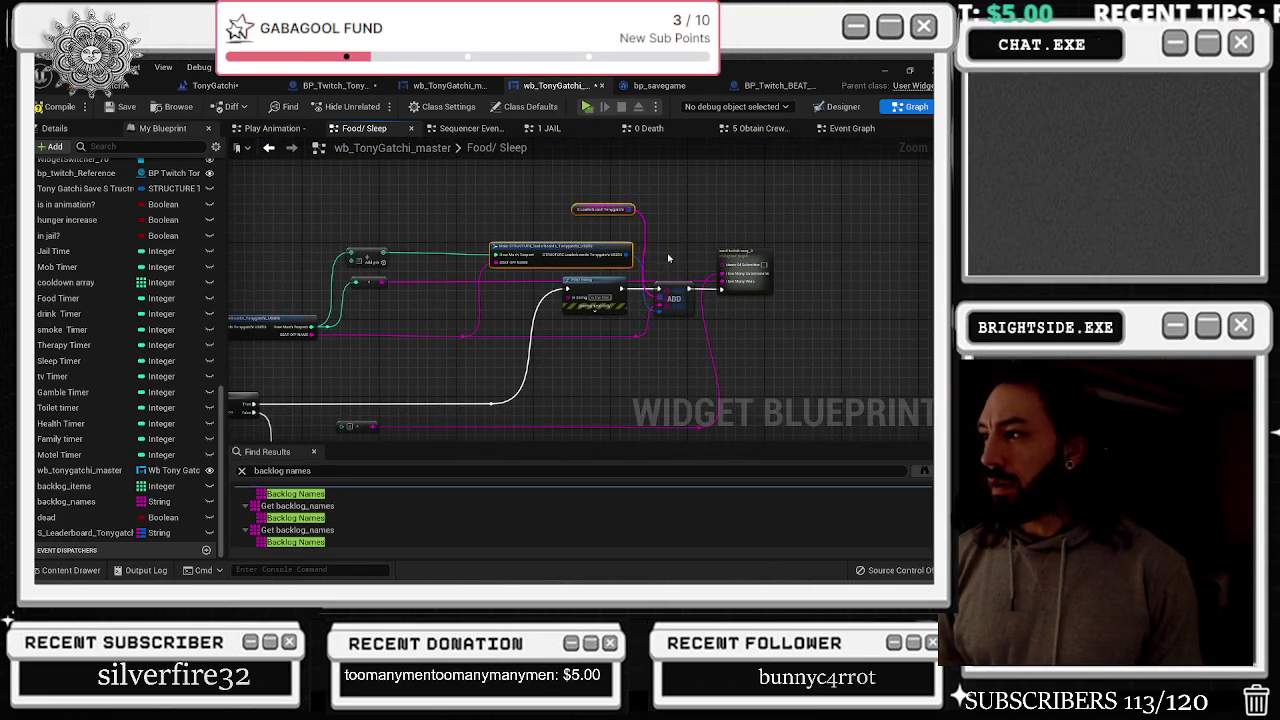
scroll(669, 264, up, 2)
mouse_move(669, 264)
mouse_down()
mouse_move(586, 214)
mouse_move(571, 160)
mouse_up()
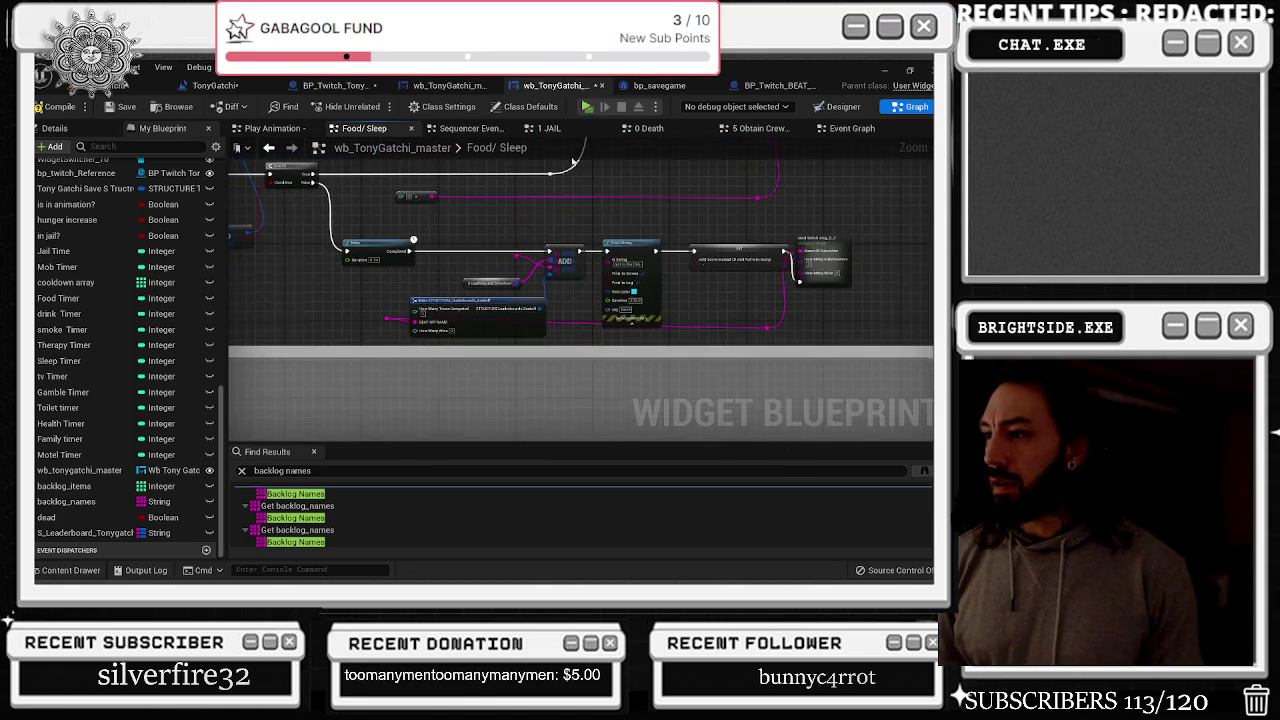
Select the lower ADD and Print String chain, drag it into the grey area, then undo
mouse_move(418, 224)
mouse_down()
mouse_move(660, 320)
mouse_move(866, 340)
mouse_up()
click(747, 266)
scroll(518, 240, down, 1)
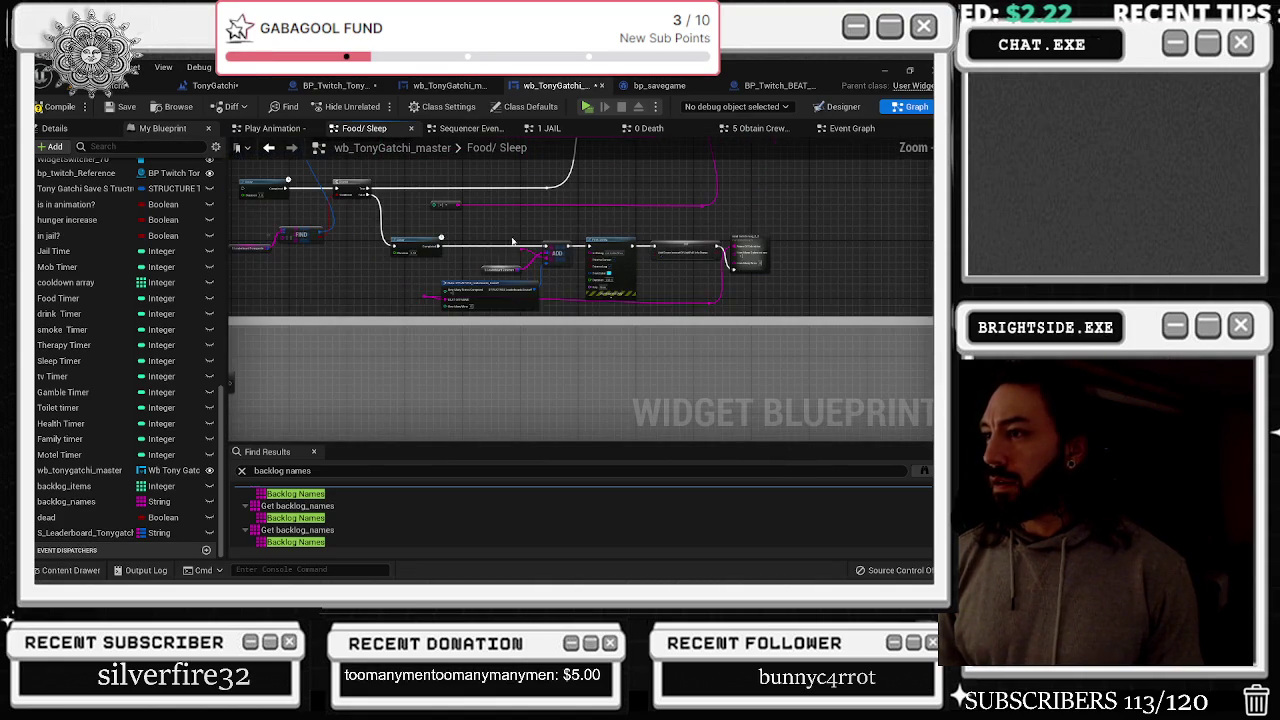
mouse_move(459, 238)
mouse_down()
mouse_move(690, 305)
mouse_move(772, 312)
mouse_up()
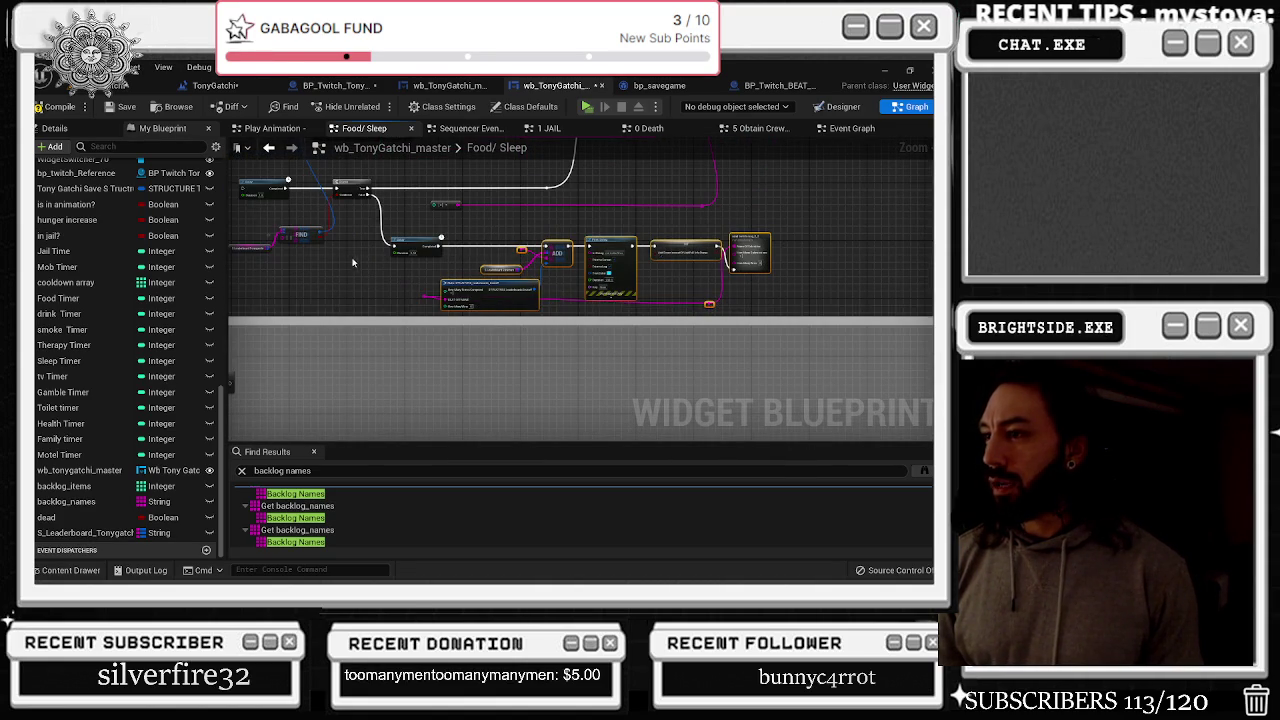
drag(471, 307, 453, 404)
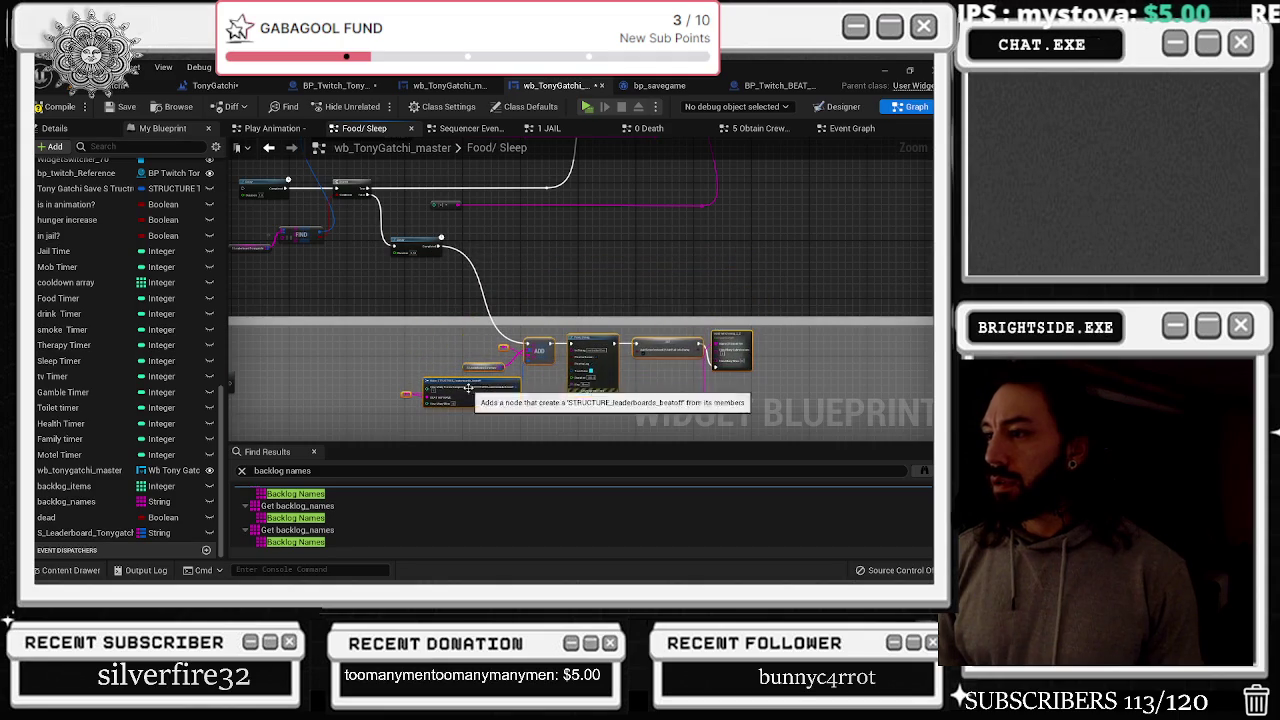
key(ctrl+z)
Place Make STRUCTURE and ADD, and wire Delay Completed through ADD into Print String
scroll(510, 252, up, 3)
drag(430, 264, 240, 290)
mouse_move(655, 328)
mouse_down()
mouse_move(652, 243)
mouse_move(487, 243)
mouse_move(335, 201)
mouse_up()
mouse_move(386, 243)
mouse_down()
mouse_move(517, 257)
mouse_move(594, 320)
mouse_move(534, 256)
mouse_move(563, 254)
mouse_move(510, 235)
mouse_move(471, 261)
mouse_move(438, 204)
mouse_move(478, 298)
mouse_move(531, 356)
mouse_up()
drag(560, 250, 451, 232)
Reposition the Make STRUCTURE node onto the pink wire beneath the lower ADD
mouse_move(452, 314)
mouse_down()
mouse_move(613, 358)
mouse_move(640, 250)
mouse_move(742, 262)
mouse_move(718, 216)
mouse_up()
scroll(688, 358, down, 3)
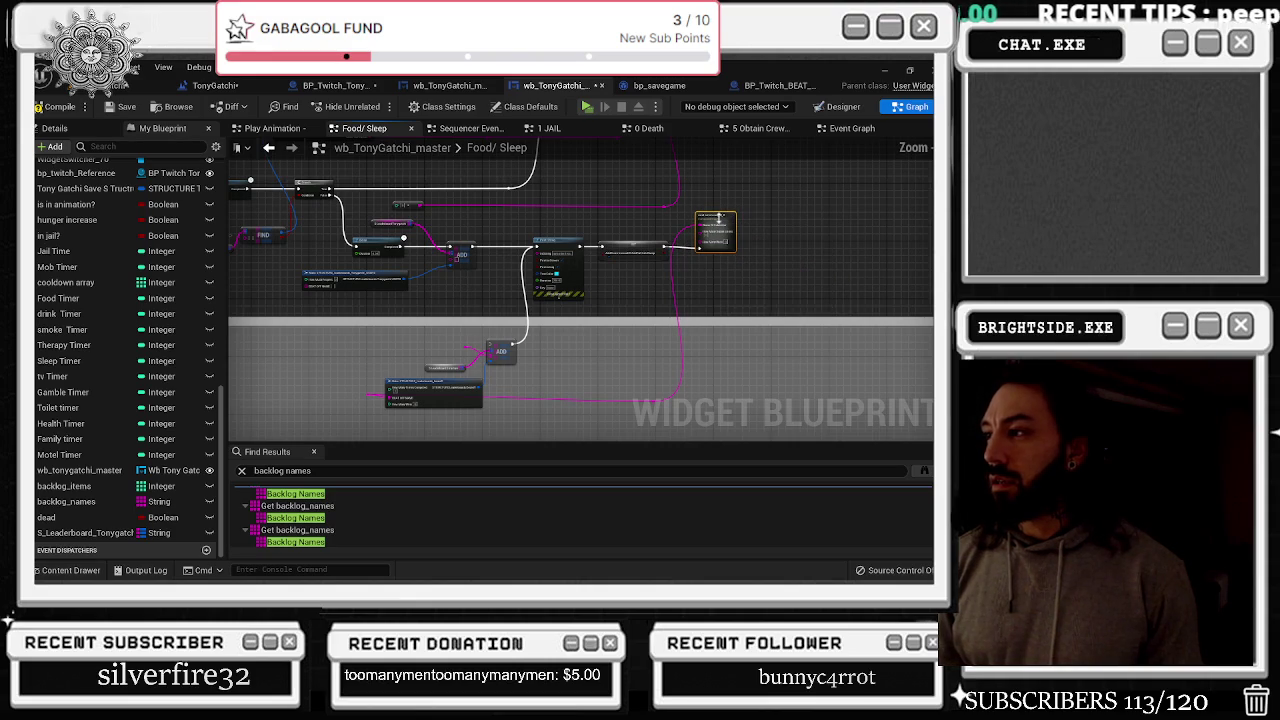
drag(695, 326, 712, 281)
mouse_move(504, 344)
mouse_down()
mouse_move(499, 297)
mouse_move(440, 334)
mouse_move(459, 333)
mouse_up()
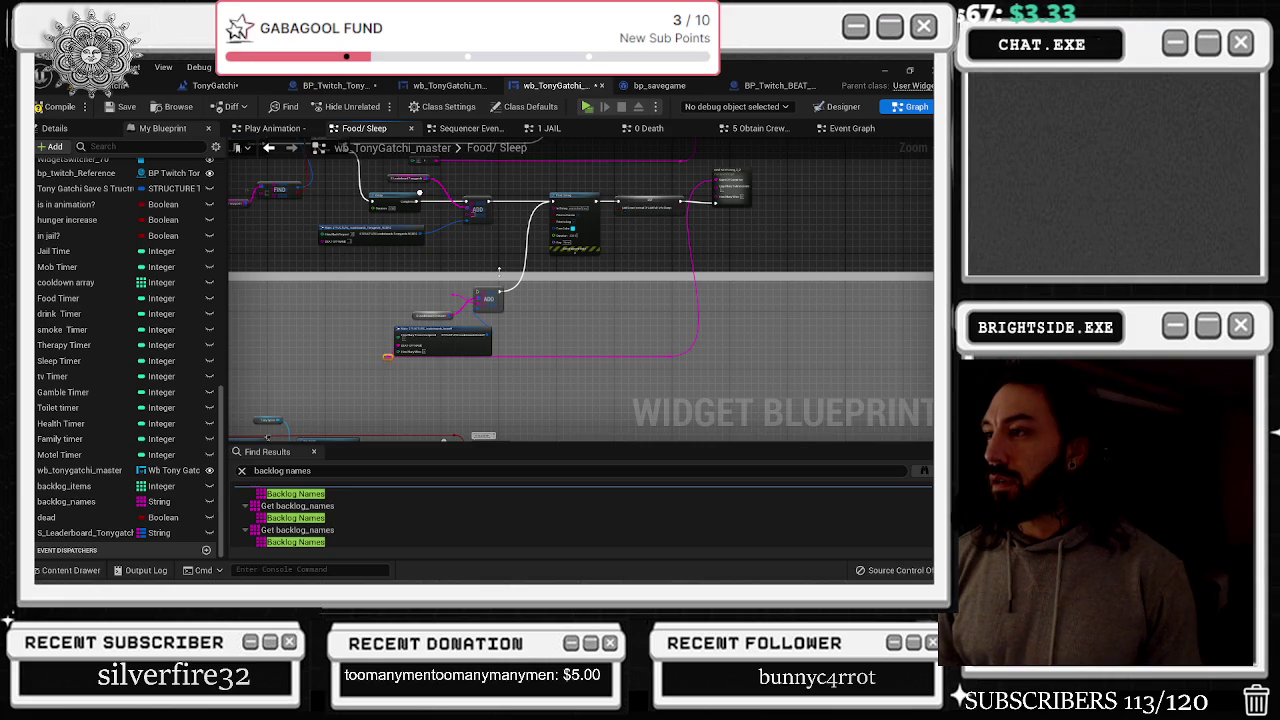
scroll(493, 337, up, 3)
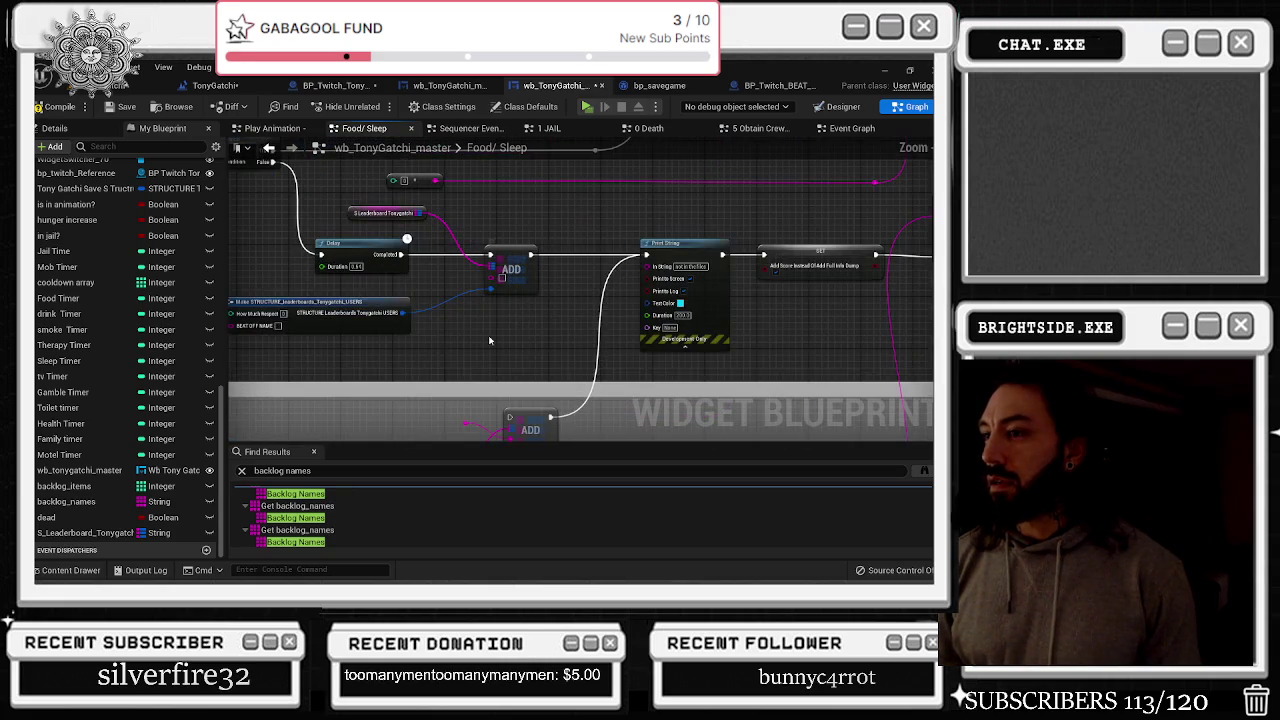
mouse_move(482, 343)
mouse_down()
mouse_move(339, 183)
mouse_move(698, 411)
mouse_move(714, 473)
mouse_up()
mouse_move(600, 300)
mouse_down()
mouse_move(571, 296)
mouse_move(615, 305)
mouse_up()
drag(730, 478, 586, 408)
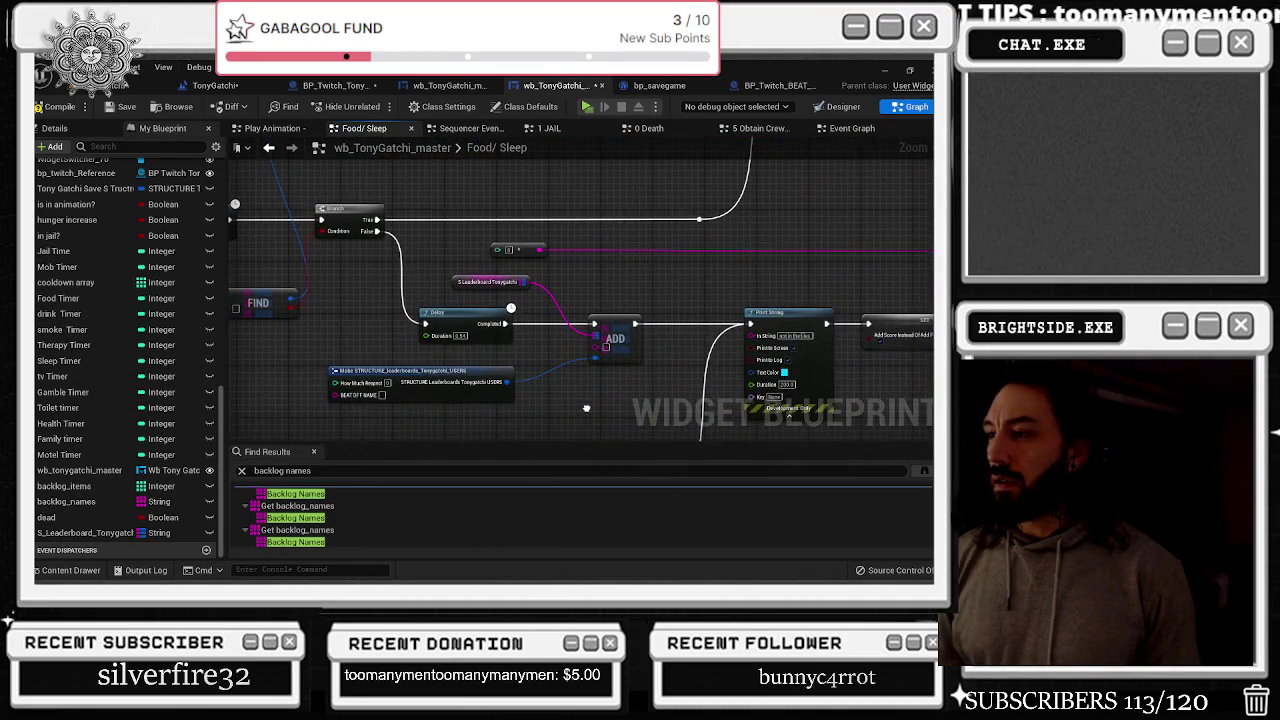
scroll(430, 380, down, 2)
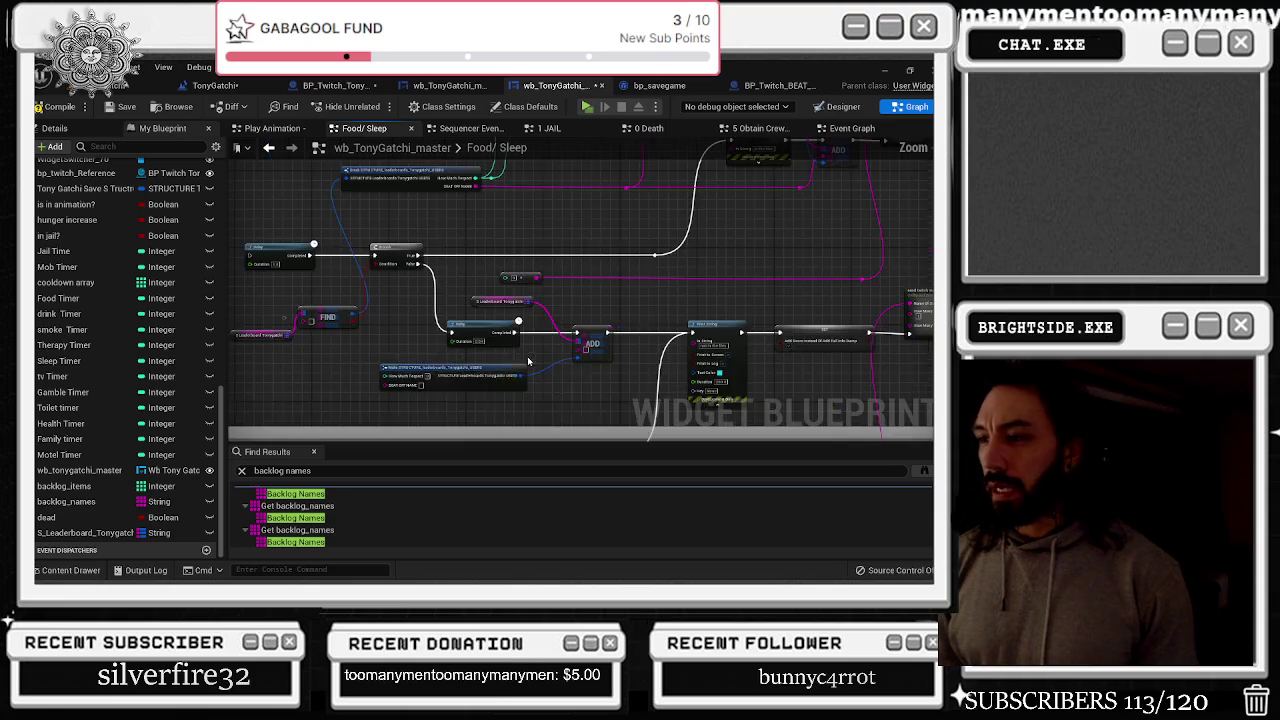
scroll(430, 380, up, 2)
click(430, 380)
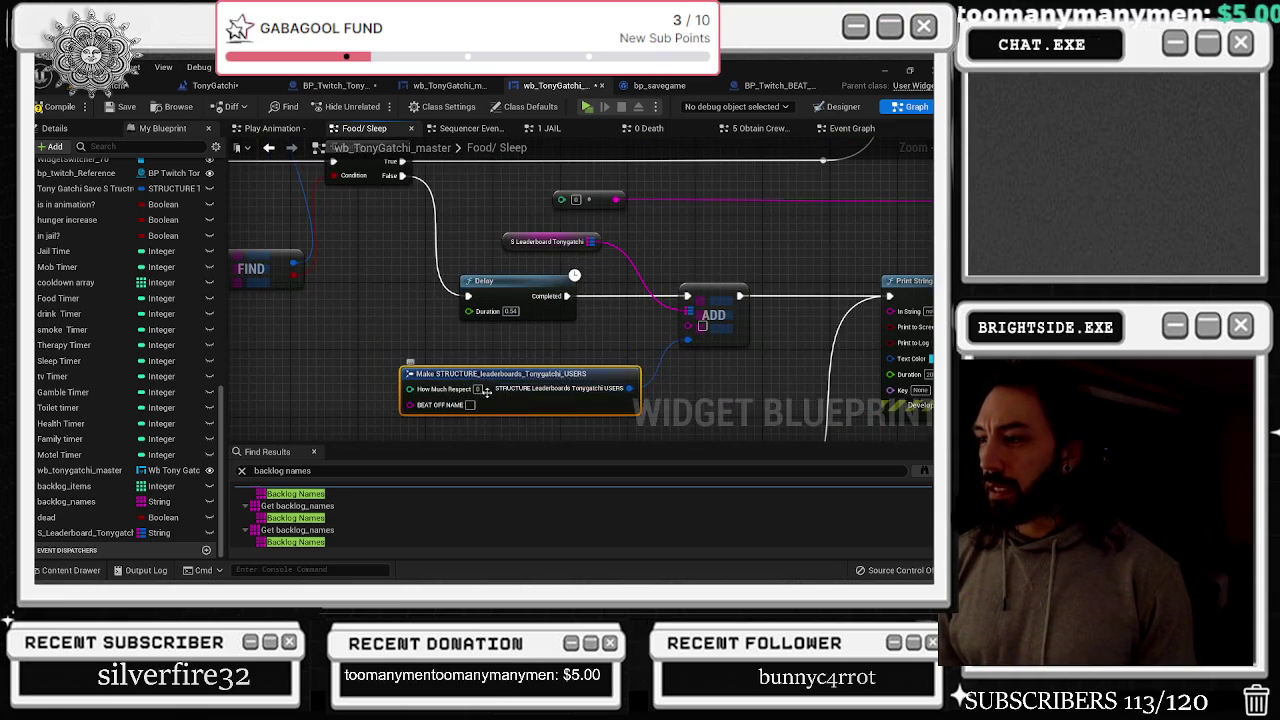
scroll(439, 349, down, 2)
drag(439, 349, 544, 371)
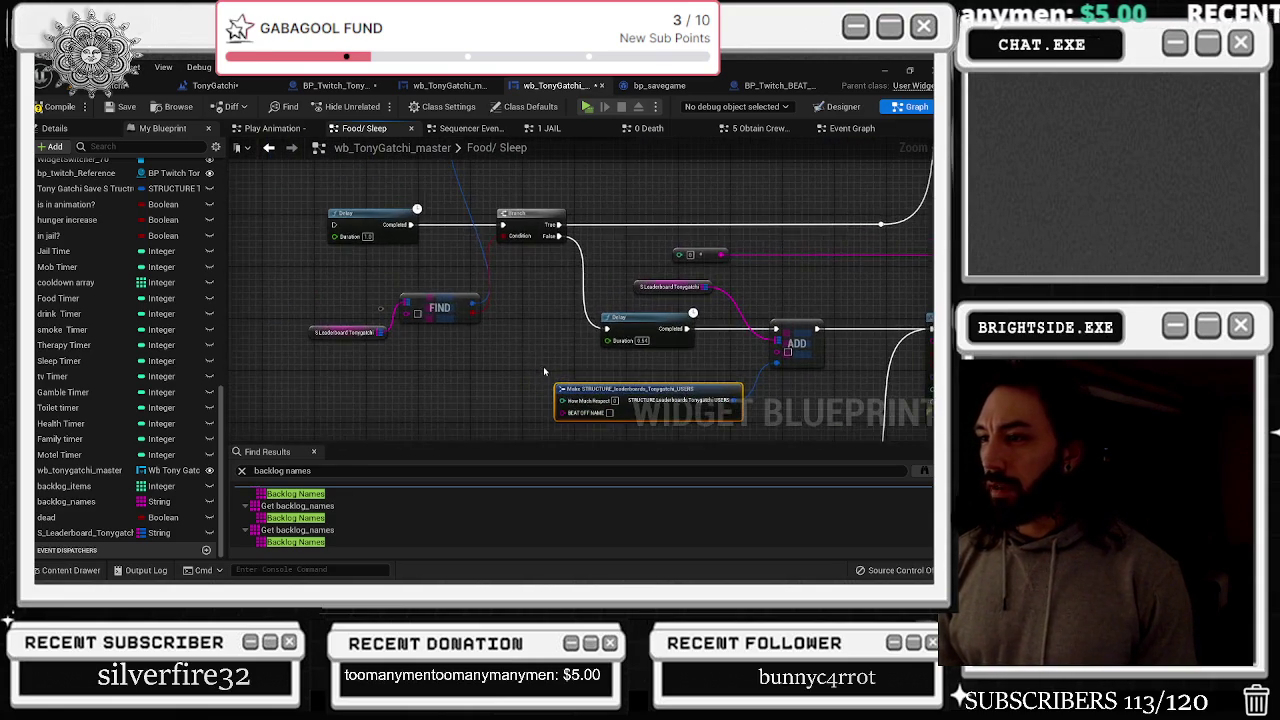
drag(546, 322, 475, 352)
mouse_move(640, 341)
mouse_down()
mouse_move(358, 189)
mouse_move(724, 232)
mouse_up()
mouse_move(690, 284)
mouse_down()
mouse_move(574, 280)
mouse_move(553, 350)
mouse_move(570, 426)
mouse_move(563, 493)
mouse_move(566, 371)
mouse_up()
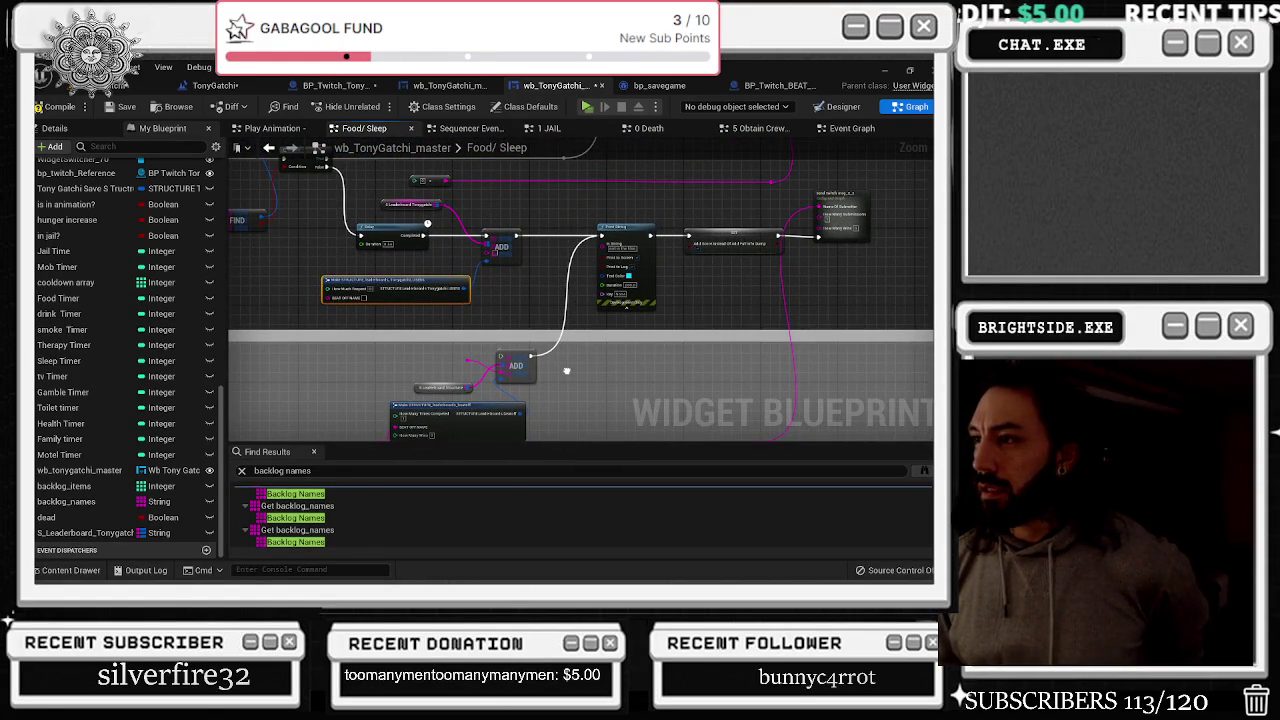
mouse_move(567, 375)
mouse_down()
mouse_move(579, 338)
mouse_move(559, 378)
mouse_up()
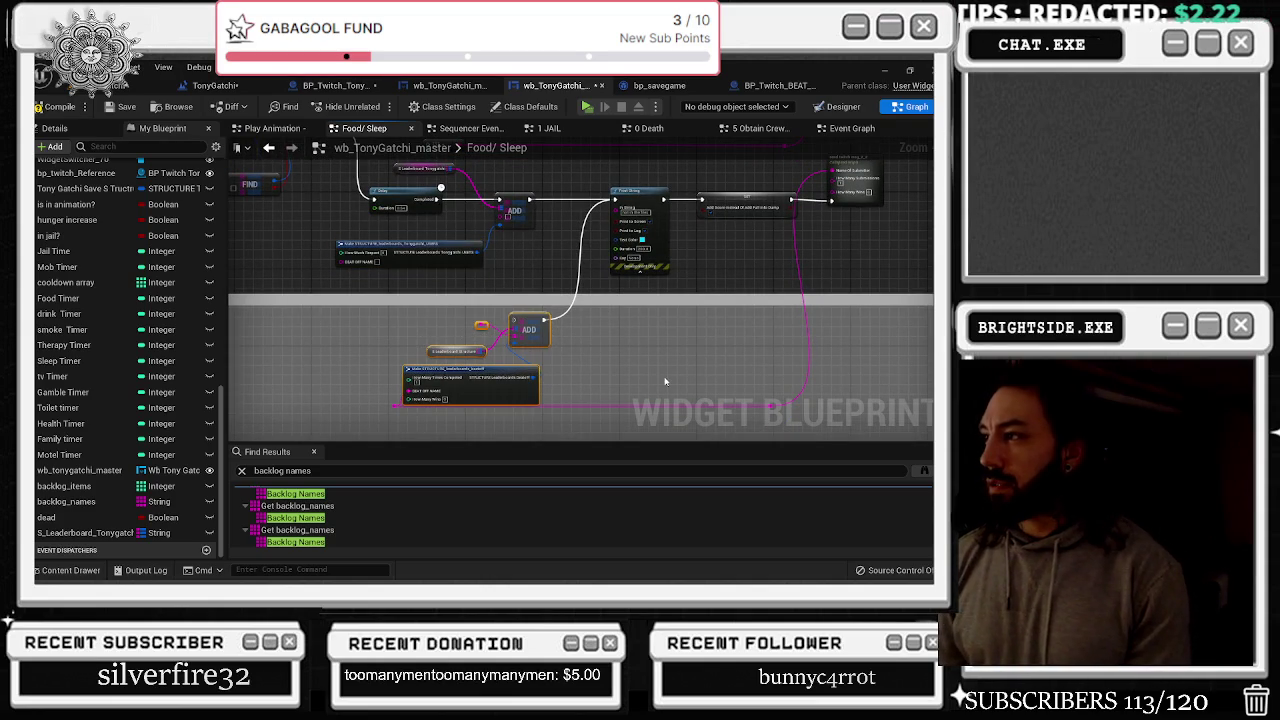
Restore the deleted ADD and struct nodes, then shift the reroutes, send twitch msg_2 and Print String
key(Delete)
click(394, 342)
ctrl+click(770, 341)
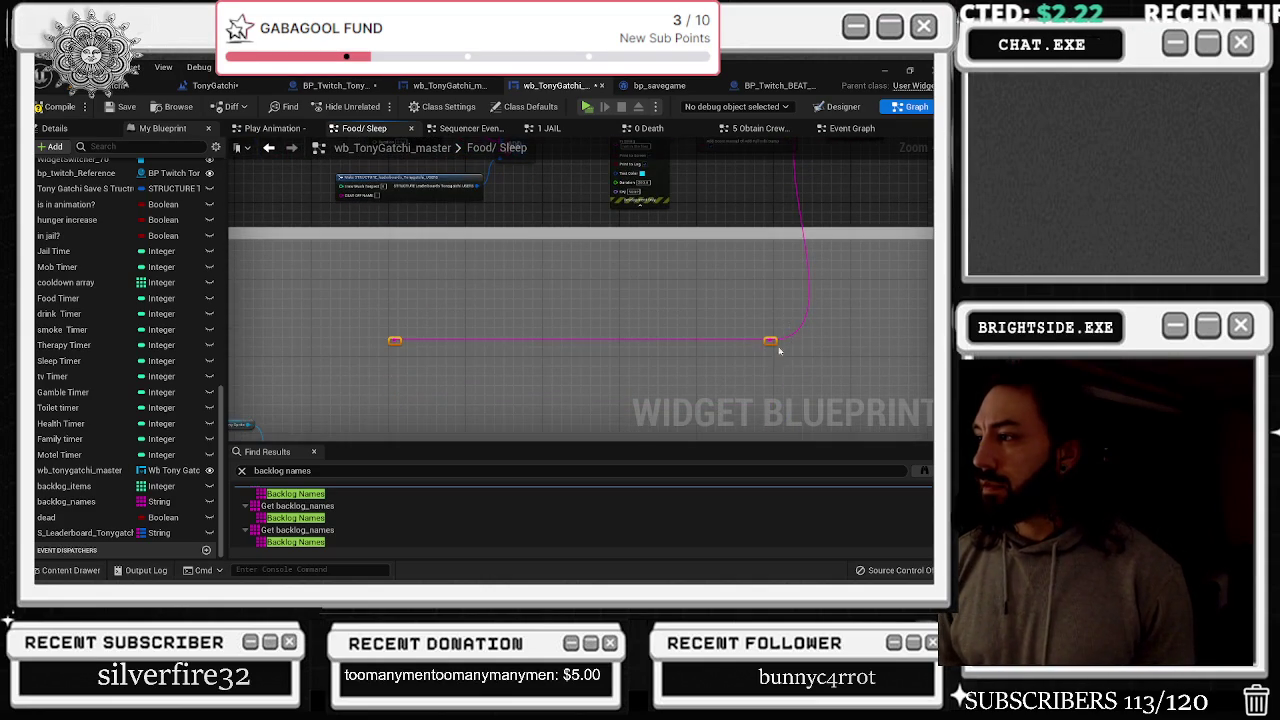
key(ctrl+z)
mouse_move(648, 236)
mouse_down()
mouse_move(632, 213)
mouse_move(565, 242)
mouse_move(653, 234)
mouse_up()
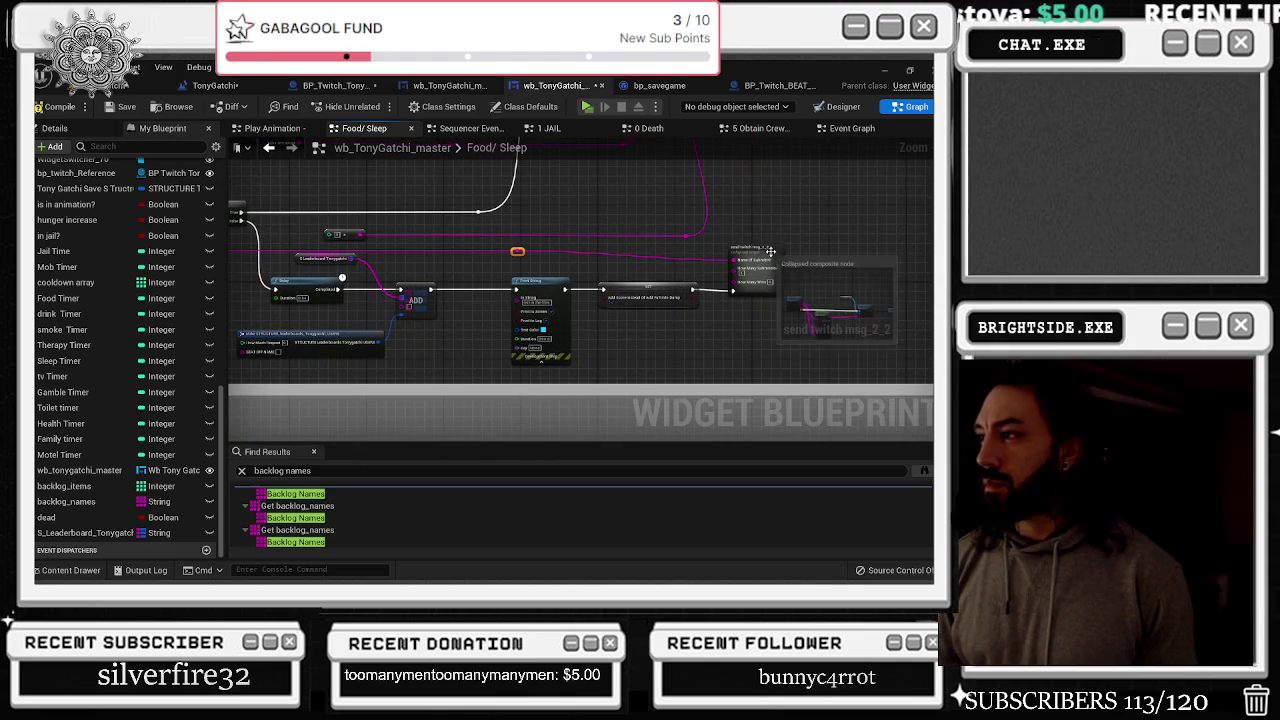
drag(770, 252, 778, 246)
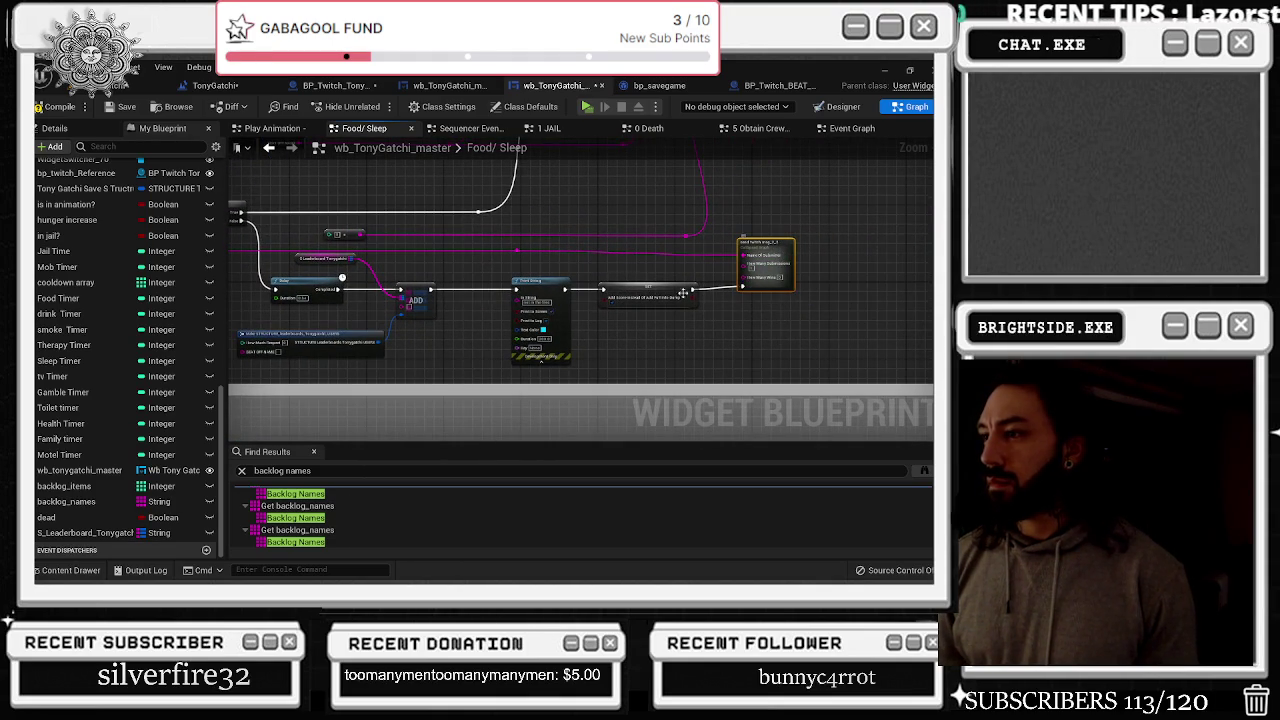
drag(535, 300, 501, 300)
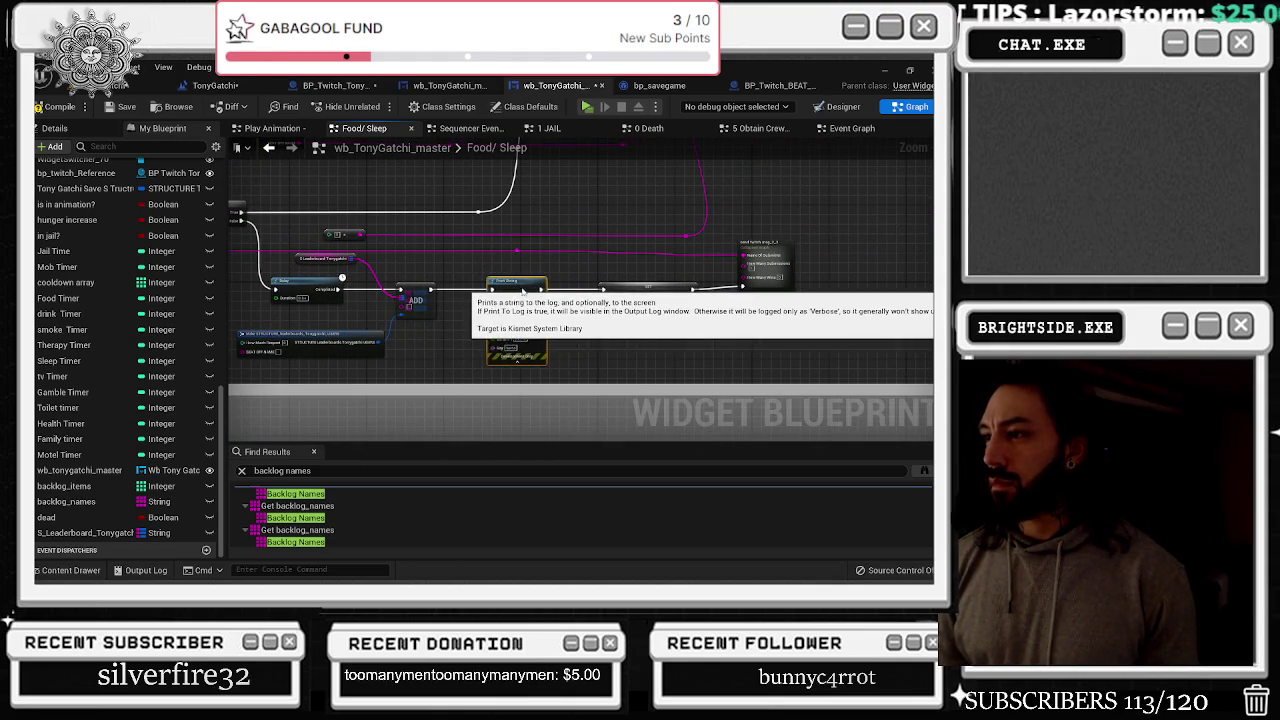
Move the reroute toward send twitch msg_2_2 and connect the pink wire to its pin
click(630, 290)
drag(630, 290, 490, 390)
click(638, 362)
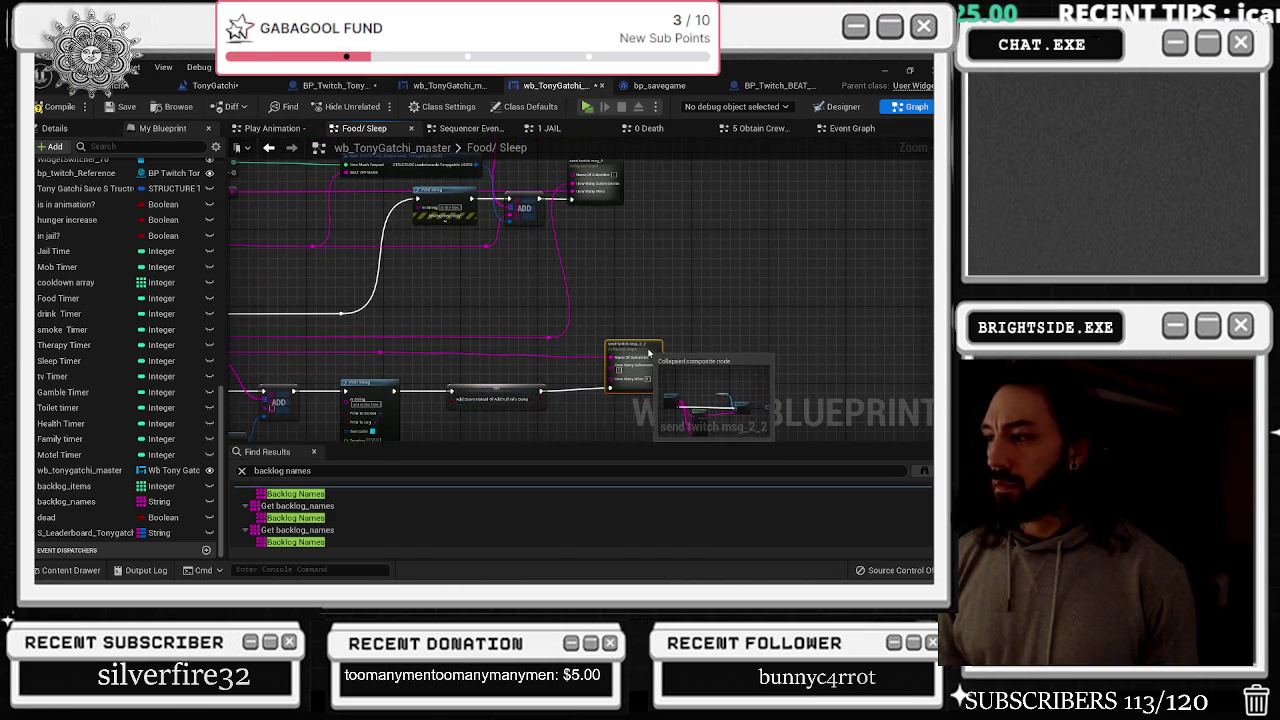
drag(623, 262, 629, 287)
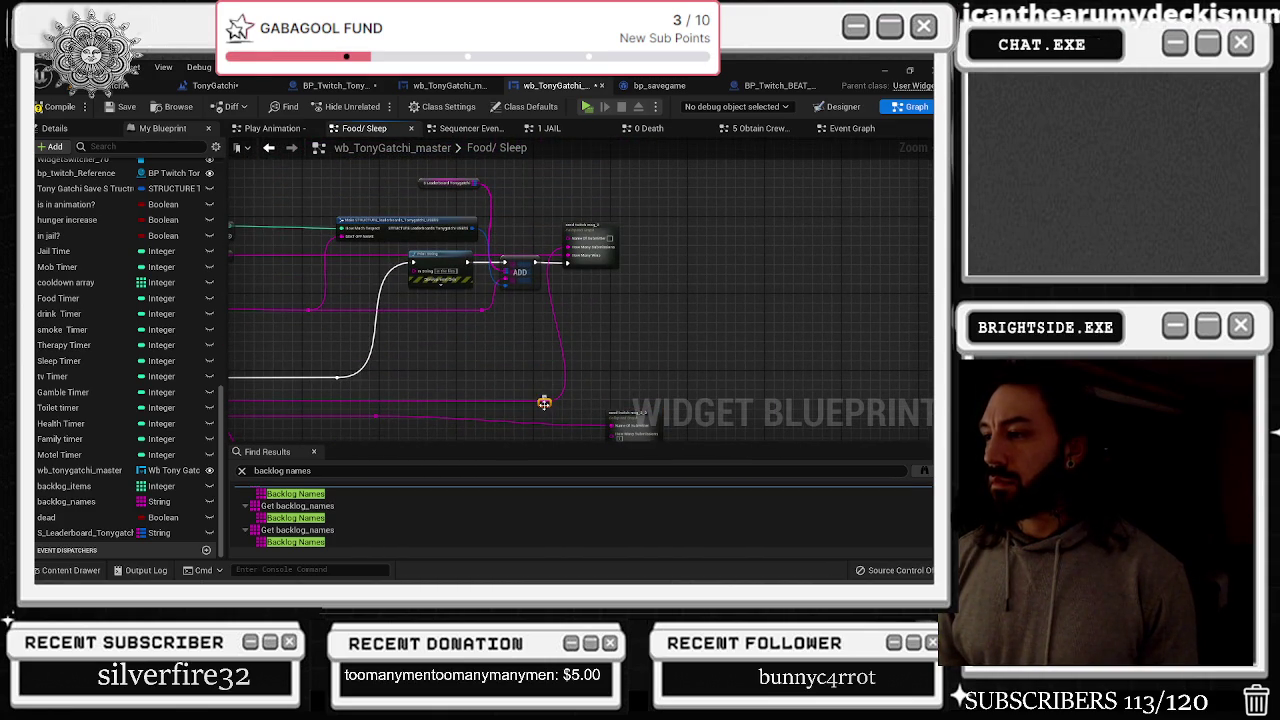
mouse_move(372, 422)
mouse_down()
mouse_move(511, 428)
mouse_move(573, 357)
mouse_up()
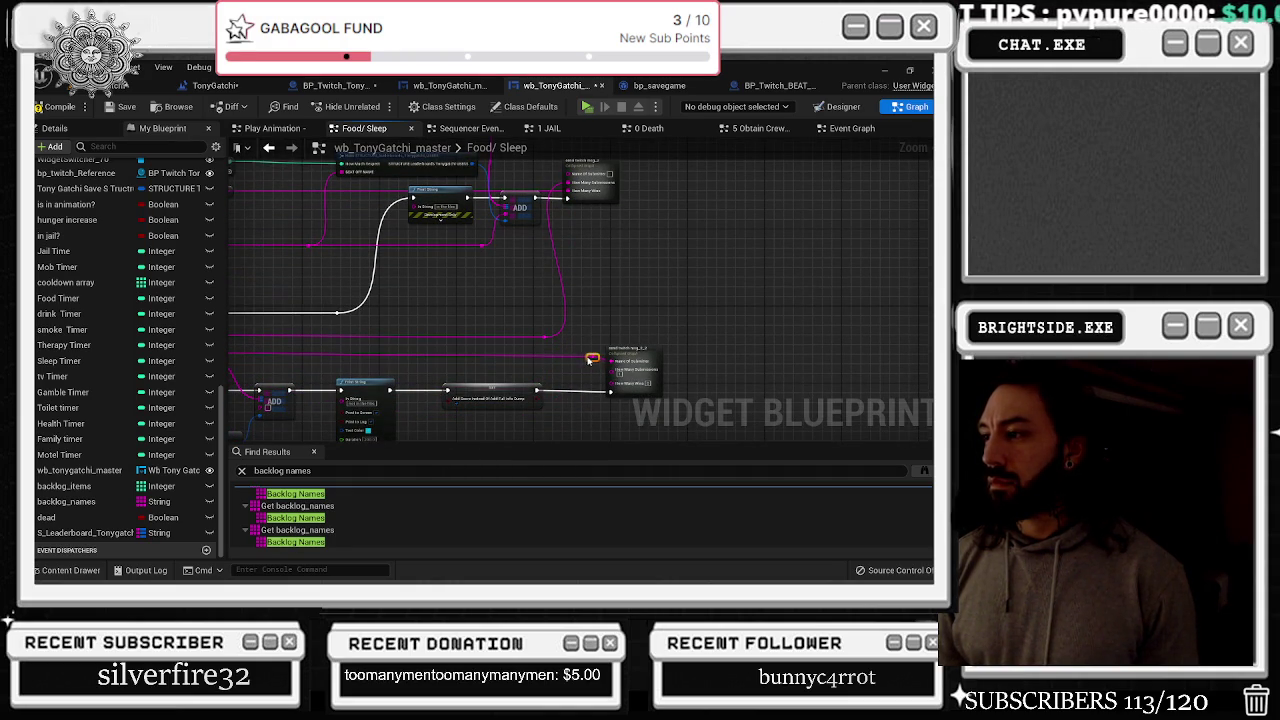
drag(594, 354, 595, 353)
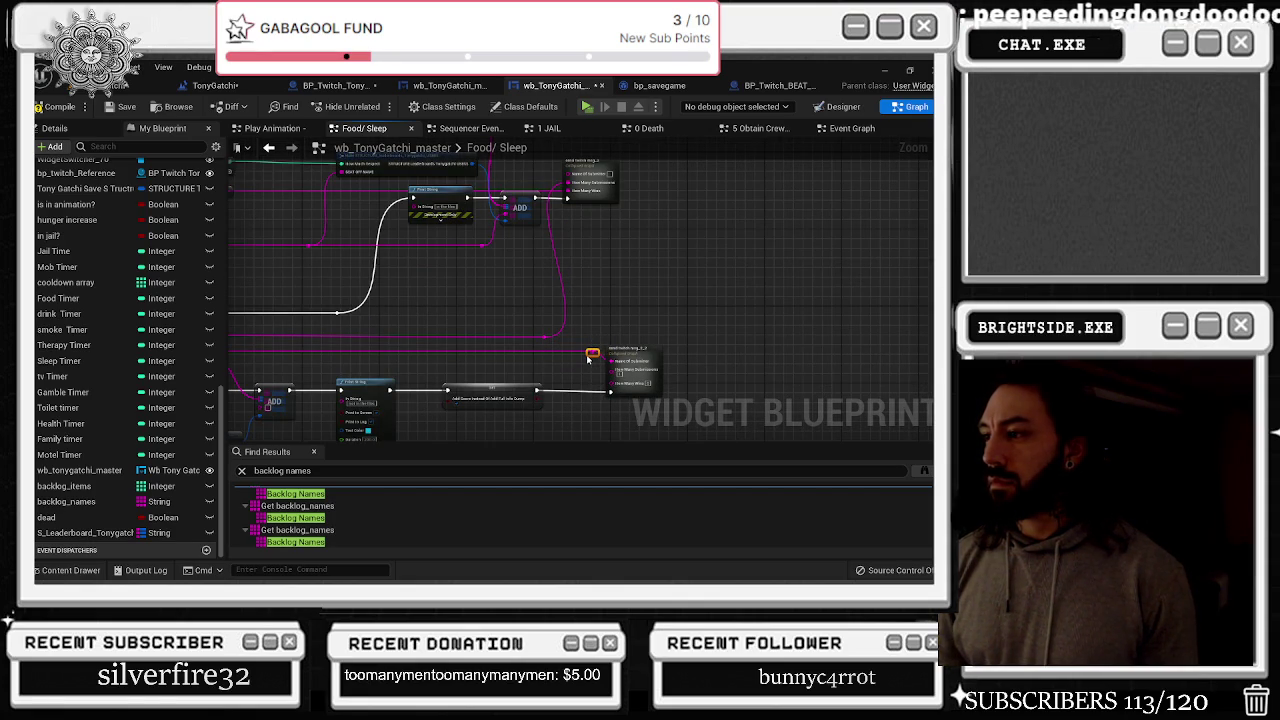
mouse_move(612, 352)
mouse_down()
mouse_move(592, 352)
mouse_move(627, 349)
mouse_move(654, 391)
mouse_up()
click(685, 330)
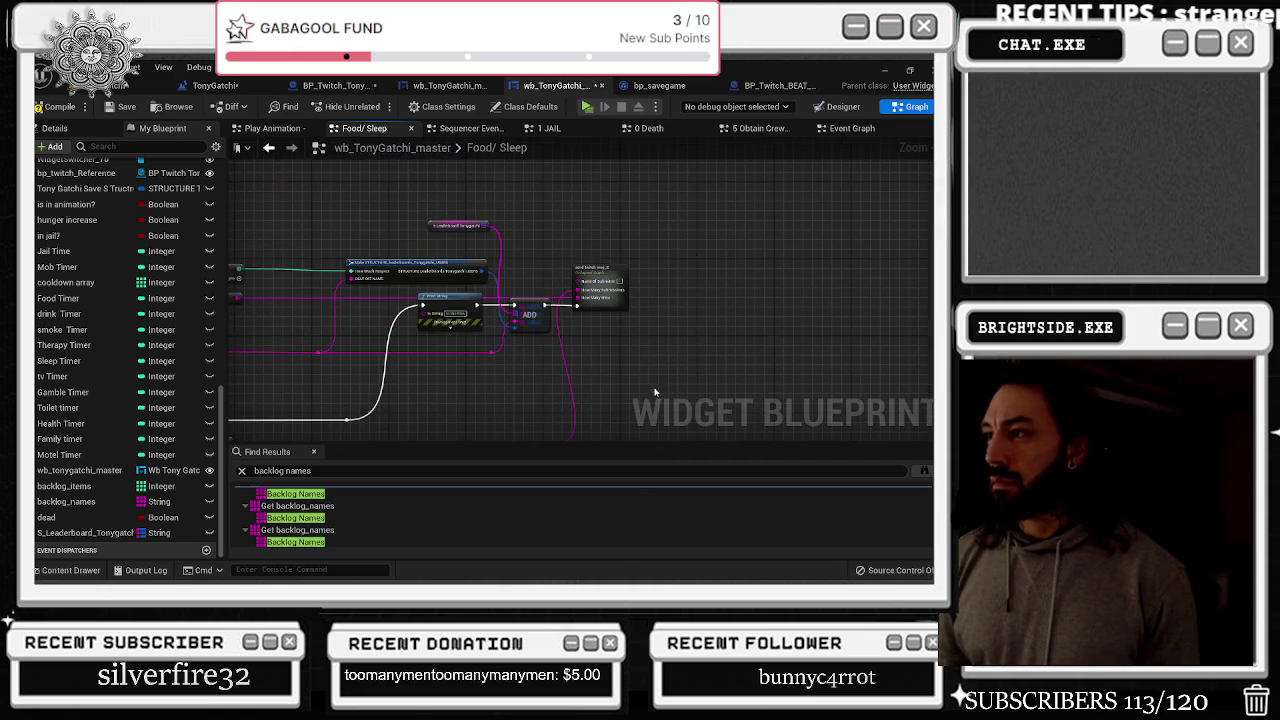
Realign the collapsed send twitch msg and ADD nodes and add a reroute knot at the wire corner
drag(618, 287, 643, 273)
drag(550, 296, 674, 274)
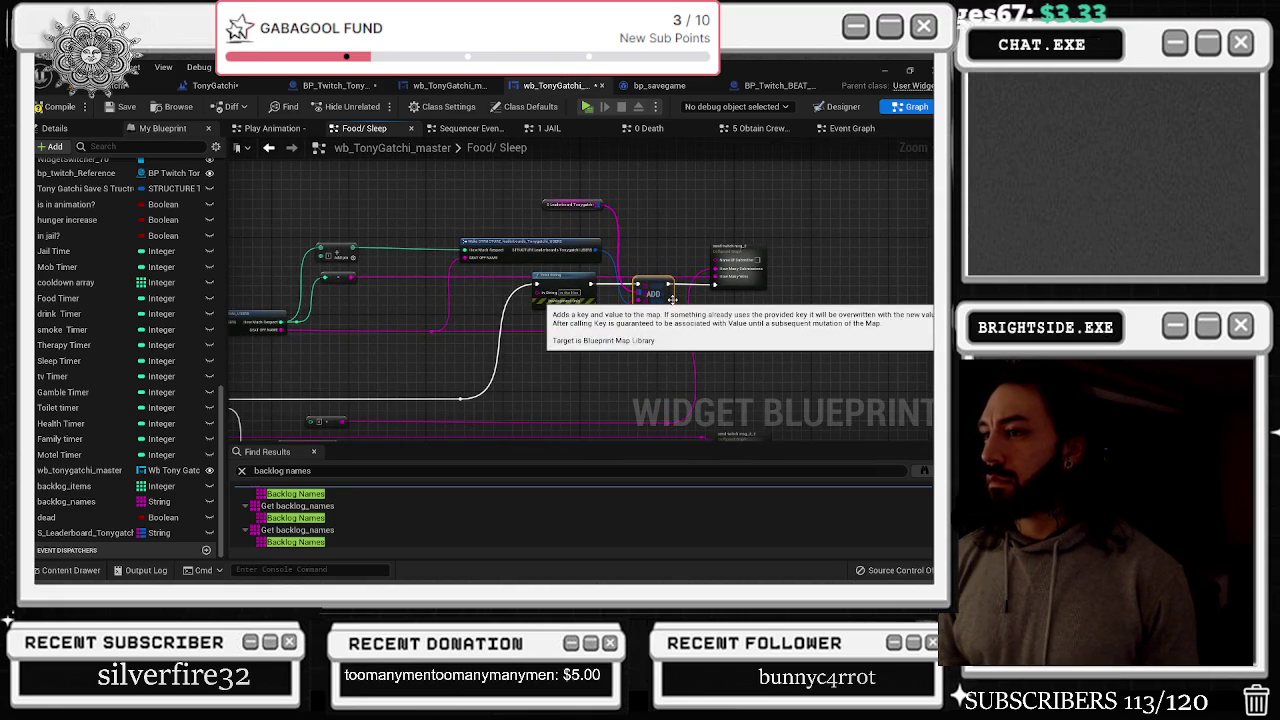
drag(666, 333, 711, 265)
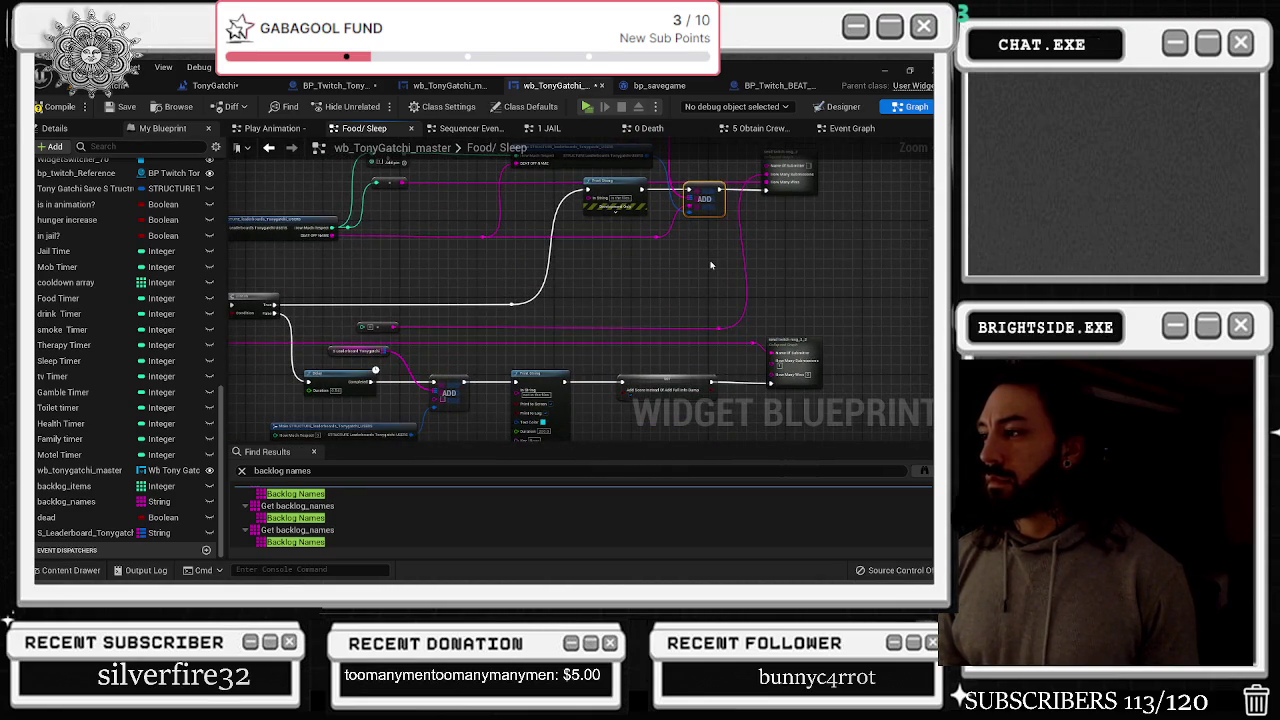
click(376, 323)
double_click(719, 330)
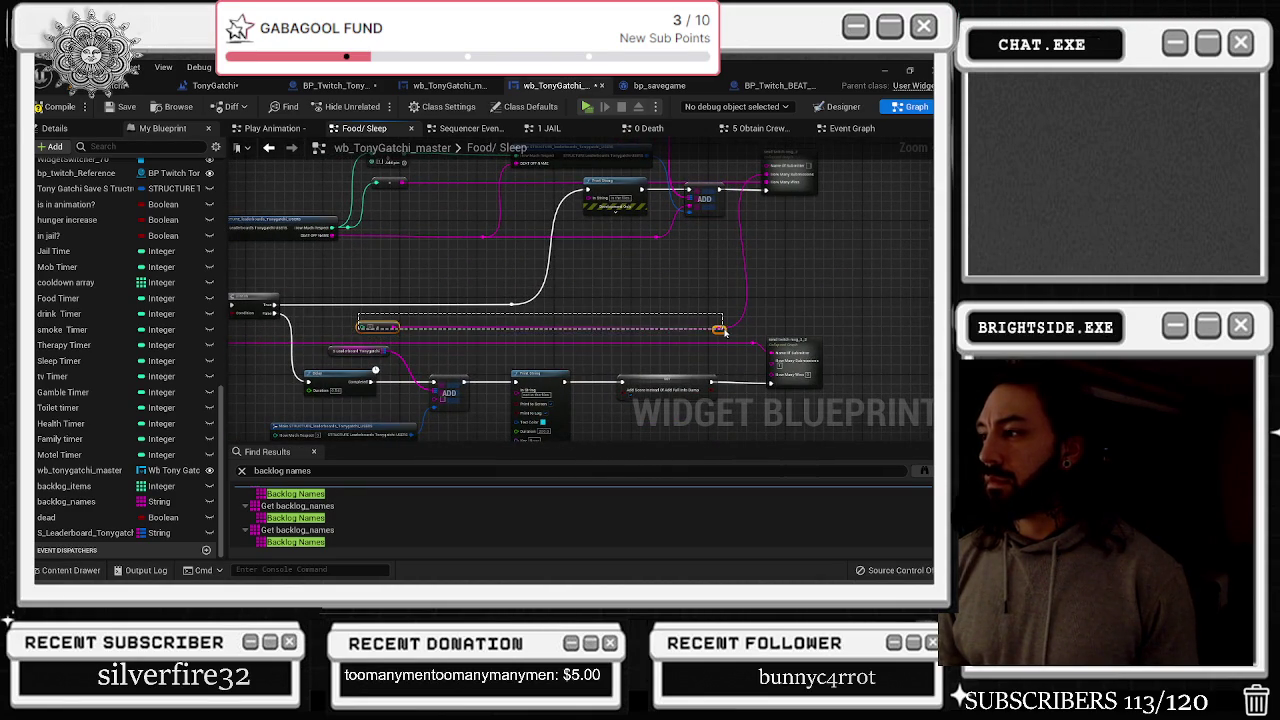
mouse_move(714, 335)
mouse_down()
mouse_move(849, 327)
mouse_move(598, 343)
mouse_move(616, 355)
mouse_up()
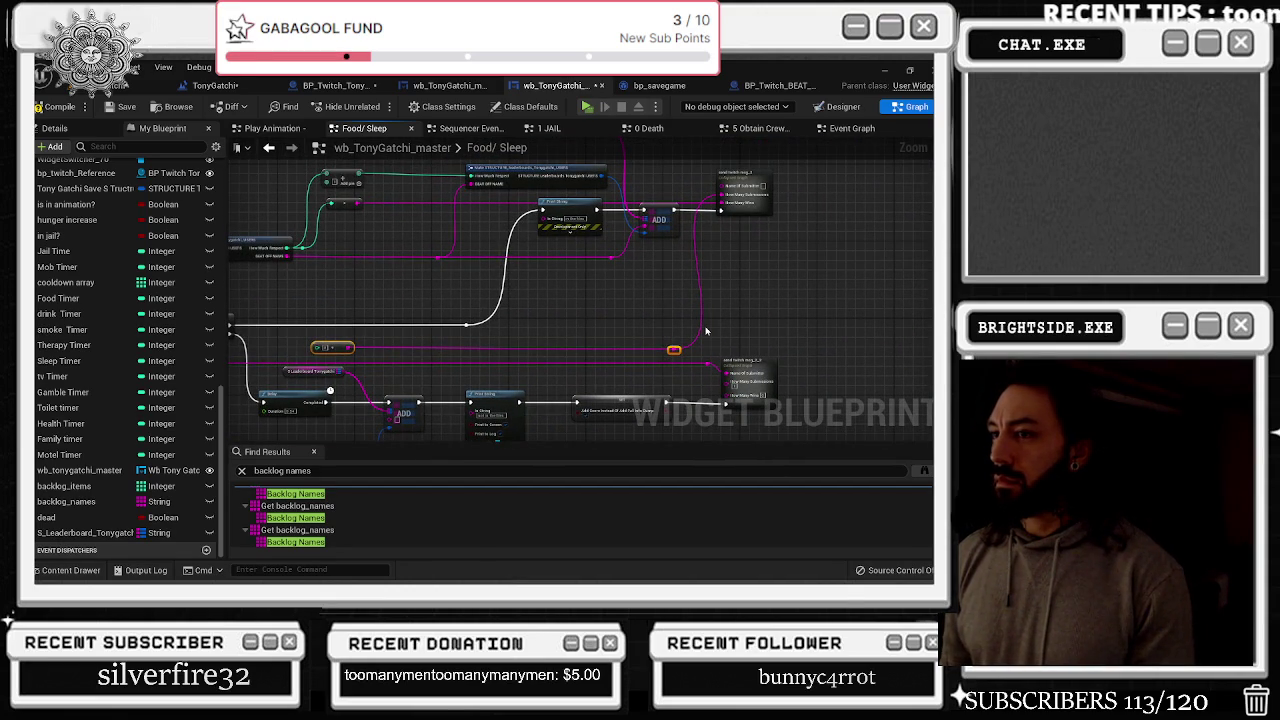
click(752, 195)
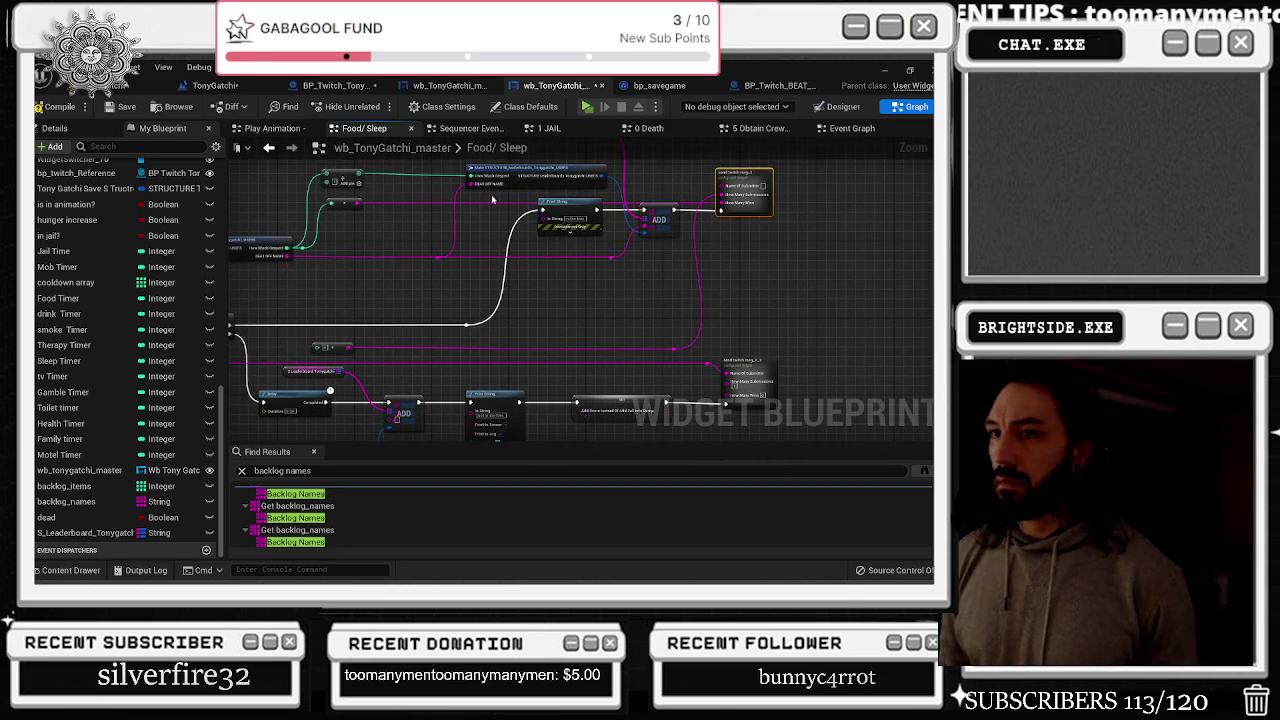
Rename send twitch msg_2's first two inputs to NAME OF HELI and HOW MUCH RESPECT
click(54, 128)
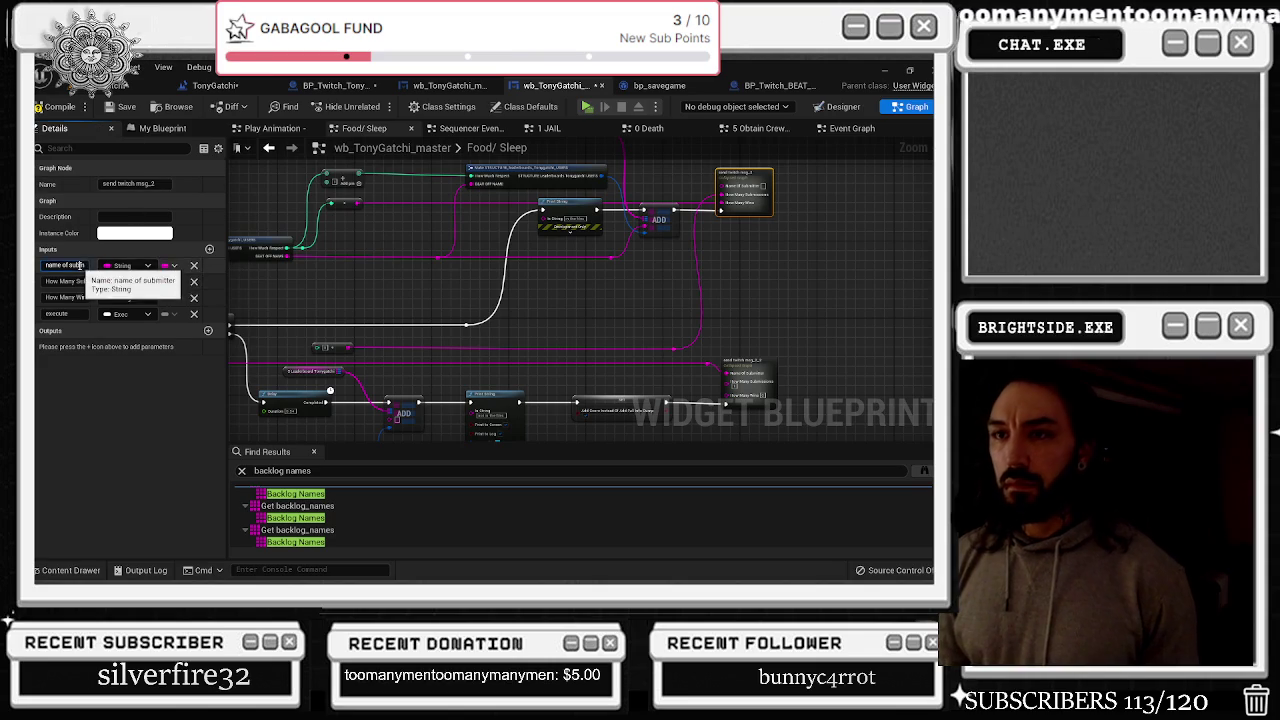
key(Tab)
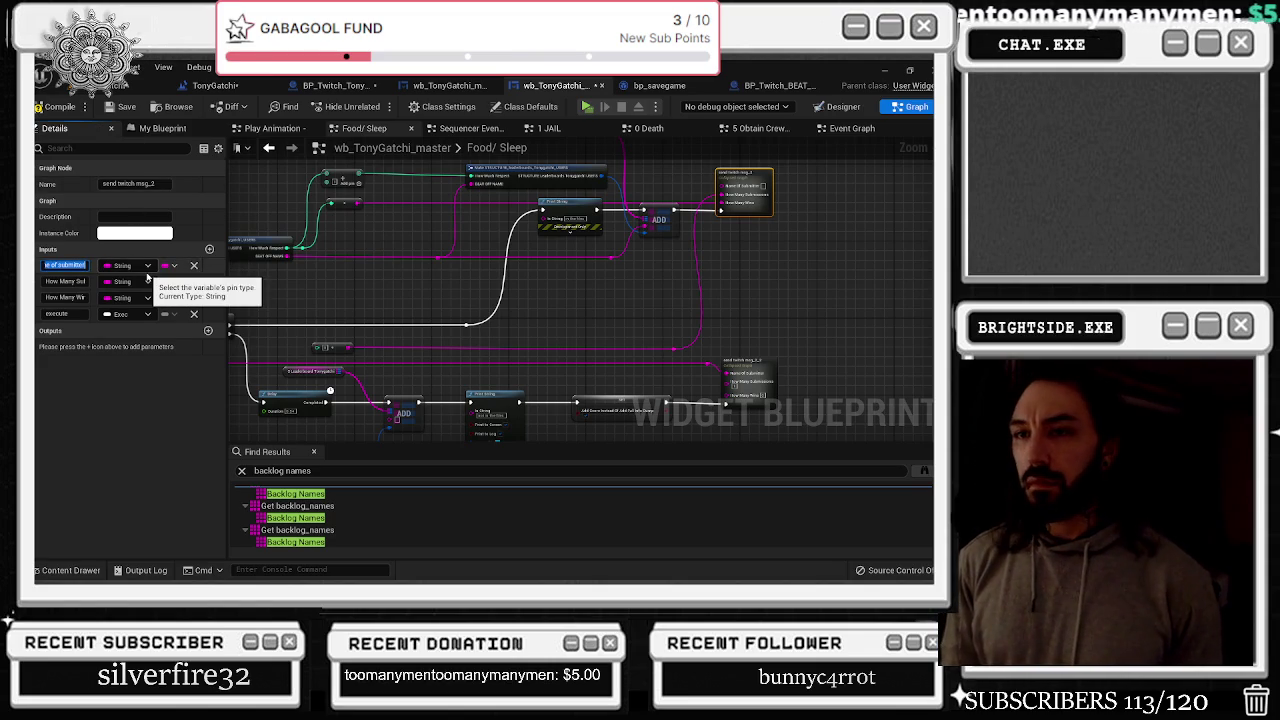
text(B)
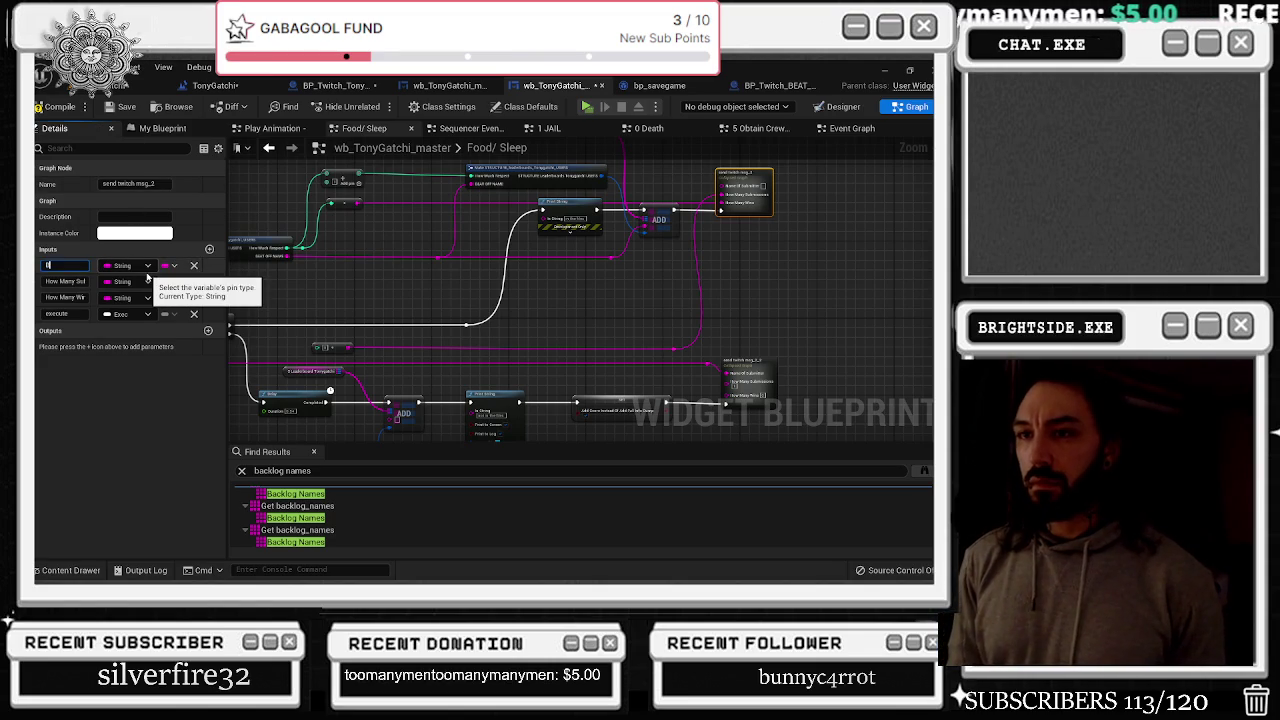
text(MME OF HELI)
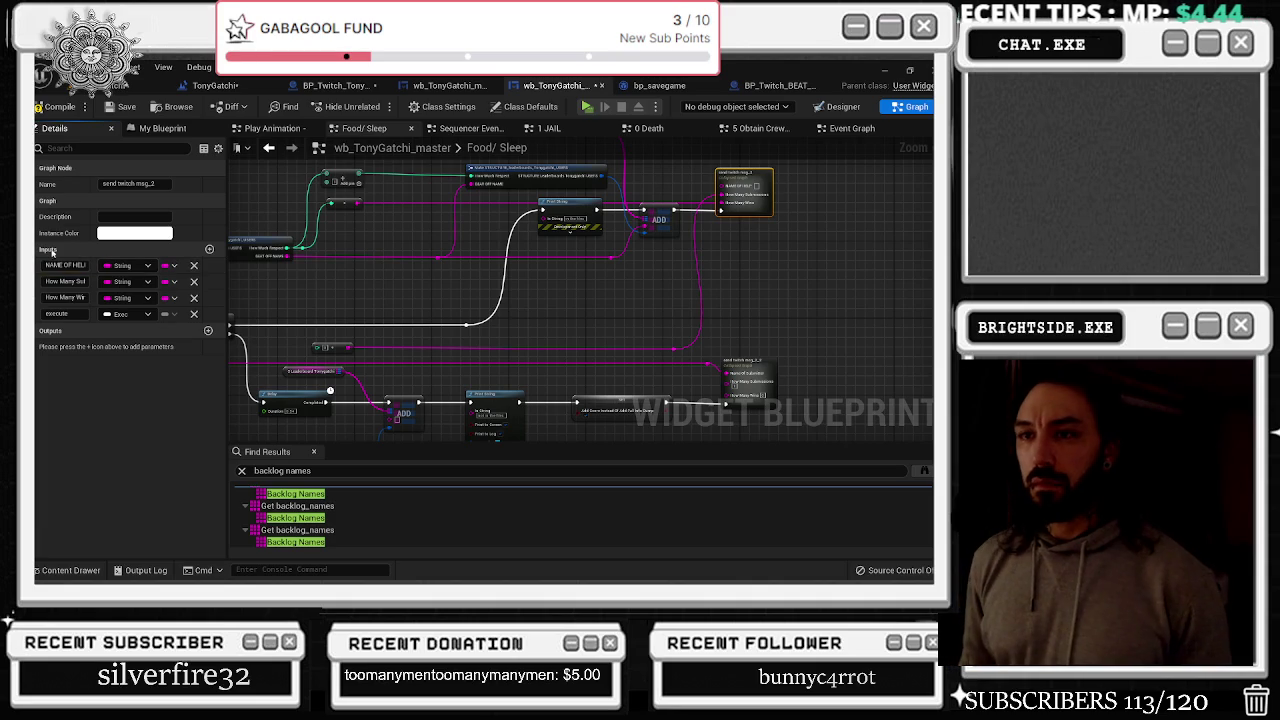
click(65, 281)
text(HOW MUCH RESPECT)
key(Return)
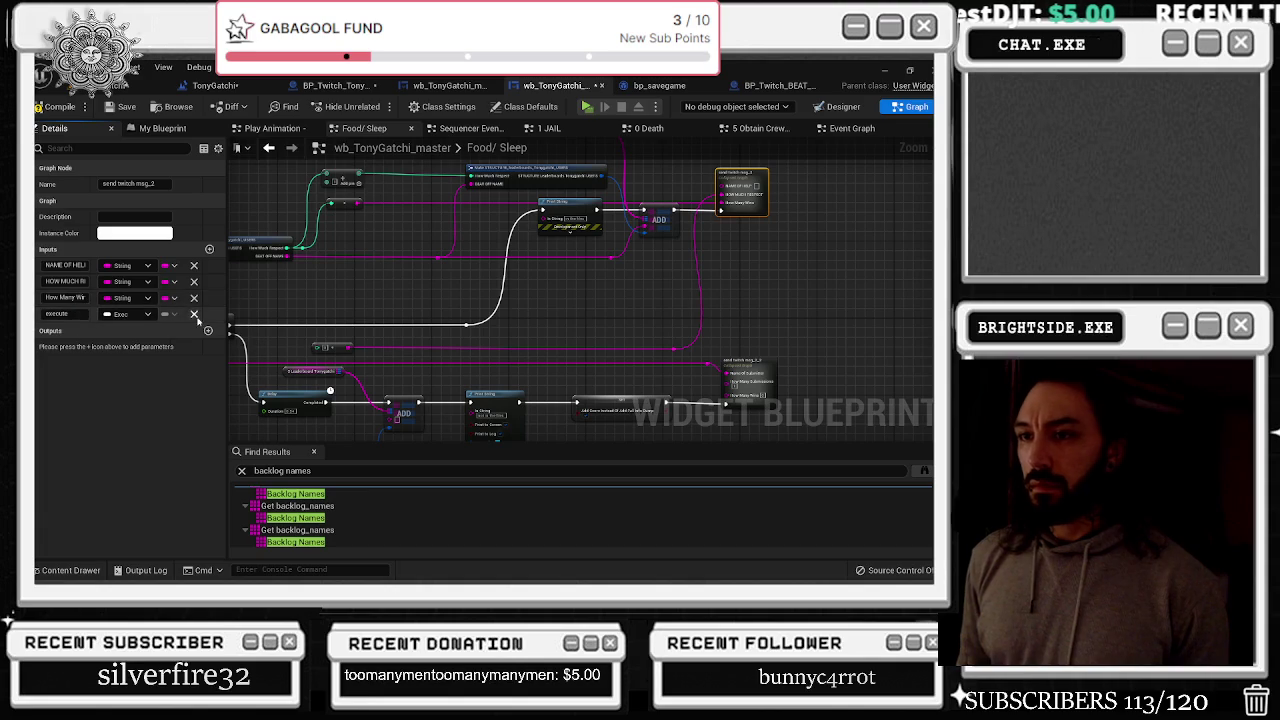
Remove the How Many Wins input and recentre the graph on the edited nodes
click(194, 297)
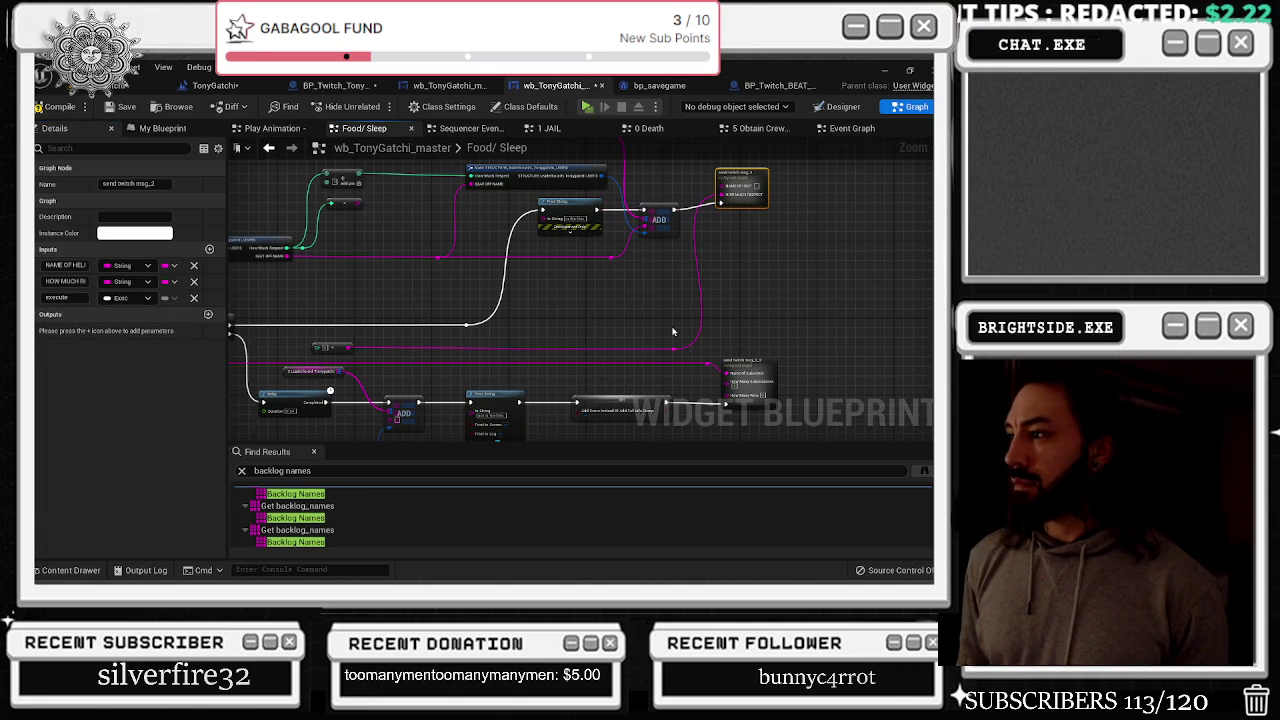
drag(667, 320, 787, 366)
drag(851, 267, 836, 264)
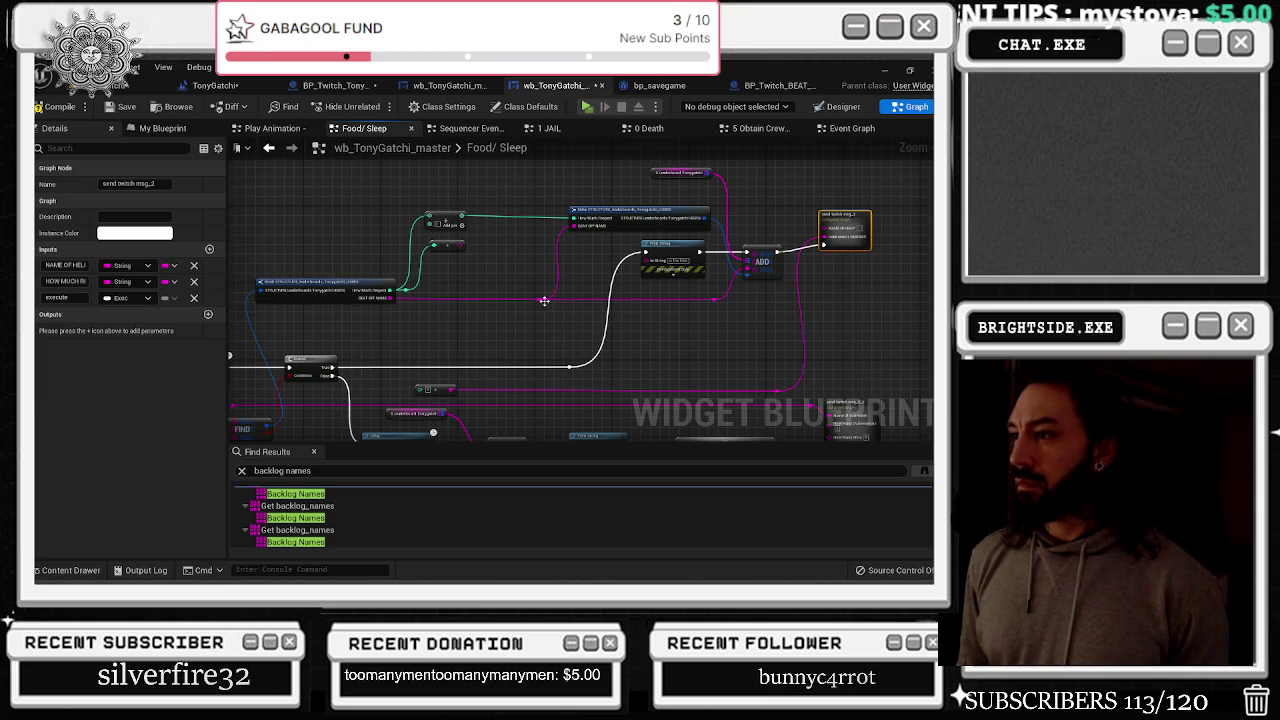
drag(544, 300, 493, 344)
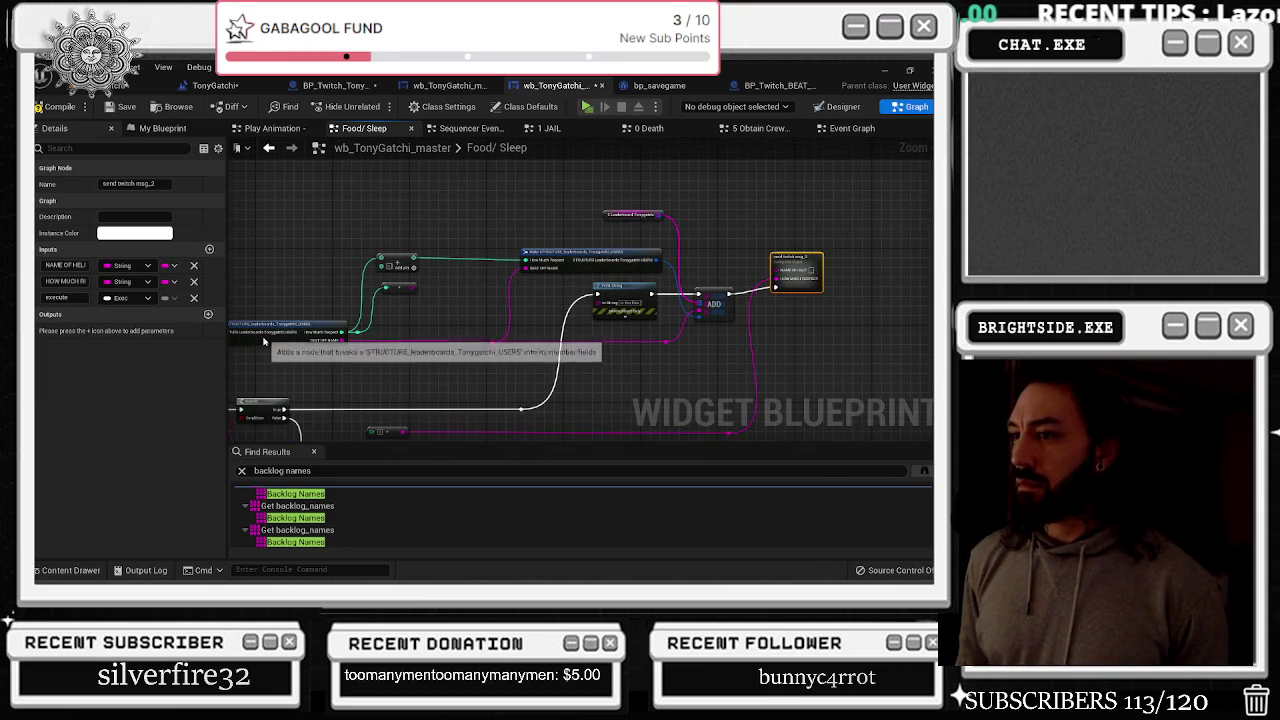
Inspect the struct node's pin options, then run Play In Editor to surface the Accessed None errors
click(330, 335)
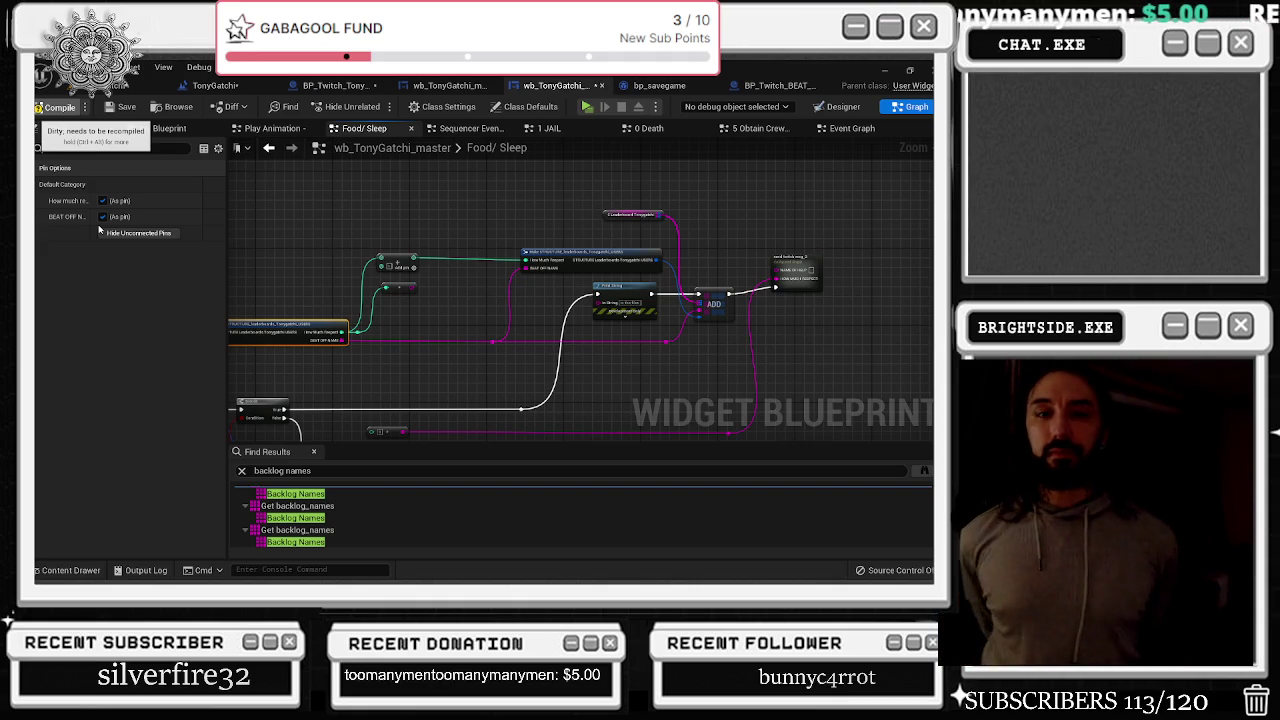
key(ctrl+Tab)
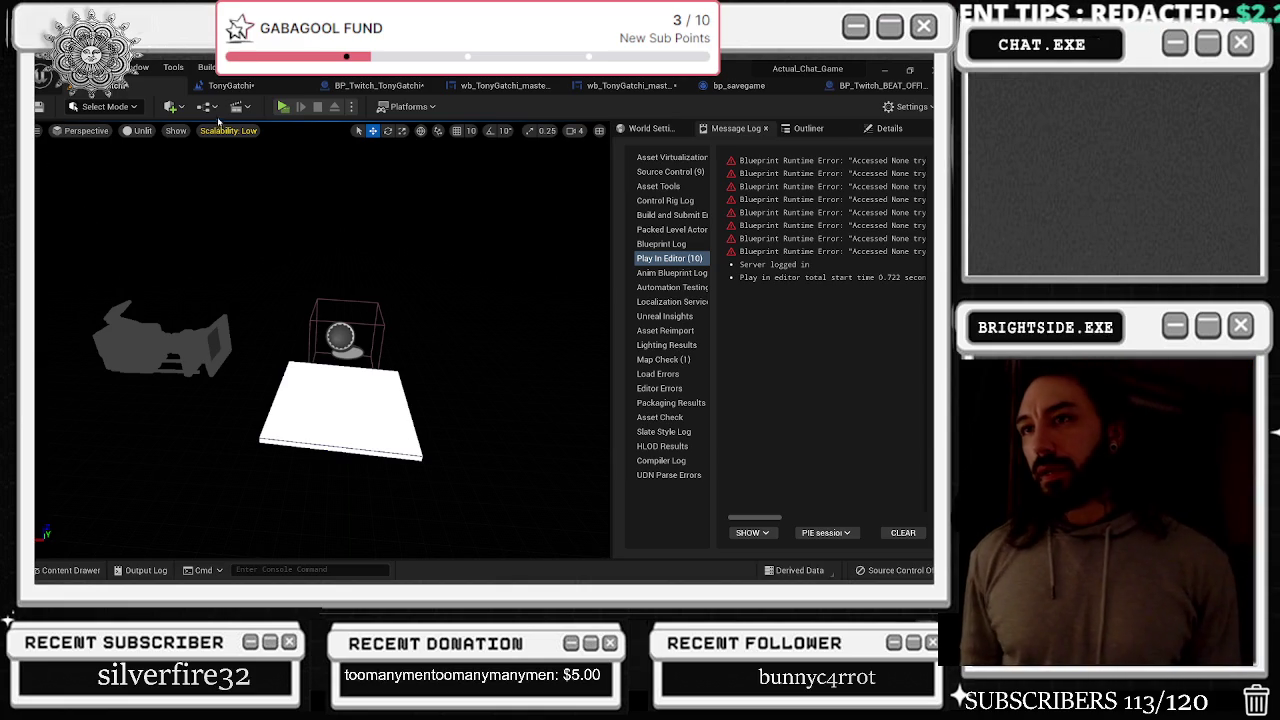
Switch through the open blueprints and open BP_Twitch_BEAT_OFFICES's collapsed Send Twitch Msg graph
click(231, 85)
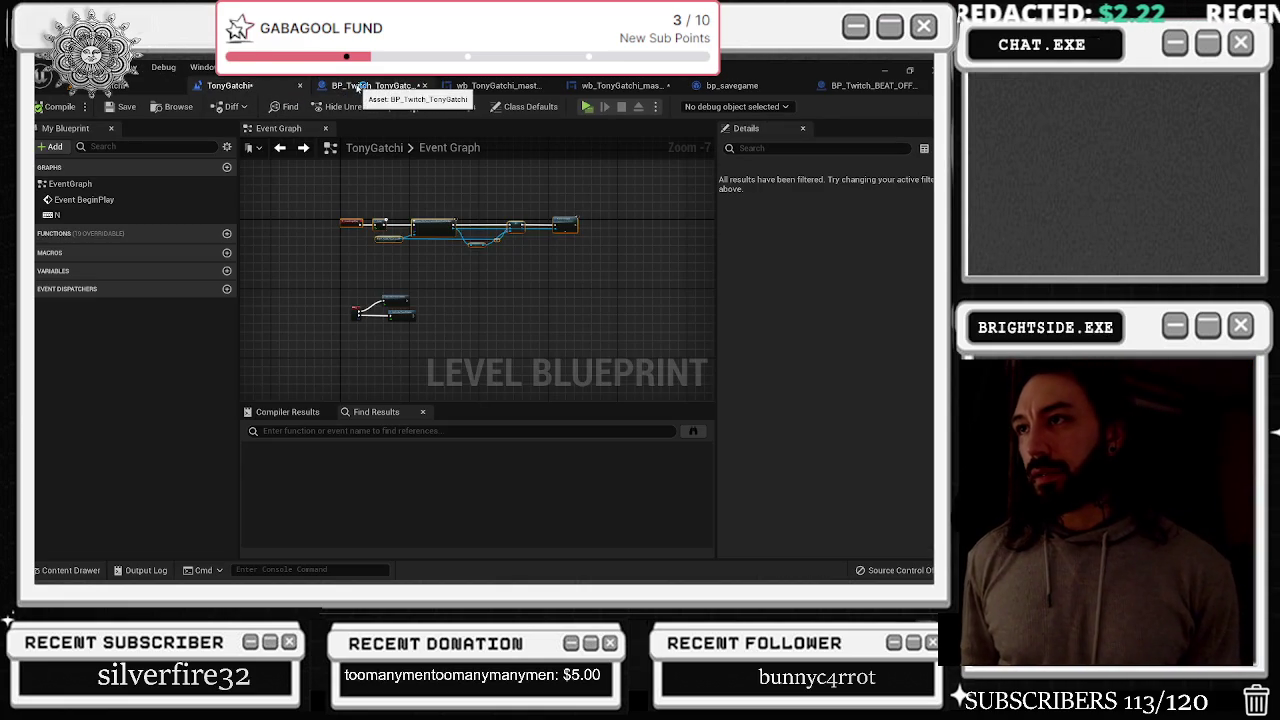
click(365, 85)
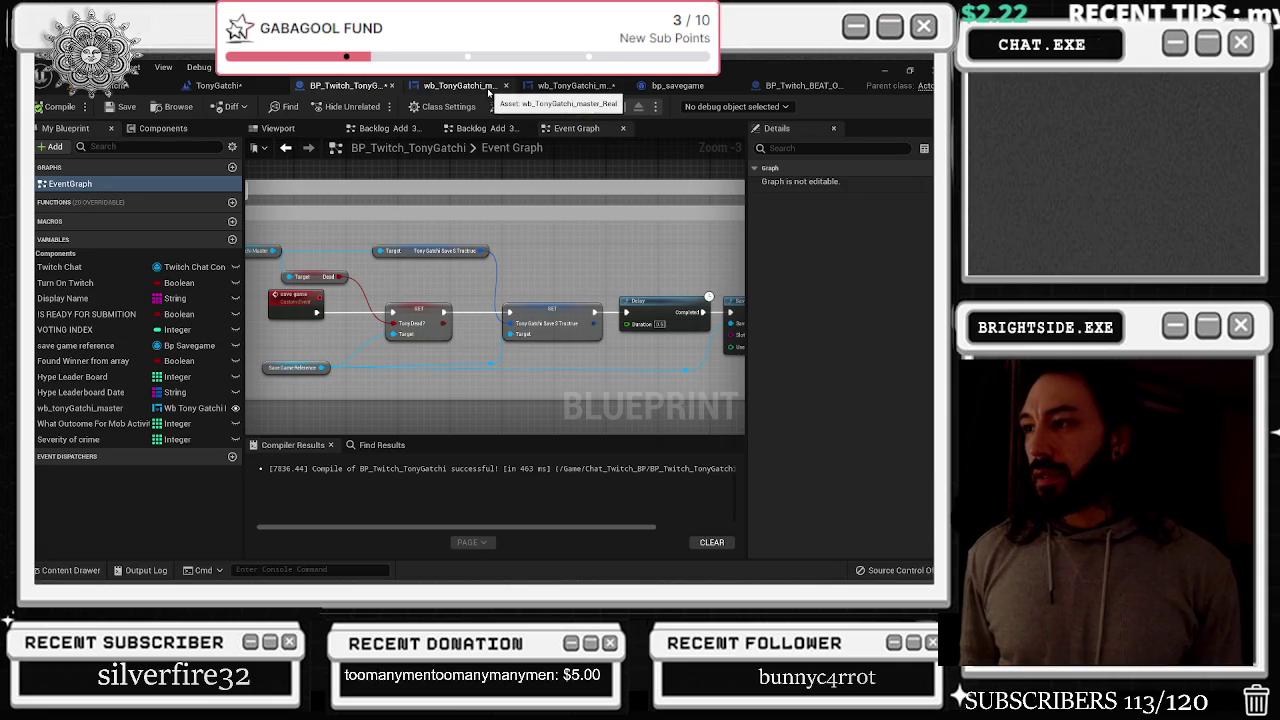
click(458, 86)
click(770, 85)
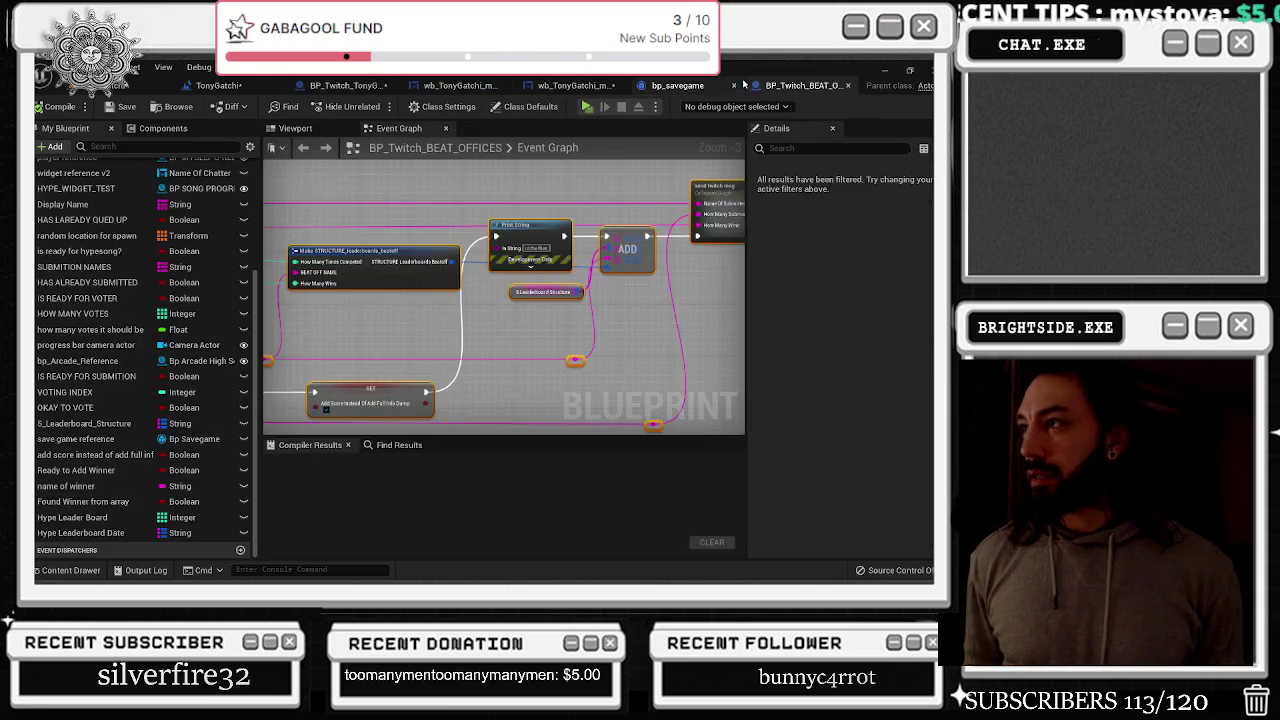
drag(614, 368, 397, 412)
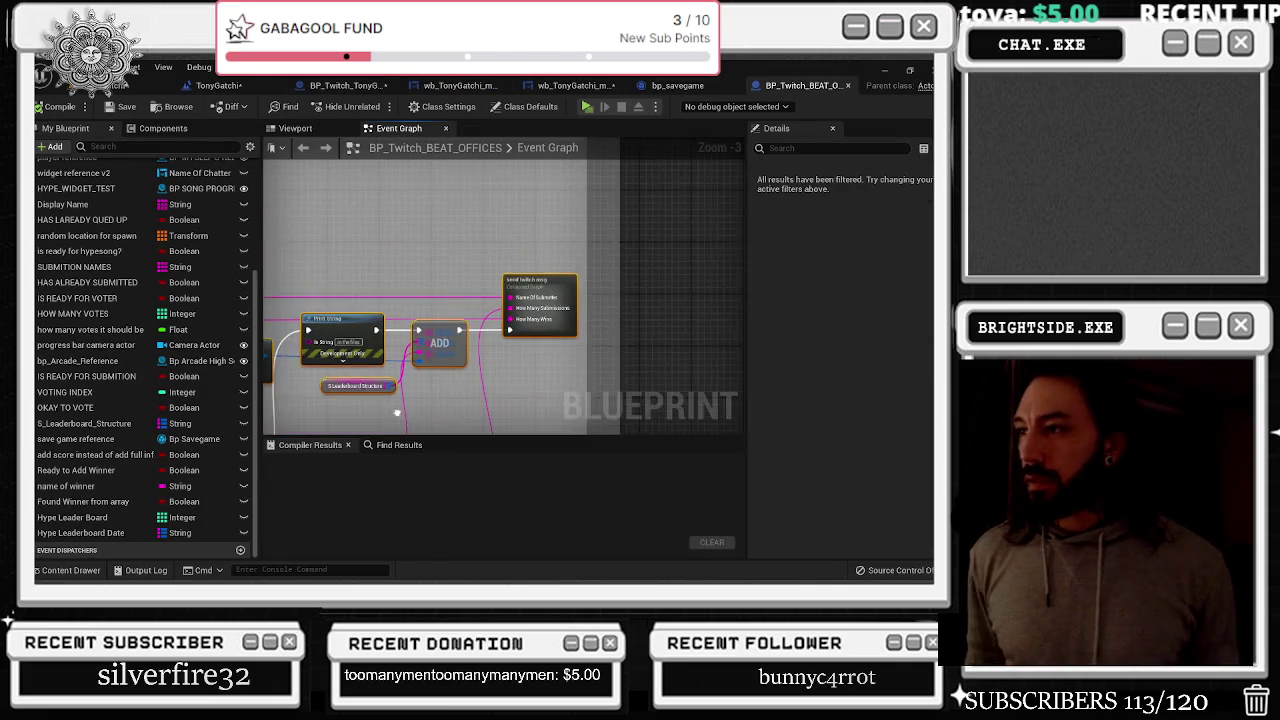
double_click(541, 279)
mouse_move(541, 279)
mouse_down()
mouse_move(421, 261)
mouse_move(478, 243)
mouse_move(437, 233)
mouse_up()
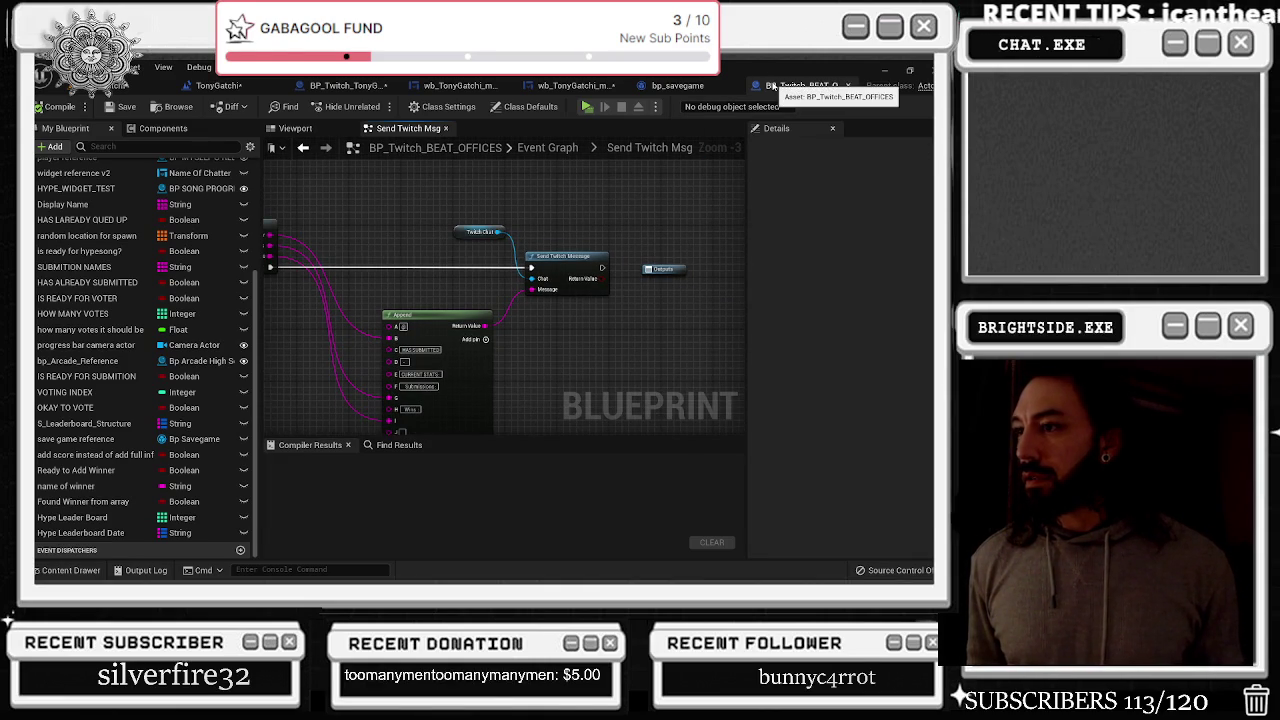
Return to the Event Graph, close BP_Twitch_BEAT_OFFICES and go back to wb_TonyGatchi_master
click(303, 147)
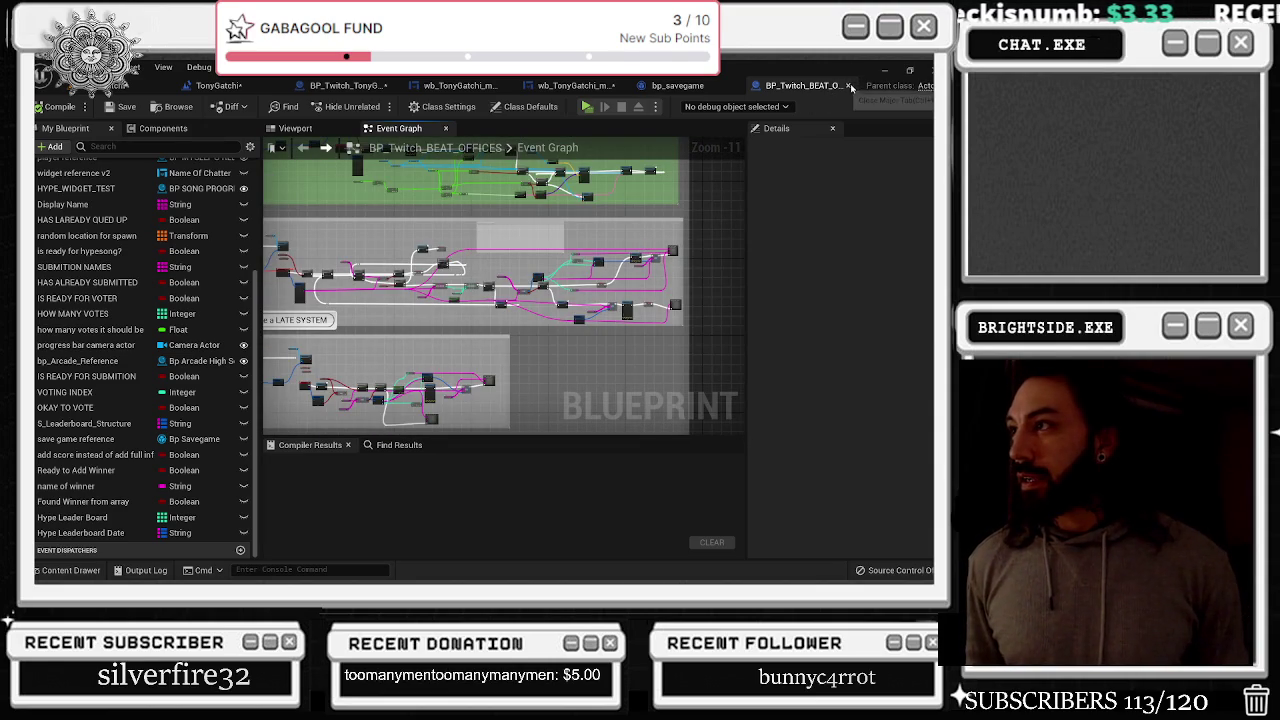
click(847, 85)
click(659, 84)
scroll(671, 290, up, 6)
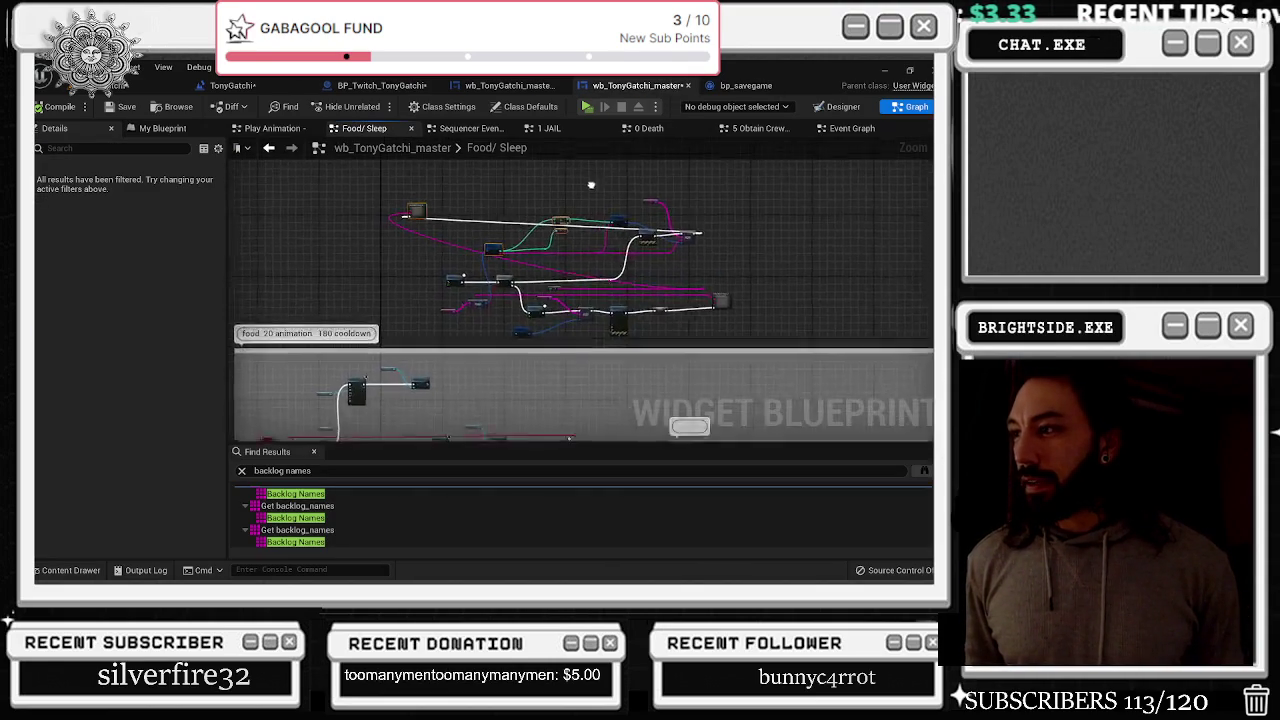
Move the collapsed send twitch msg node to the right of the chain
scroll(579, 187, down, 2)
drag(379, 192, 729, 252)
scroll(600, 230, down, 1)
mouse_move(410, 245)
mouse_down()
mouse_move(850, 258)
mouse_move(392, 270)
mouse_move(926, 310)
mouse_move(737, 222)
mouse_up()
scroll(732, 218, up, 3)
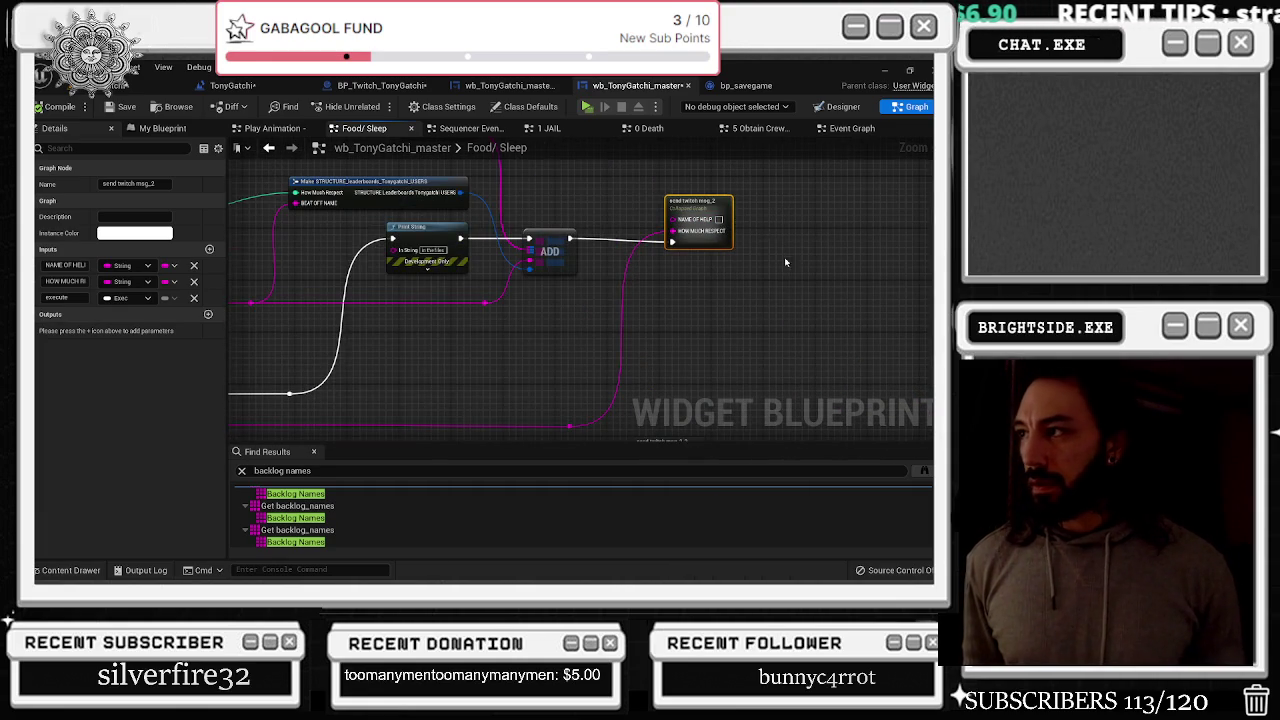
drag(700, 440, 658, 323)
On send twitch msg_2_2, rename the input to HOW MUCH RESPECT and remove How Many Wins
click(658, 326)
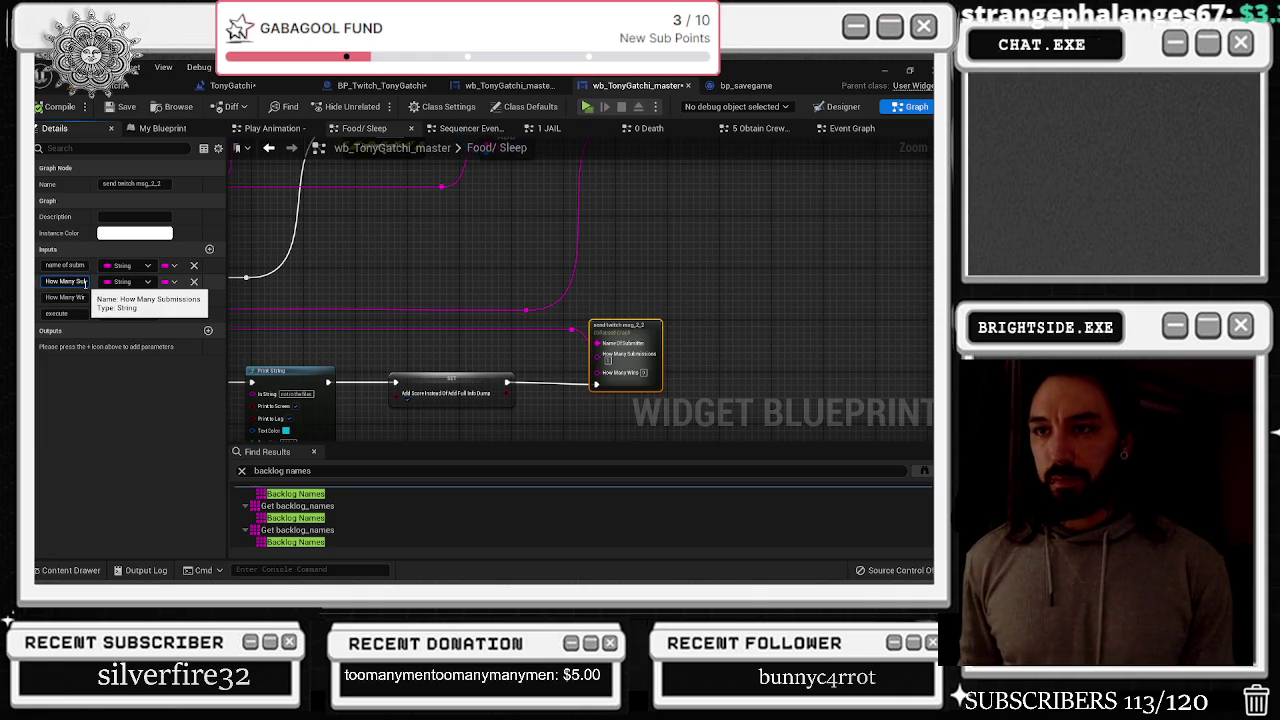
click(86, 283)
text(h RESPECT)
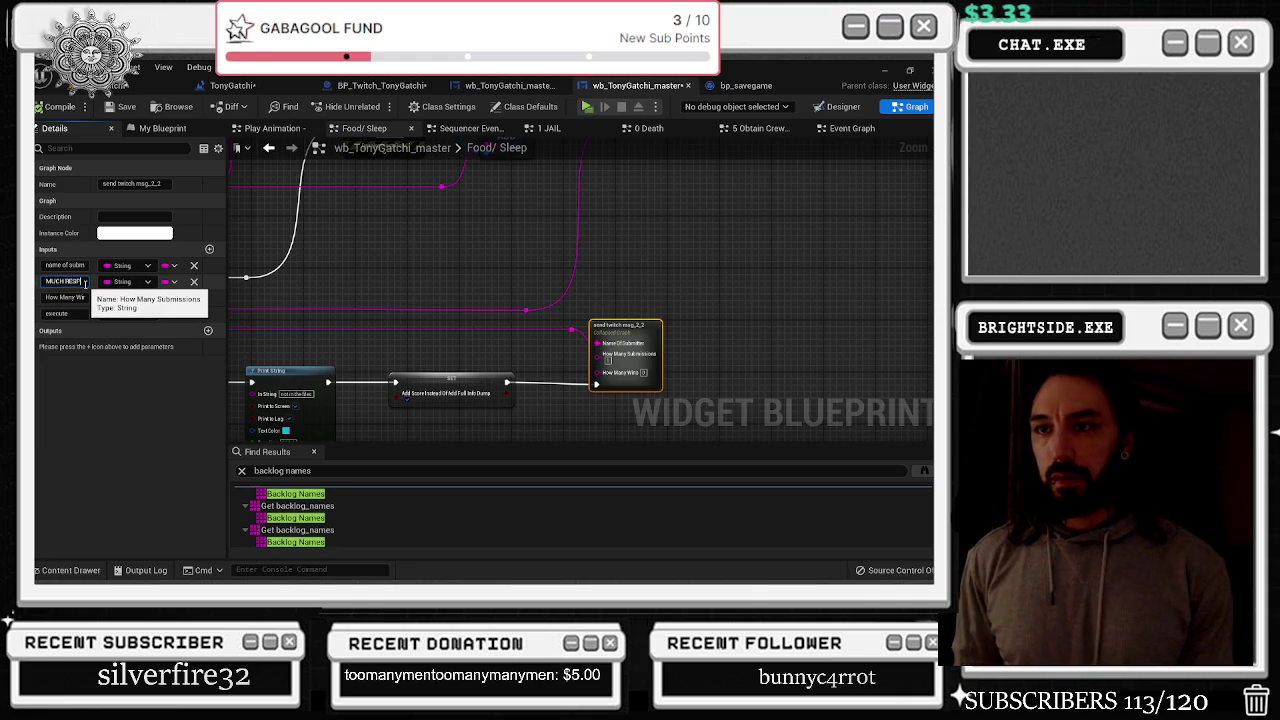
key(Return)
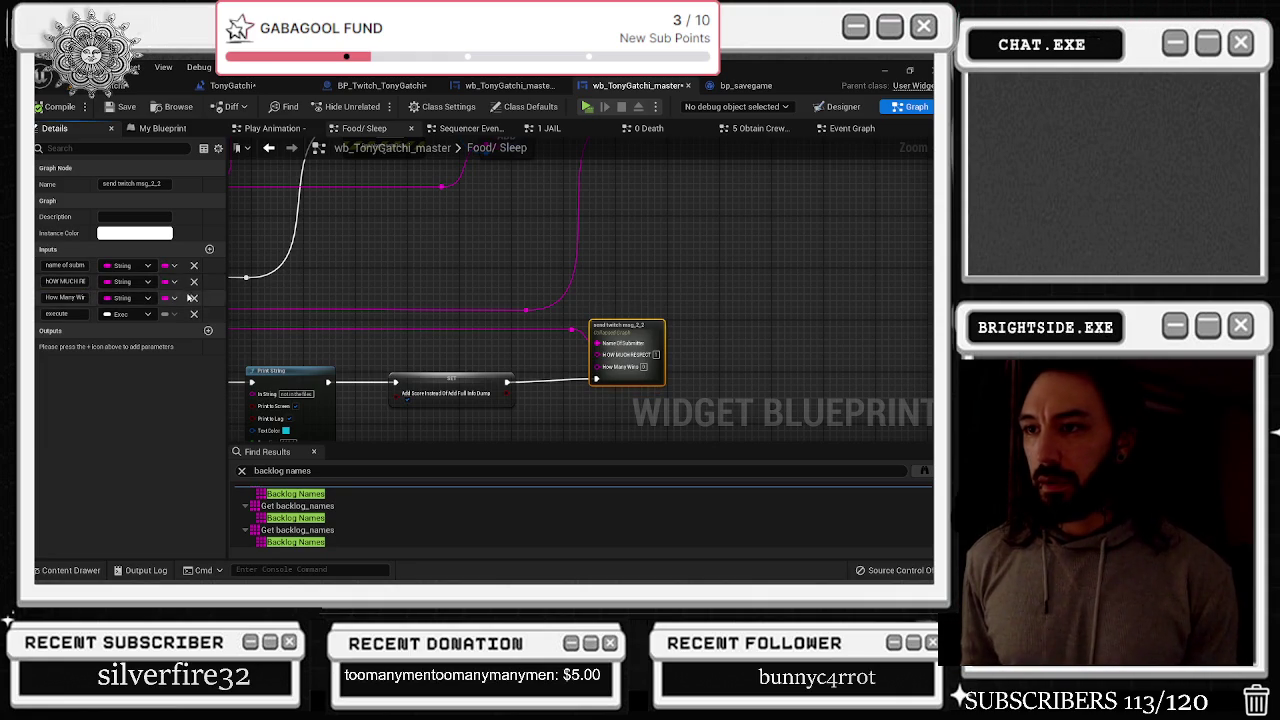
click(194, 297)
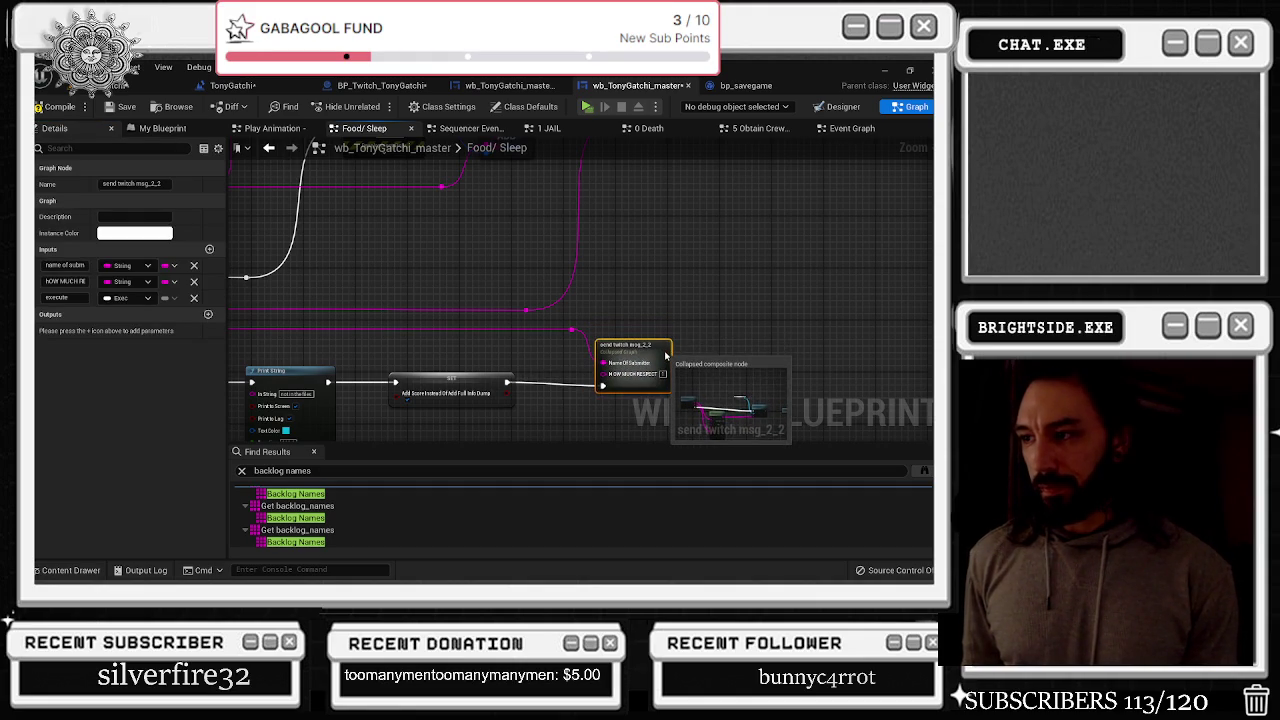
Wire Print String's execution into send twitch msg and remove the Add Score SET node
click(330, 376)
drag(330, 376, 644, 330)
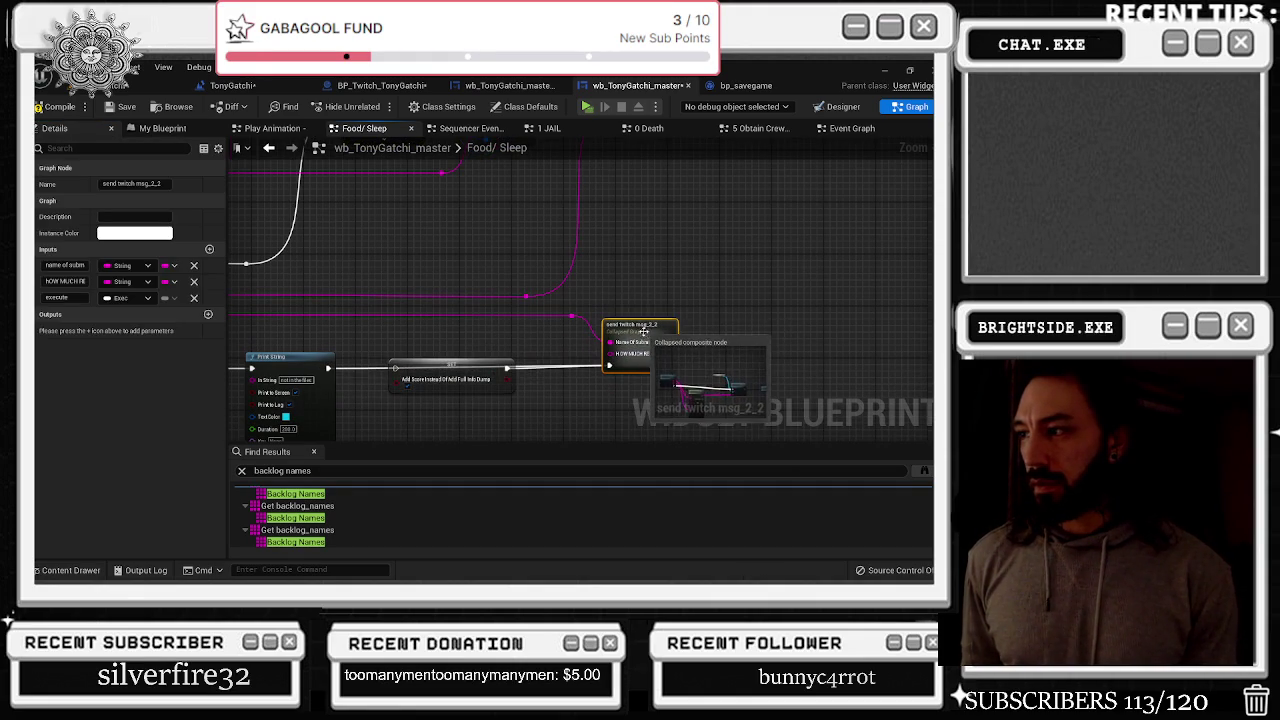
click(490, 365)
key(ctrl+z)
key(ctrl+z)
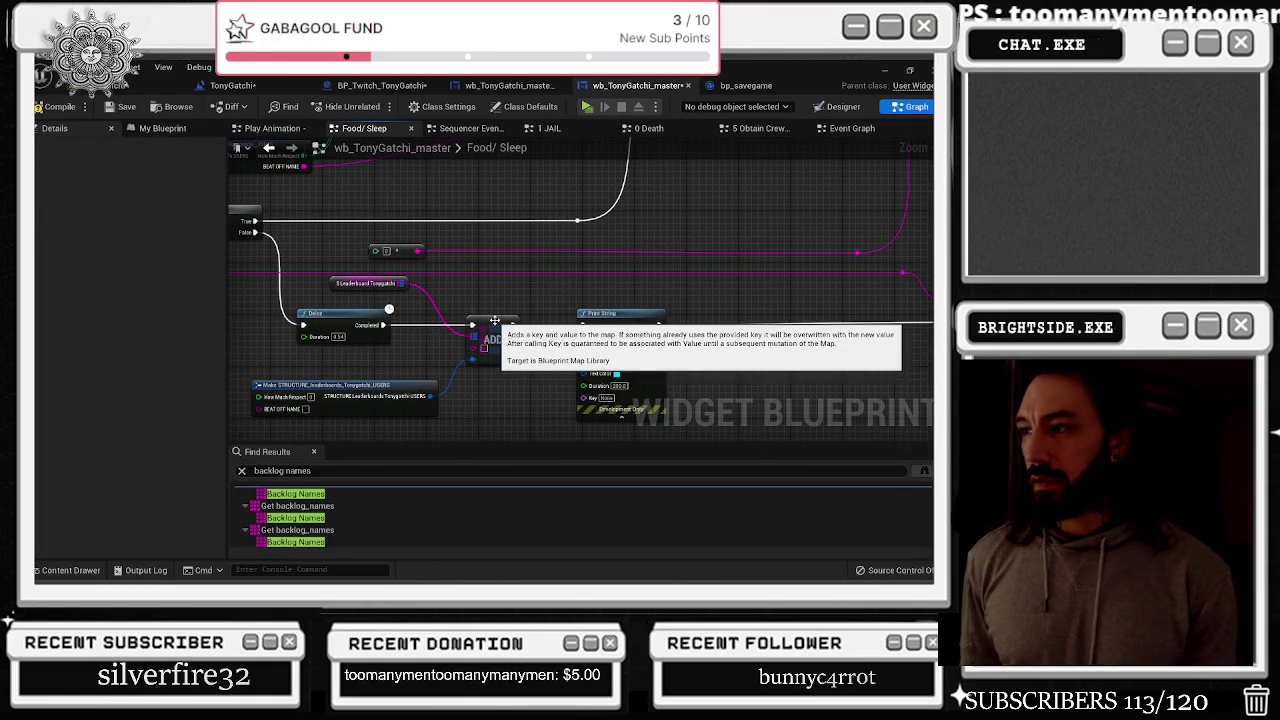
Move the Make STRUCTURE node to the right and tidy the surrounding nodes
drag(493, 340, 500, 340)
mouse_move(345, 385)
mouse_down()
mouse_move(430, 360)
mouse_move(662, 387)
mouse_up()
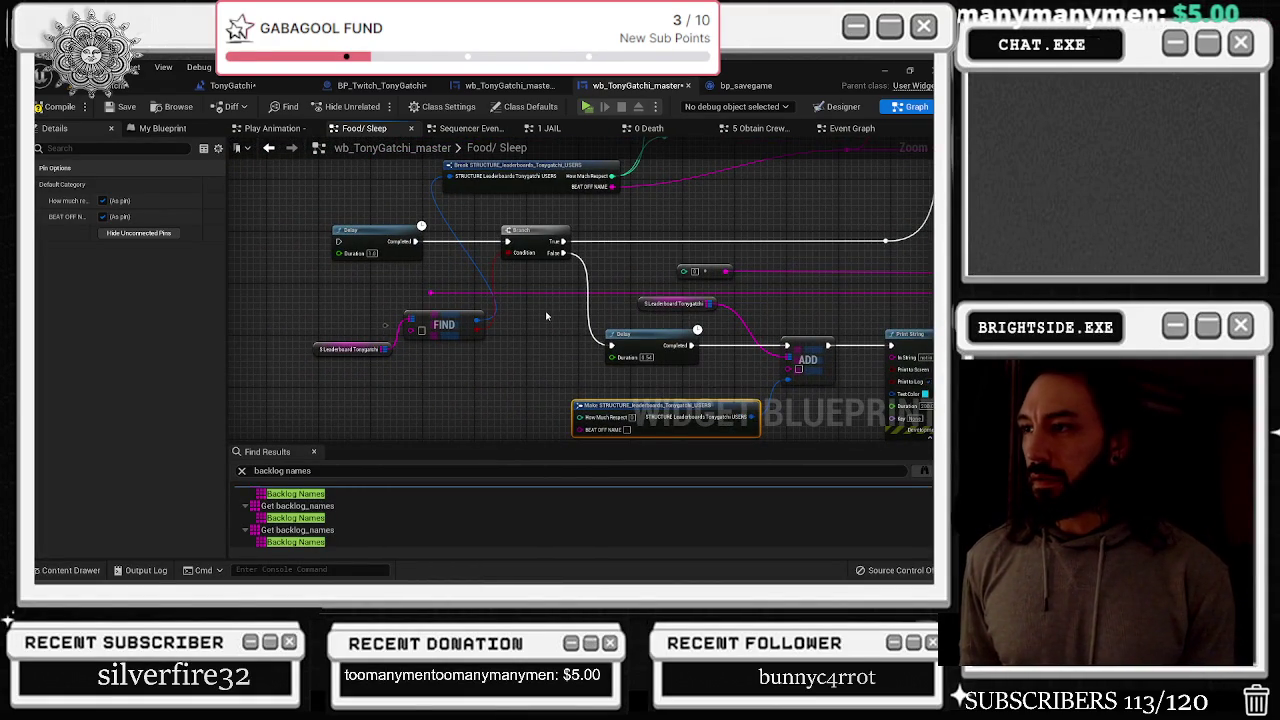
scroll(449, 296, down, 5)
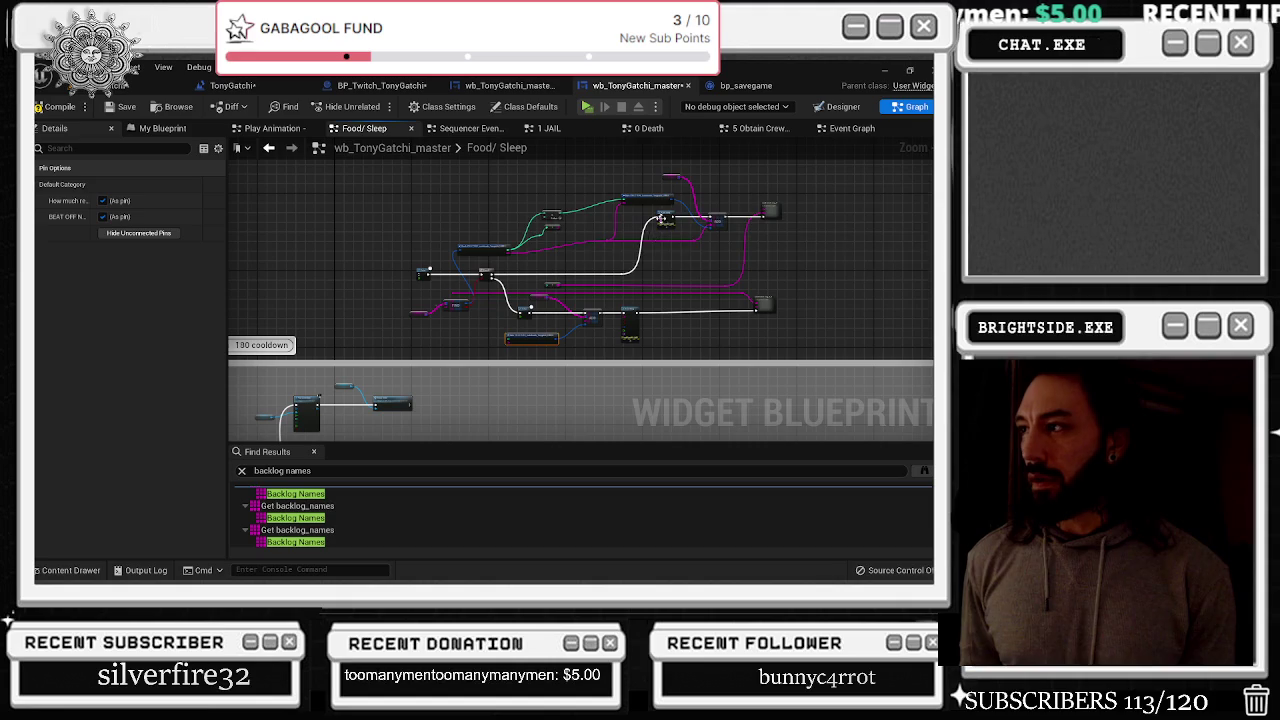
drag(625, 198, 611, 194)
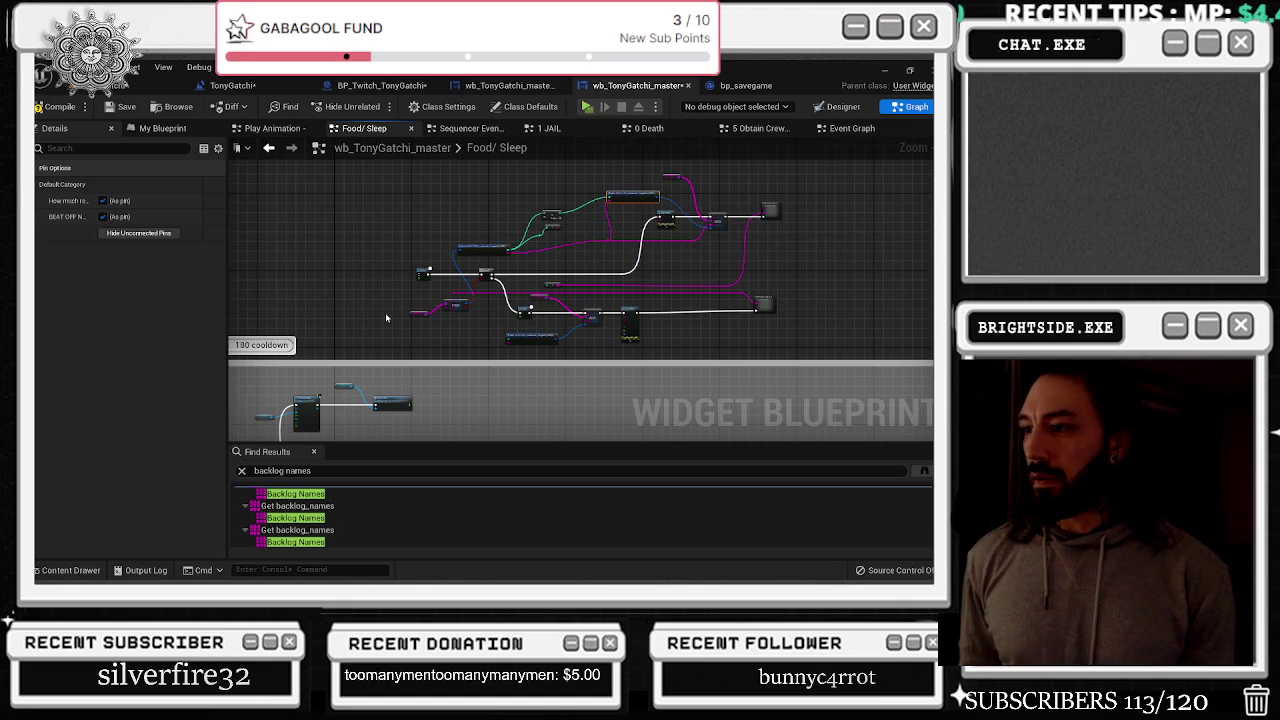
scroll(428, 268, up, 2)
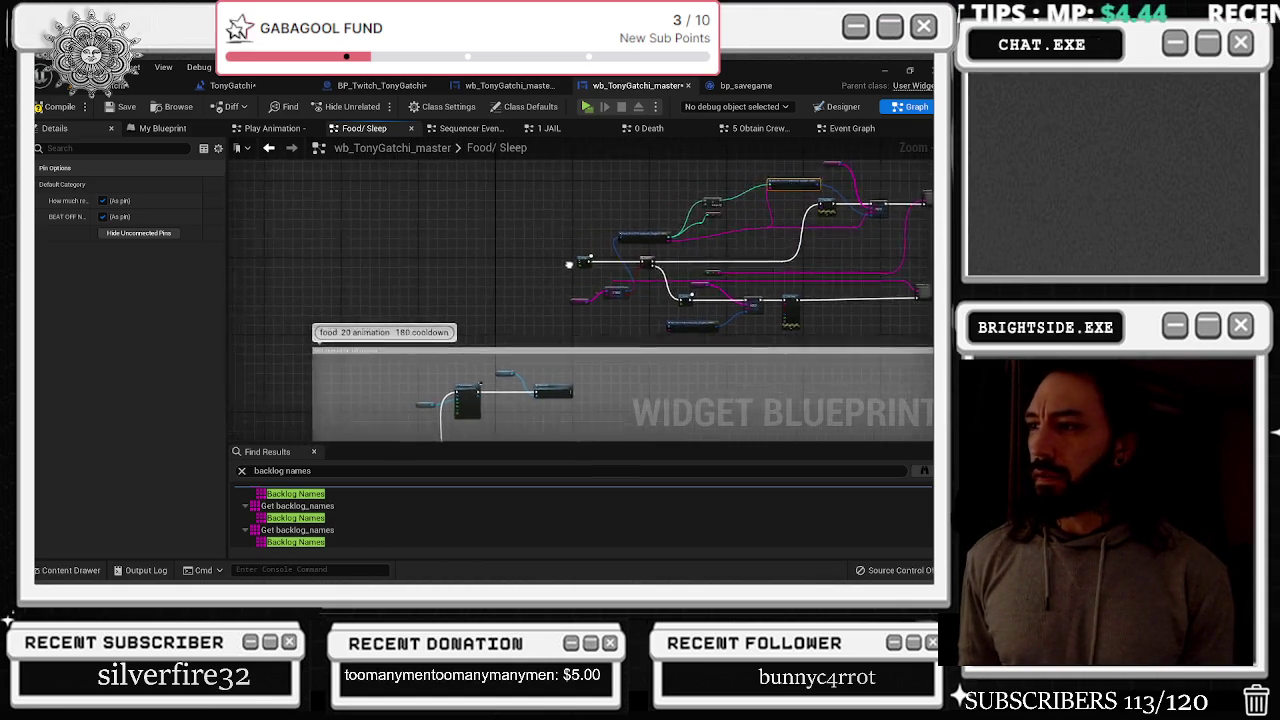
mouse_move(585, 196)
mouse_down()
mouse_move(562, 173)
mouse_move(547, 183)
mouse_move(443, 319)
mouse_up()
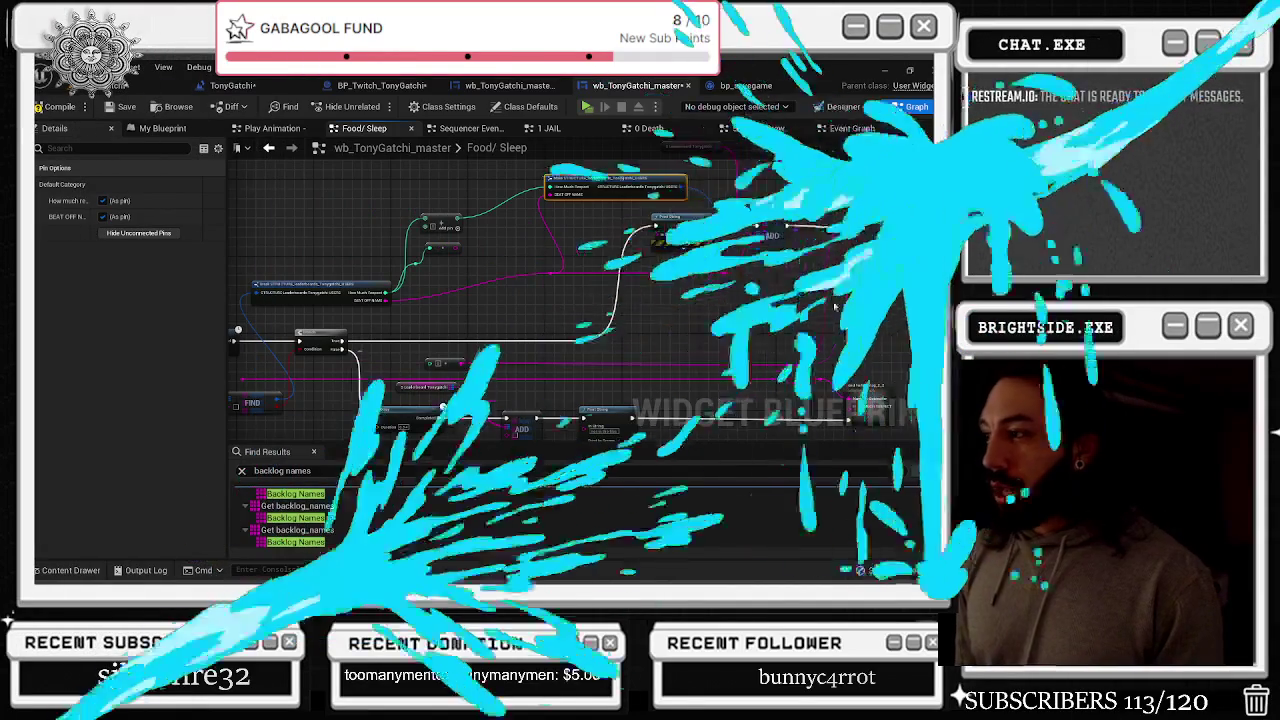
drag(782, 230, 931, 215)
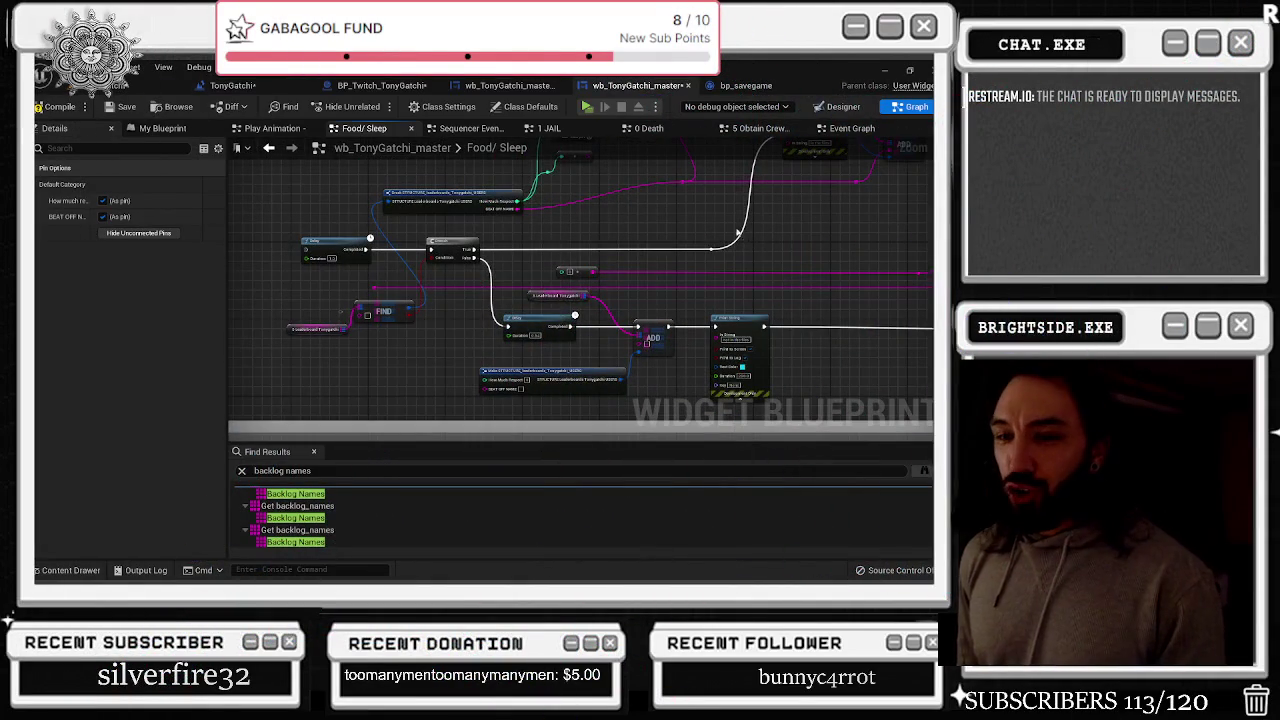
drag(332, 285, 588, 162)
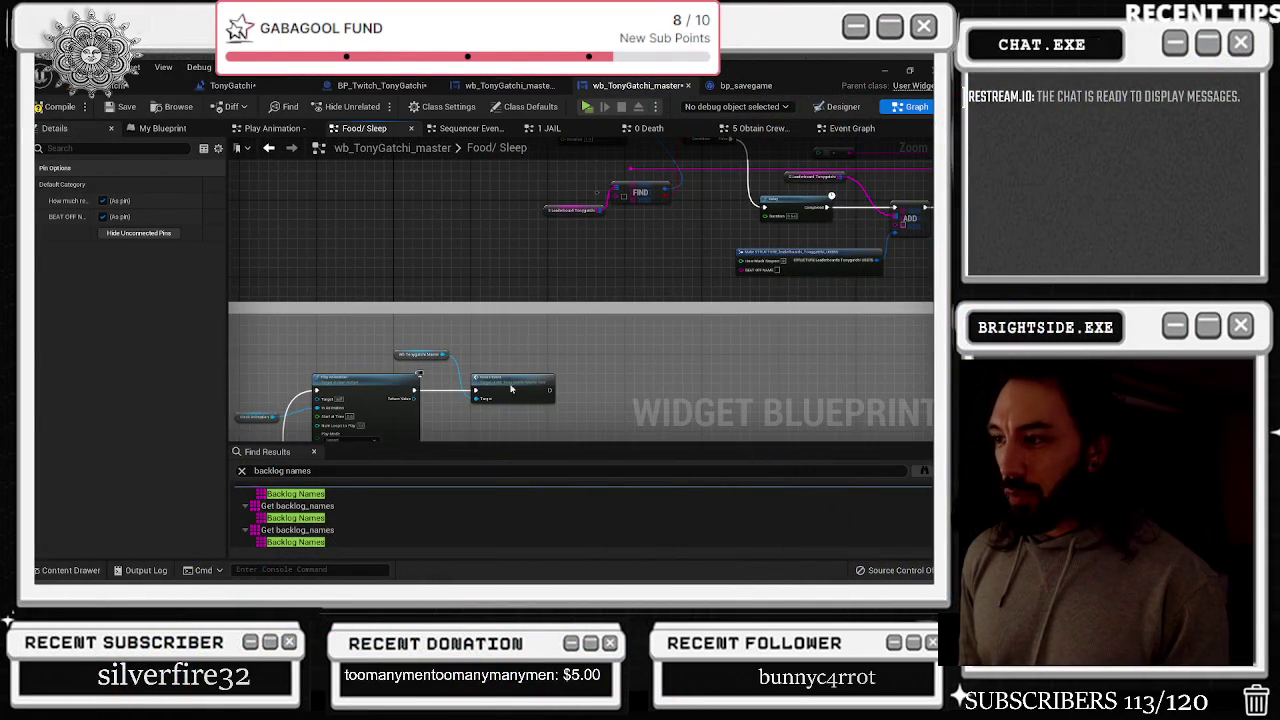
Add a Name-type NAME OF CHATTER input to the Eating custom event and compile
drag(594, 254, 729, 172)
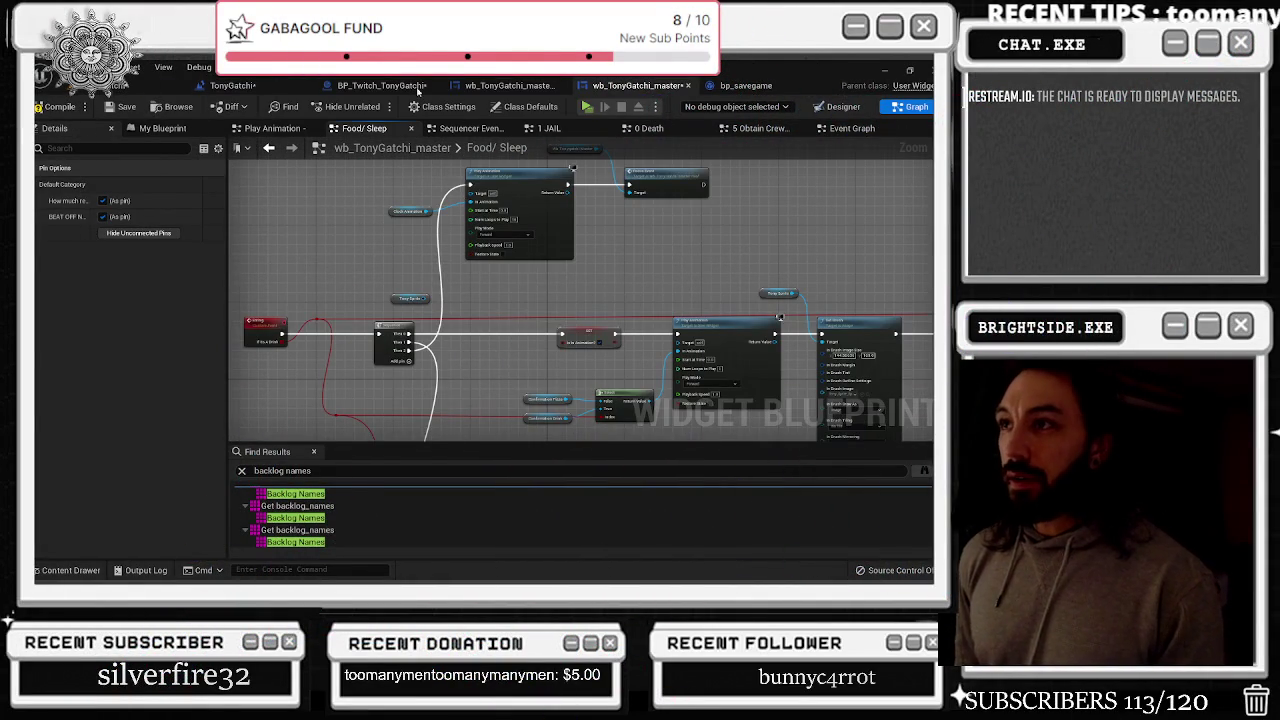
click(257, 329)
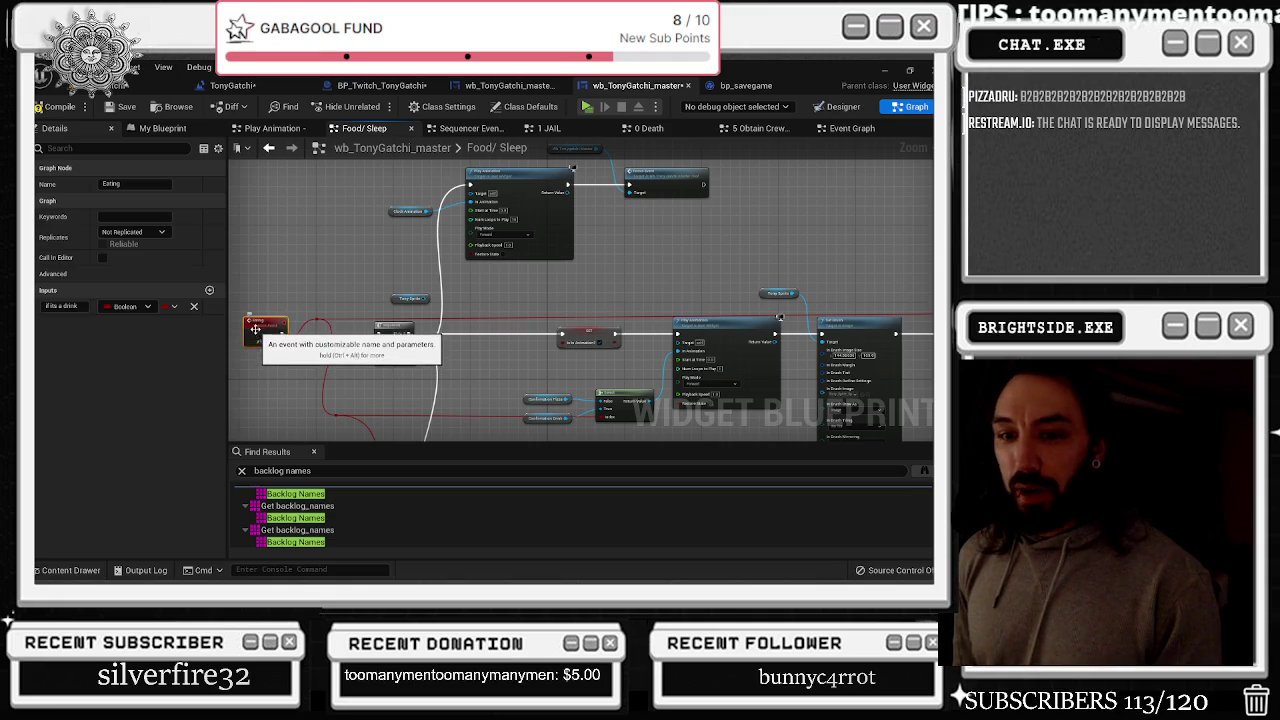
click(209, 291)
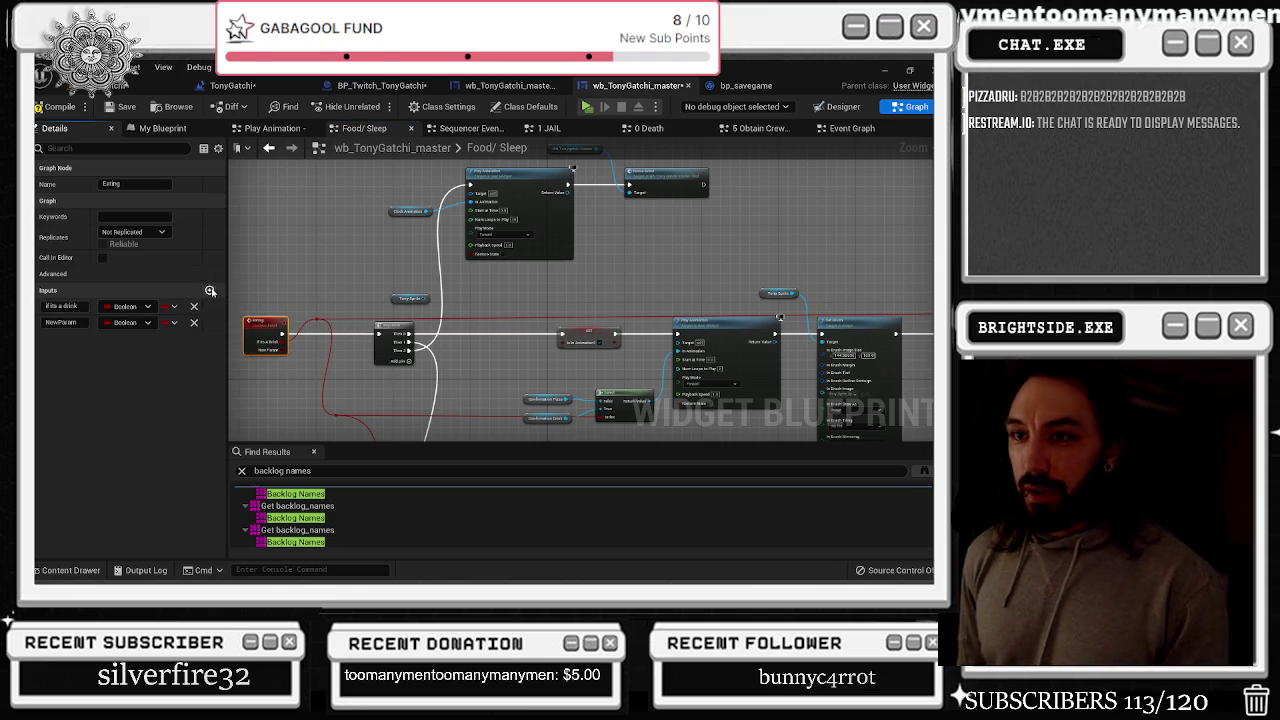
click(85, 322)
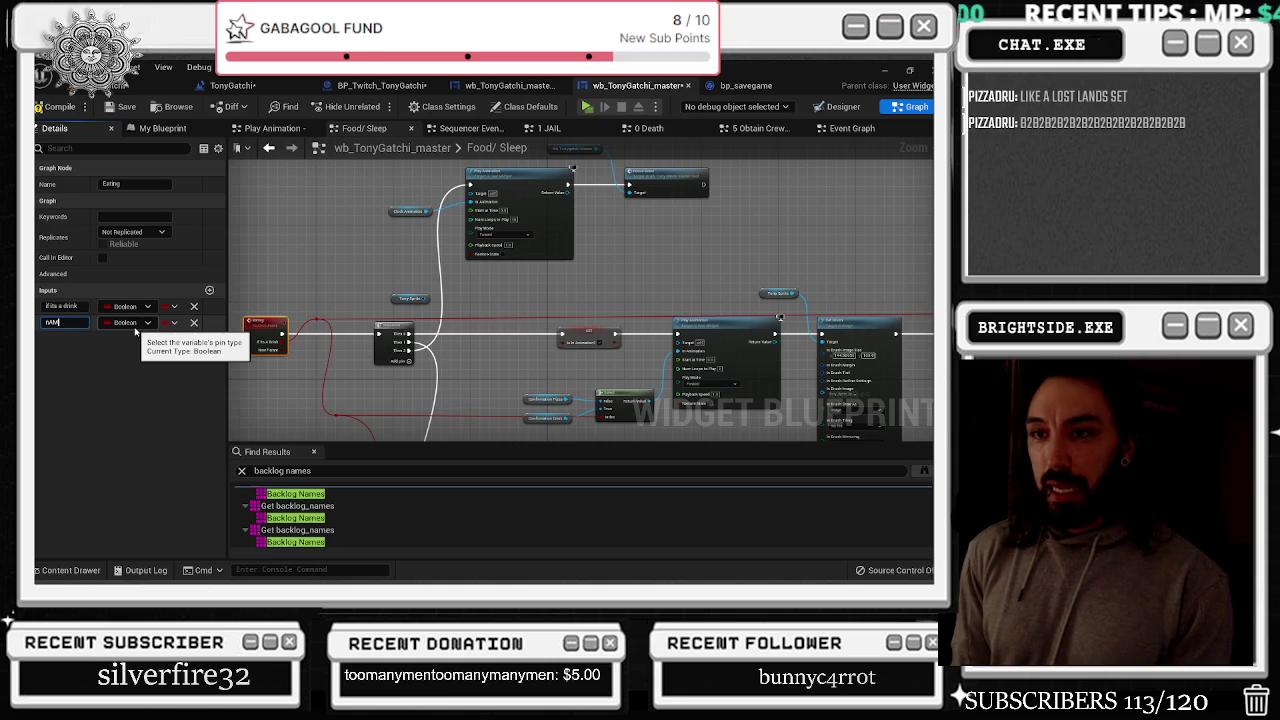
text(NAME OF CHATTER)
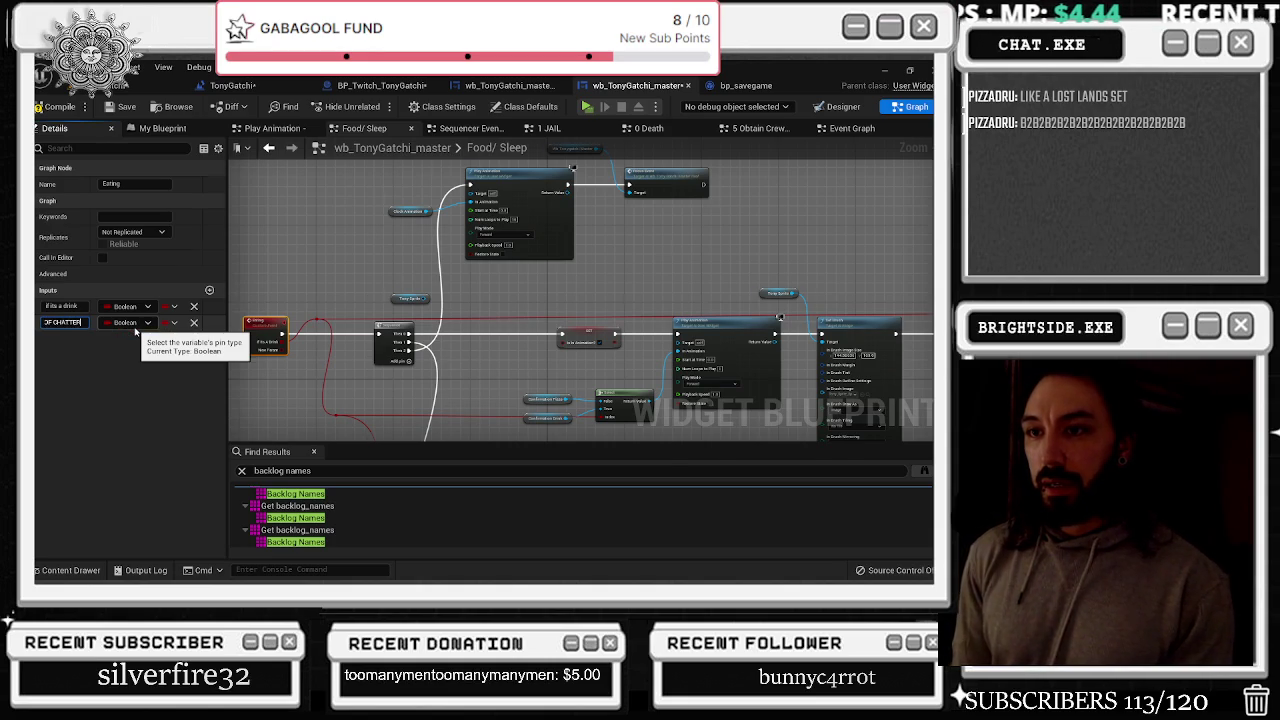
key(Return)
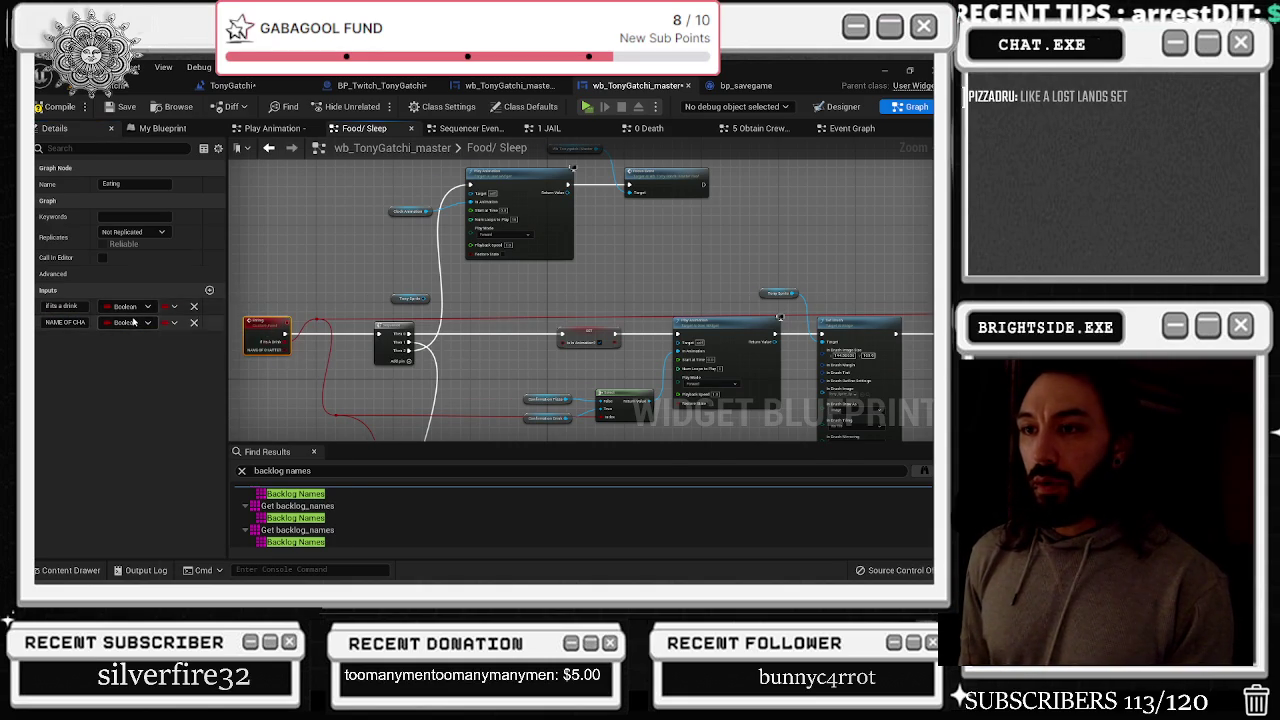
click(128, 322)
click(217, 392)
click(283, 269)
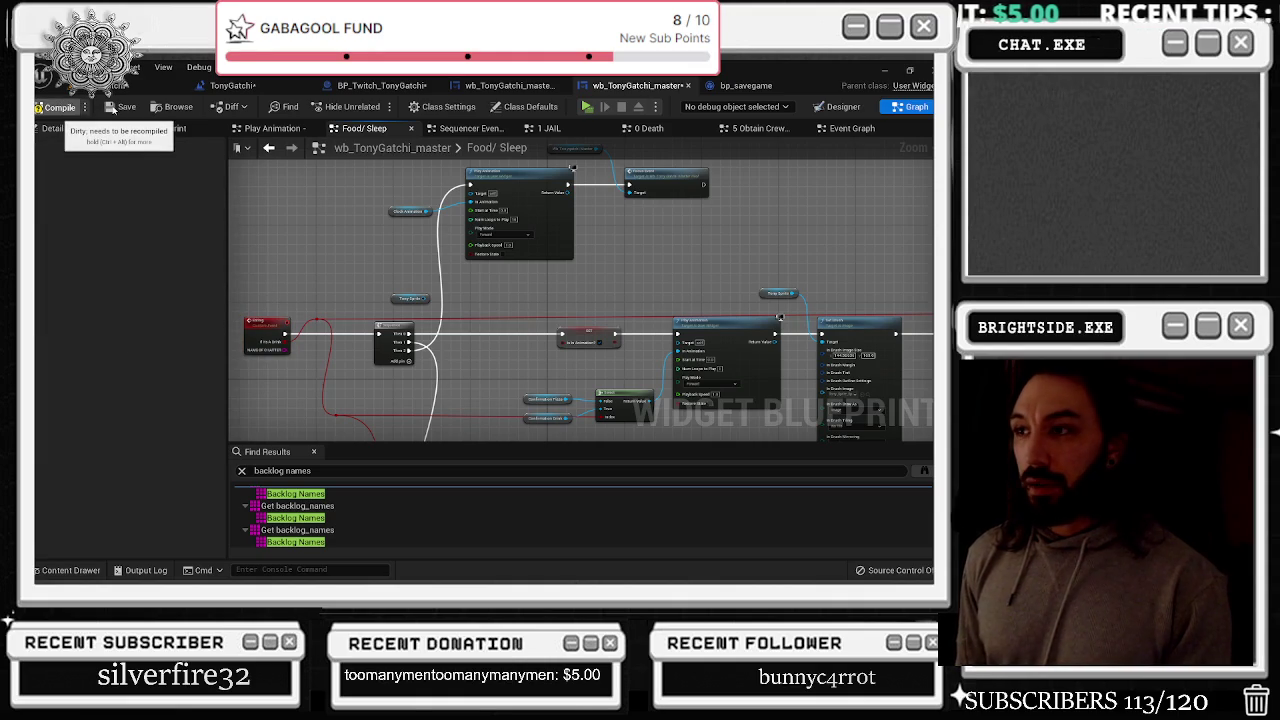
click(58, 107)
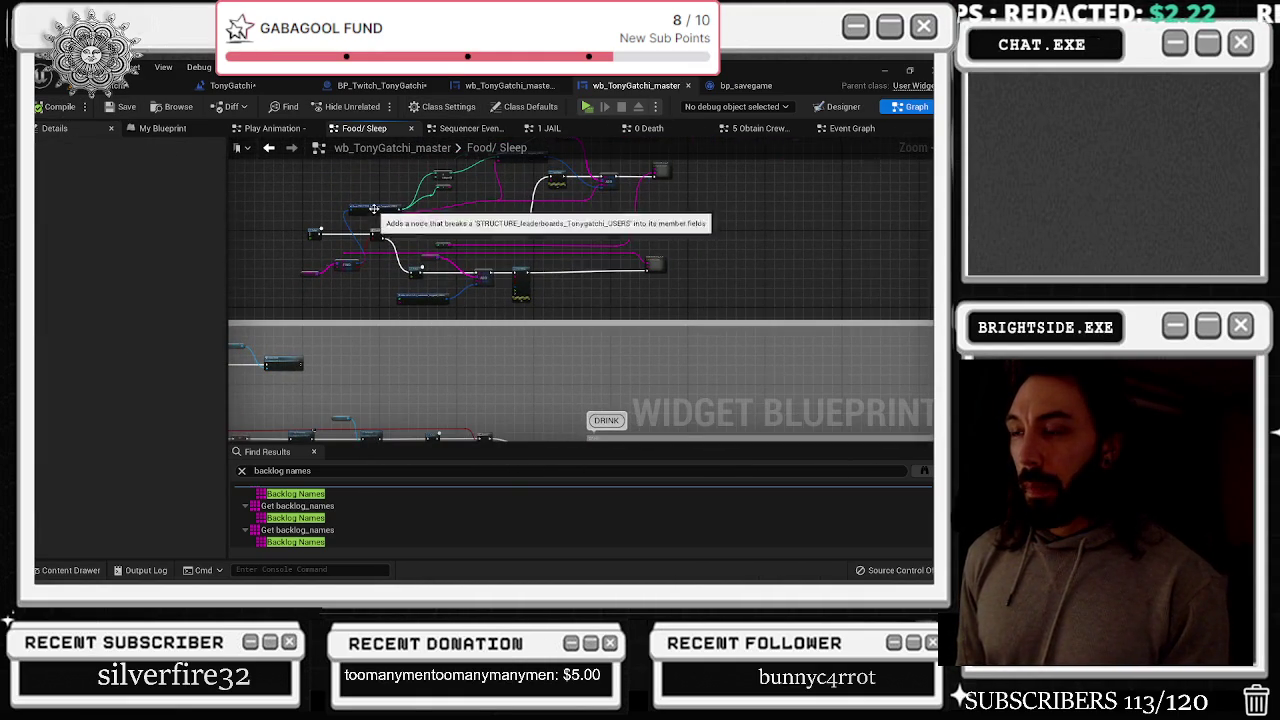
Zoom into the leaderboard section and select the FIND and leaderboard variable nodes
scroll(373, 210, up, 3)
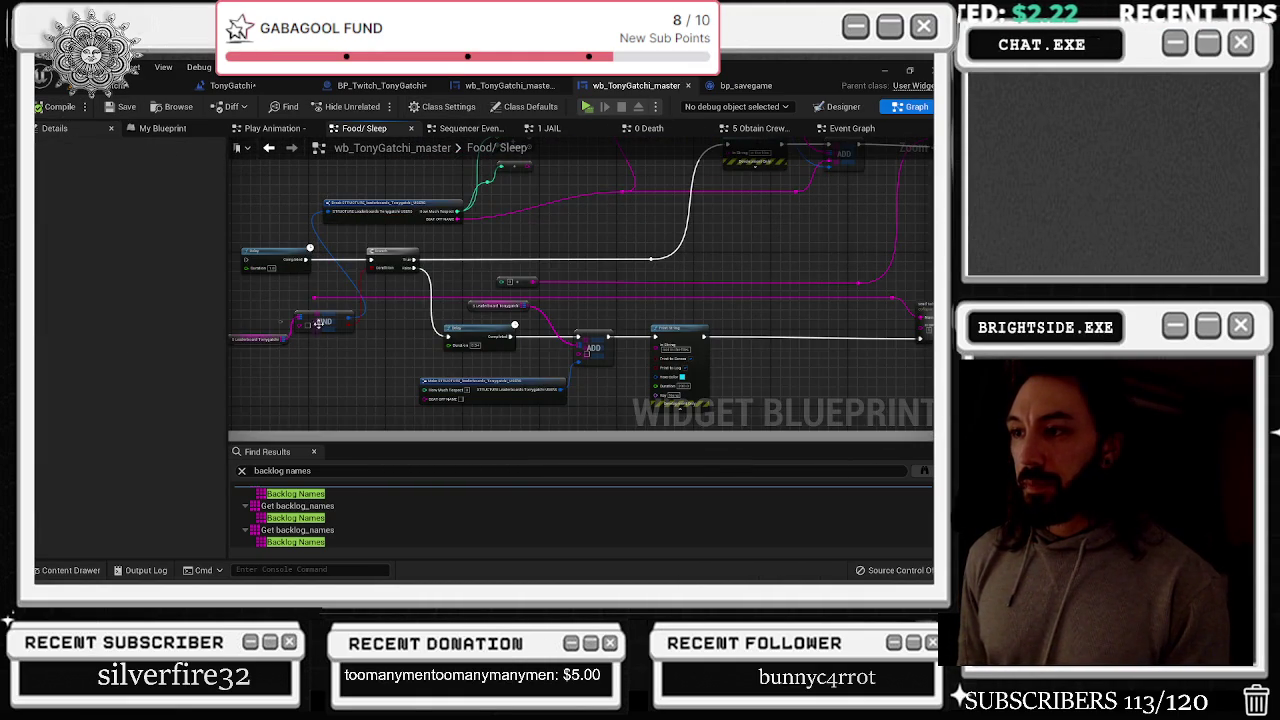
drag(480, 370, 468, 349)
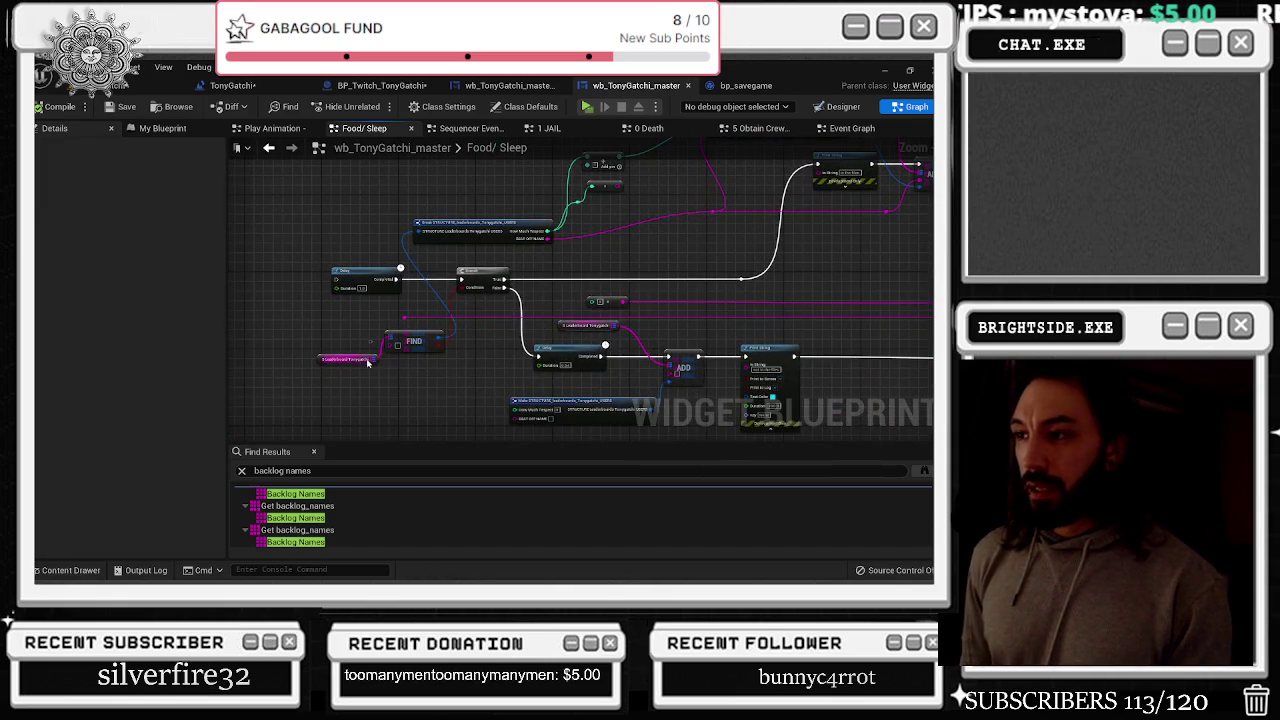
scroll(371, 359, up, 2)
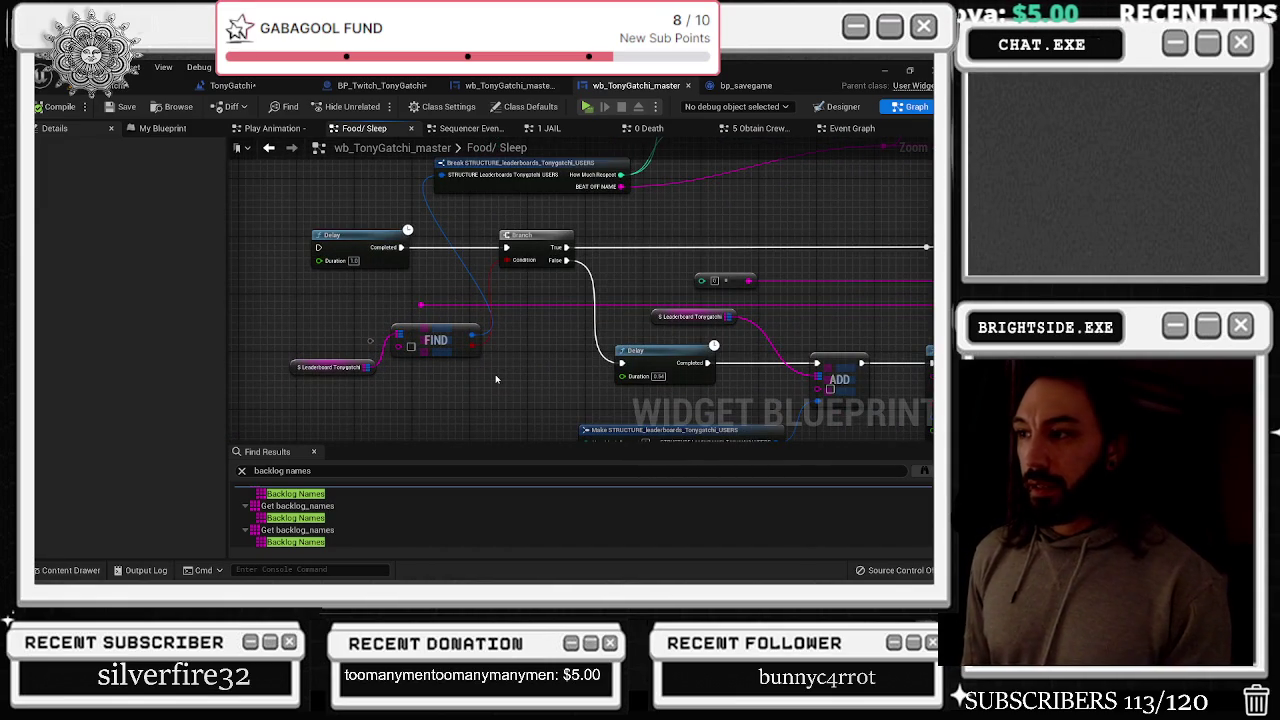
drag(480, 380, 292, 324)
scroll(569, 179, down, 2)
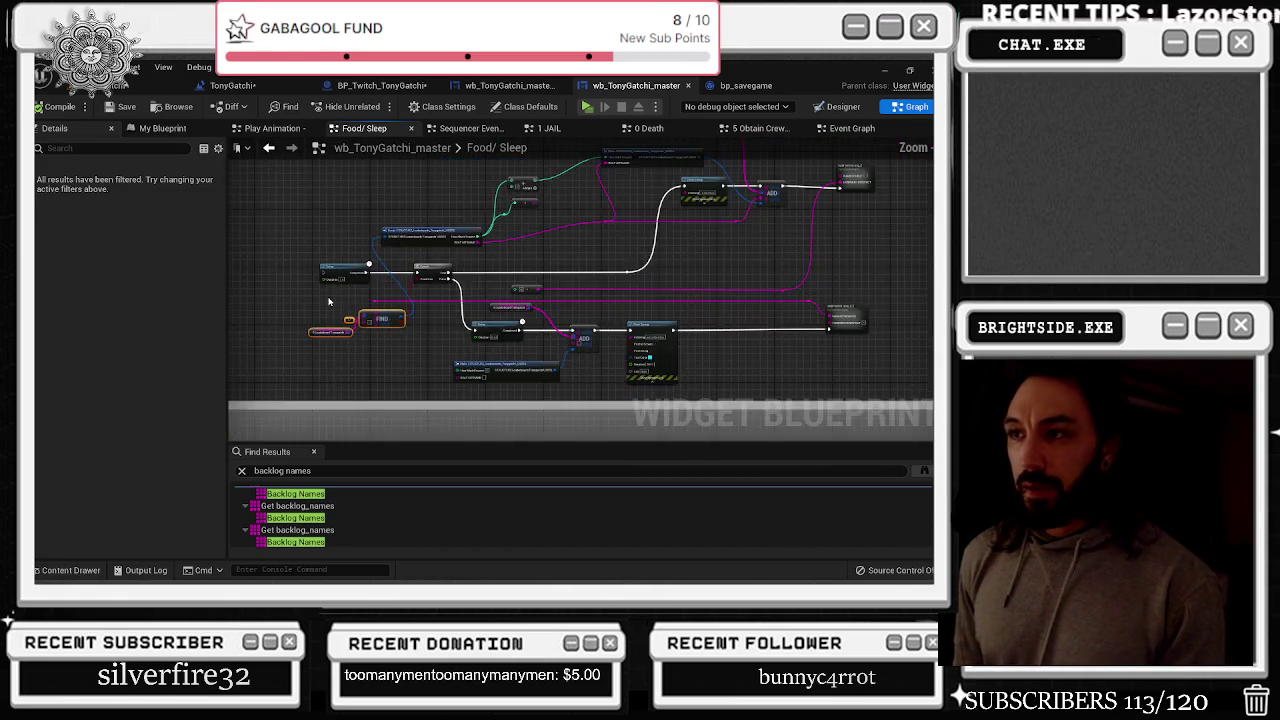
drag(569, 179, 671, 167)
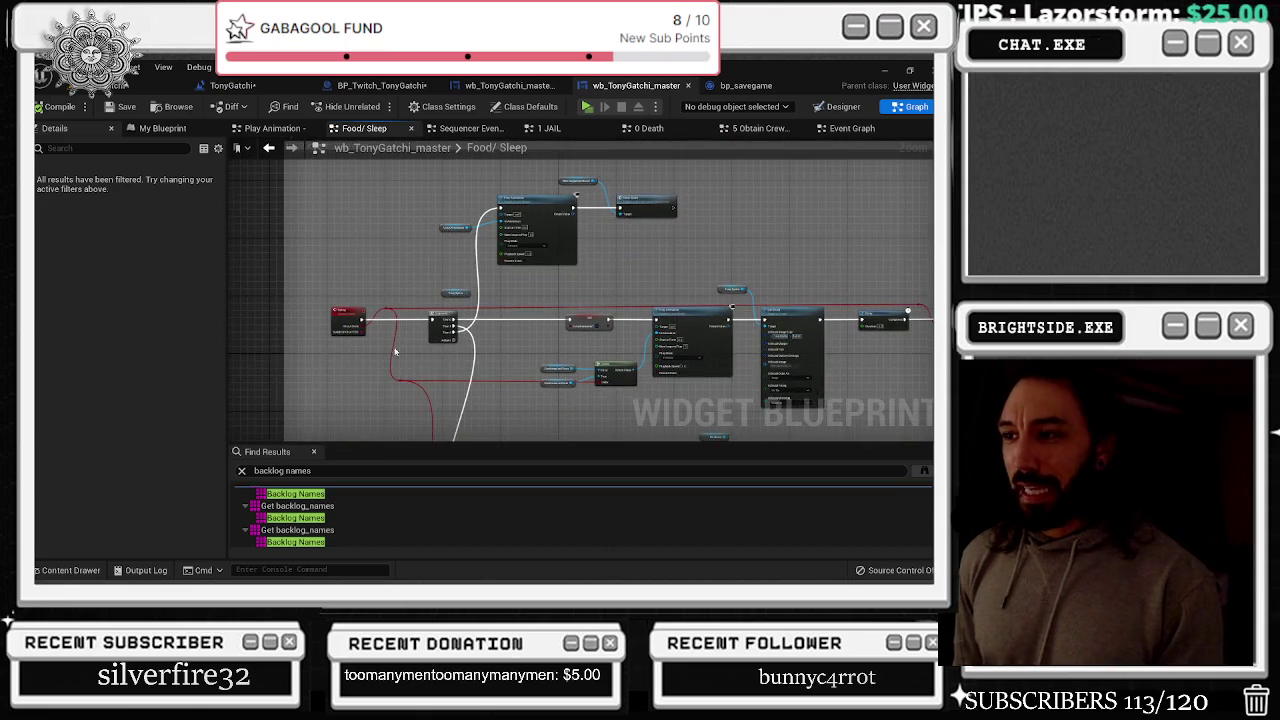
scroll(396, 352, up, 2)
Drag a pink string wire through a reroute node into Make STRUCTURE's BEAT OFF NAME input
mouse_move(336, 322)
mouse_down()
mouse_move(766, 243)
mouse_move(899, 234)
mouse_move(677, 269)
mouse_move(905, 258)
mouse_move(861, 253)
mouse_move(800, 283)
mouse_move(670, 253)
mouse_move(683, 258)
mouse_move(560, 287)
mouse_move(548, 274)
mouse_up()
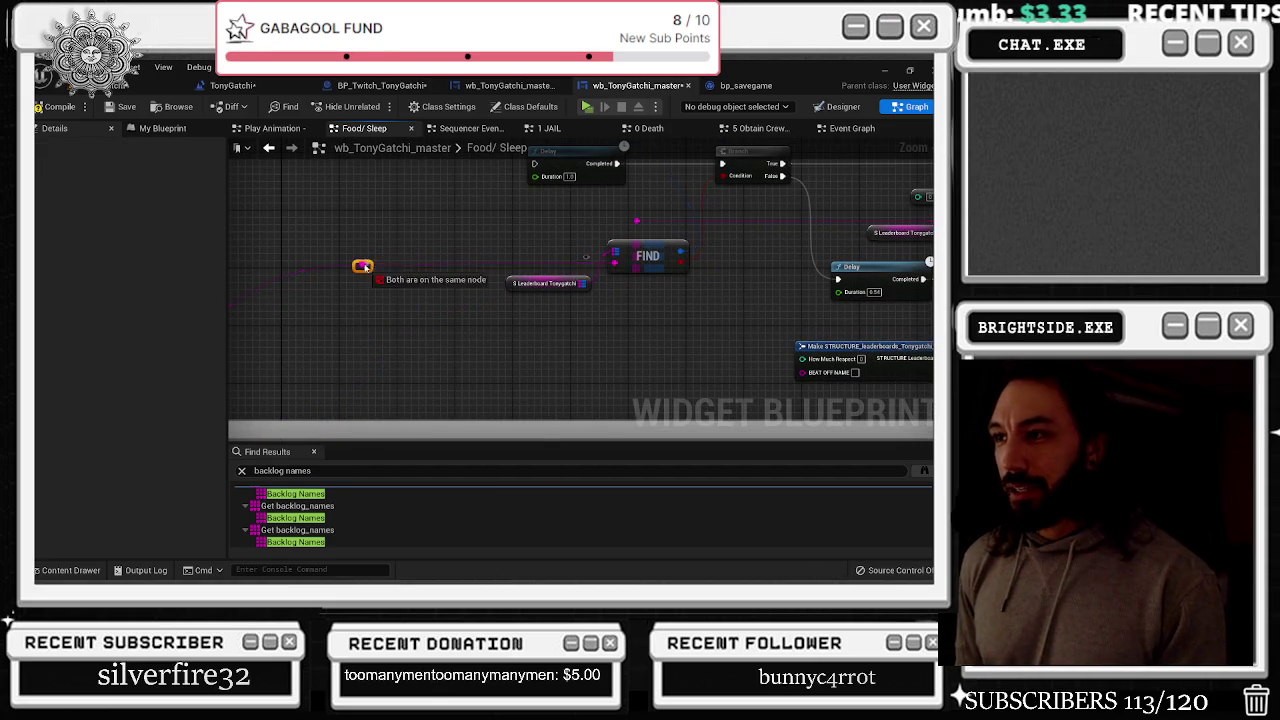
mouse_move(710, 241)
mouse_down()
mouse_move(495, 253)
mouse_move(438, 288)
mouse_move(457, 333)
mouse_move(329, 362)
mouse_up()
scroll(495, 258, down, 1)
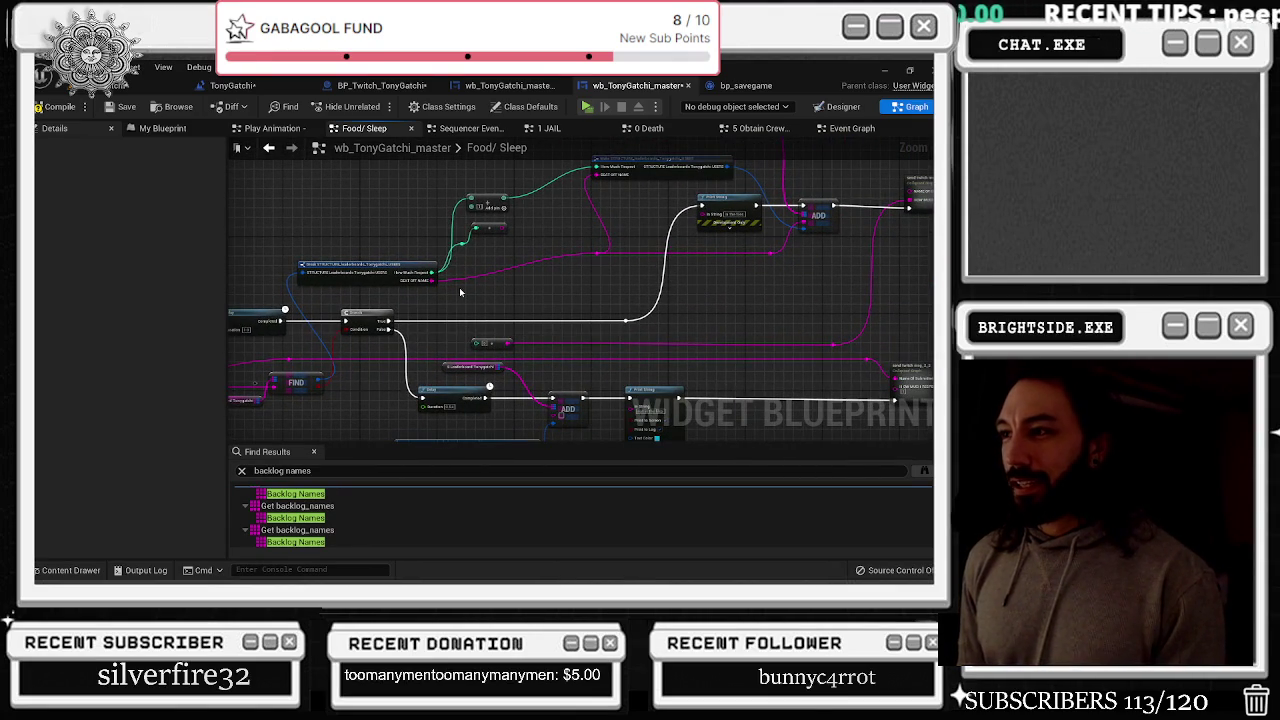
drag(460, 292, 641, 206)
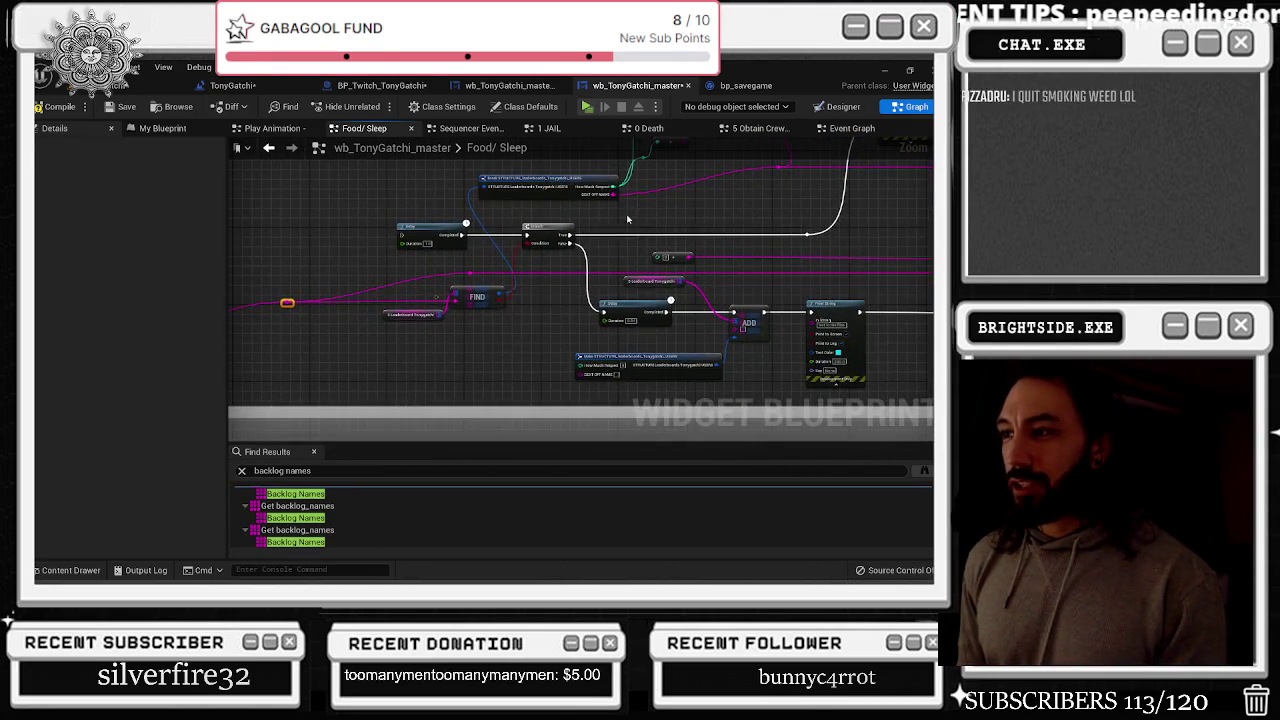
mouse_move(287, 302)
mouse_down()
mouse_move(292, 334)
mouse_move(380, 374)
mouse_move(530, 347)
mouse_move(581, 371)
mouse_move(339, 356)
mouse_up()
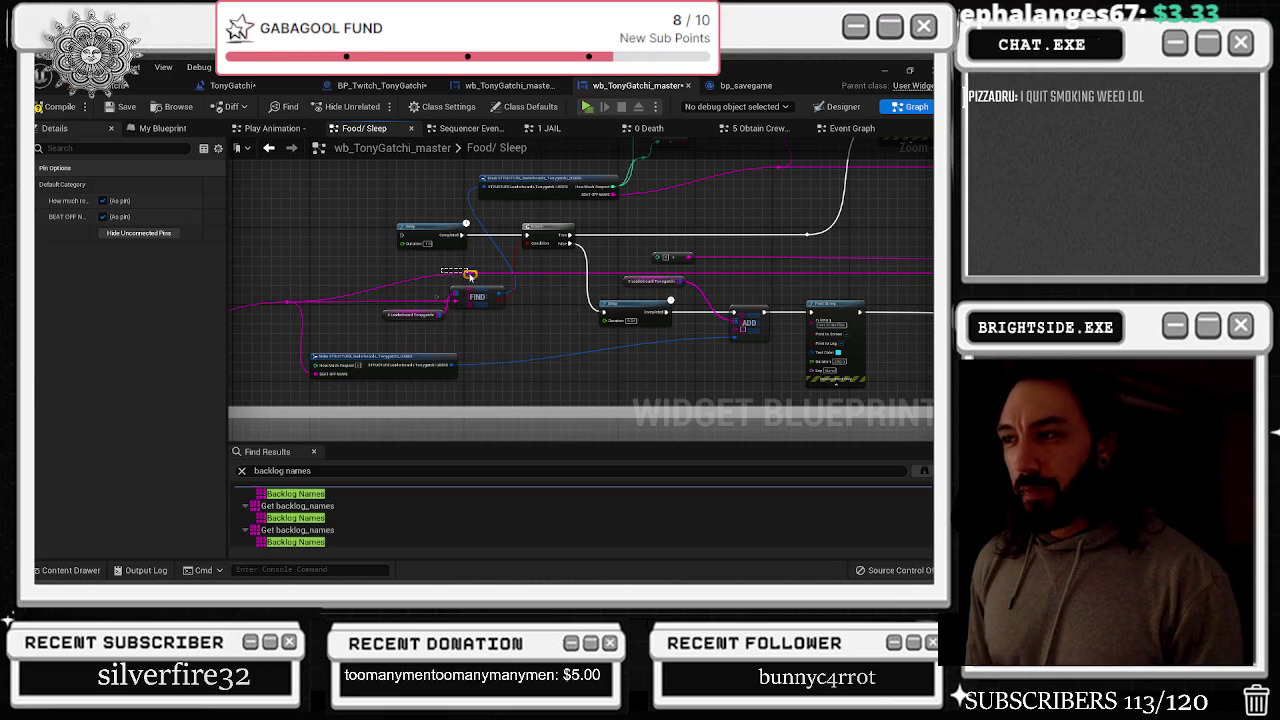
Wire the pink string into the ADD node and add tidy reroute points on the pink and blue wires
click(469, 274)
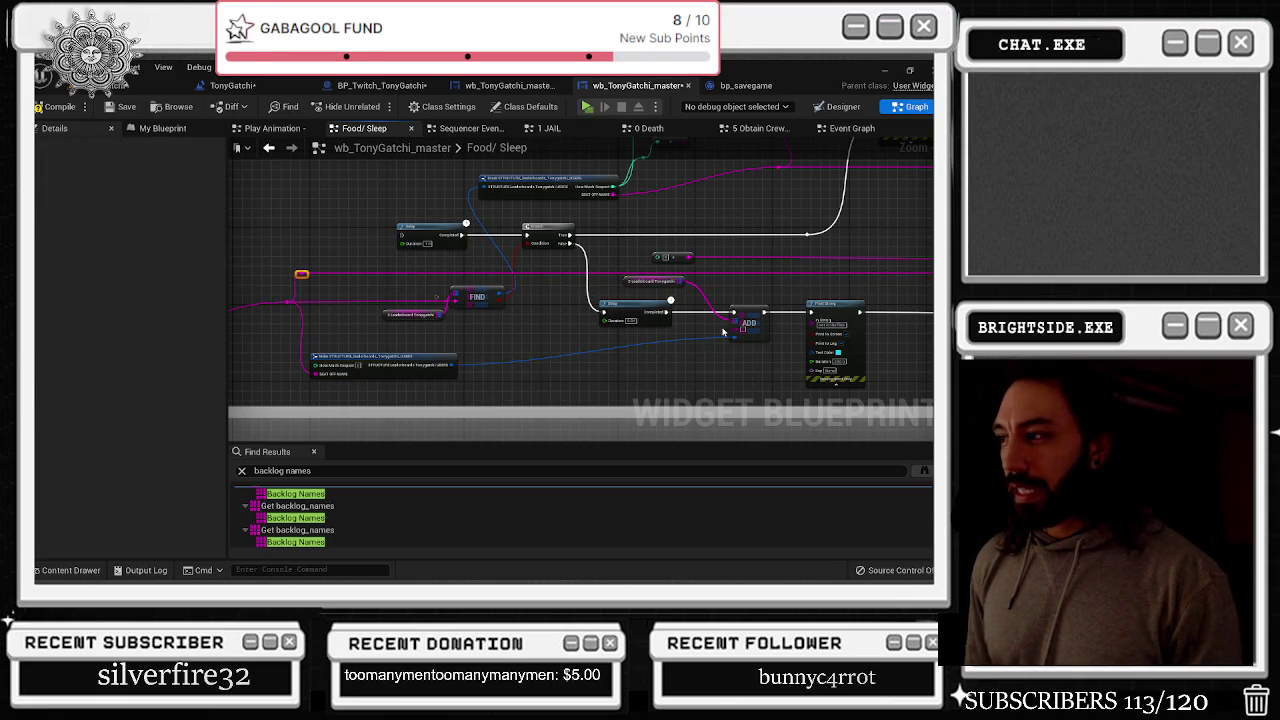
drag(285, 302, 742, 326)
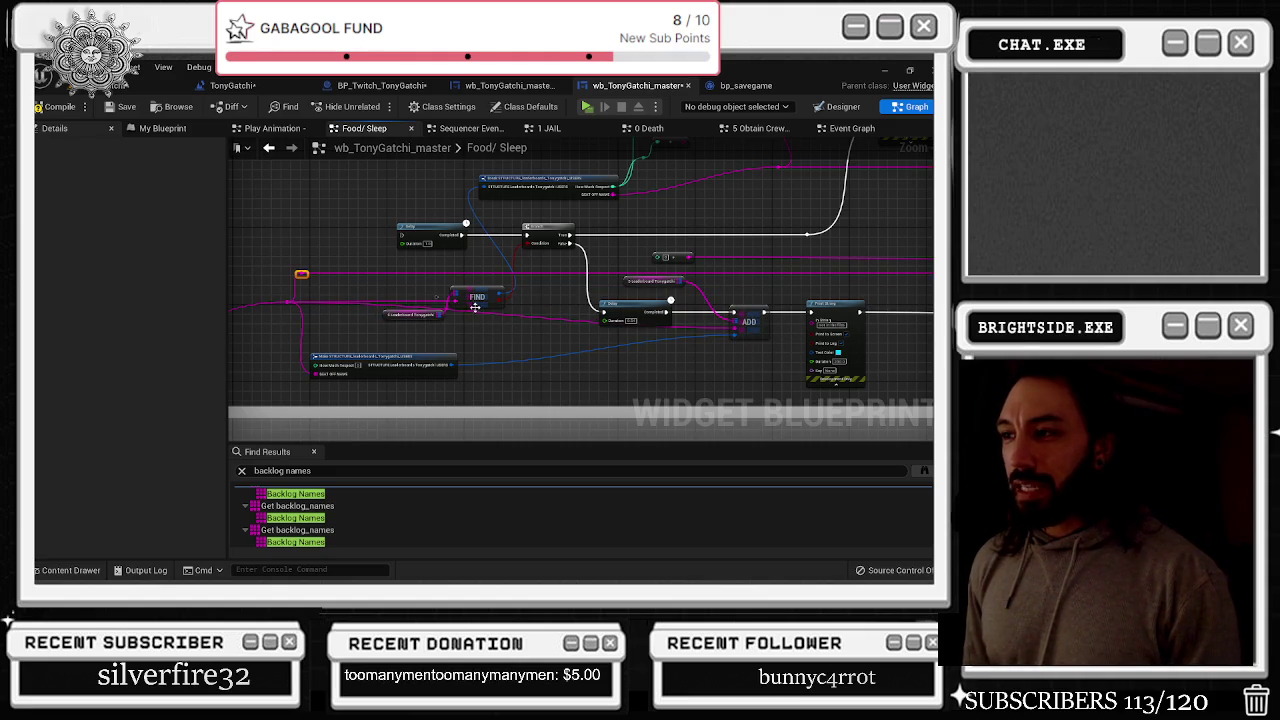
double_click(512, 318)
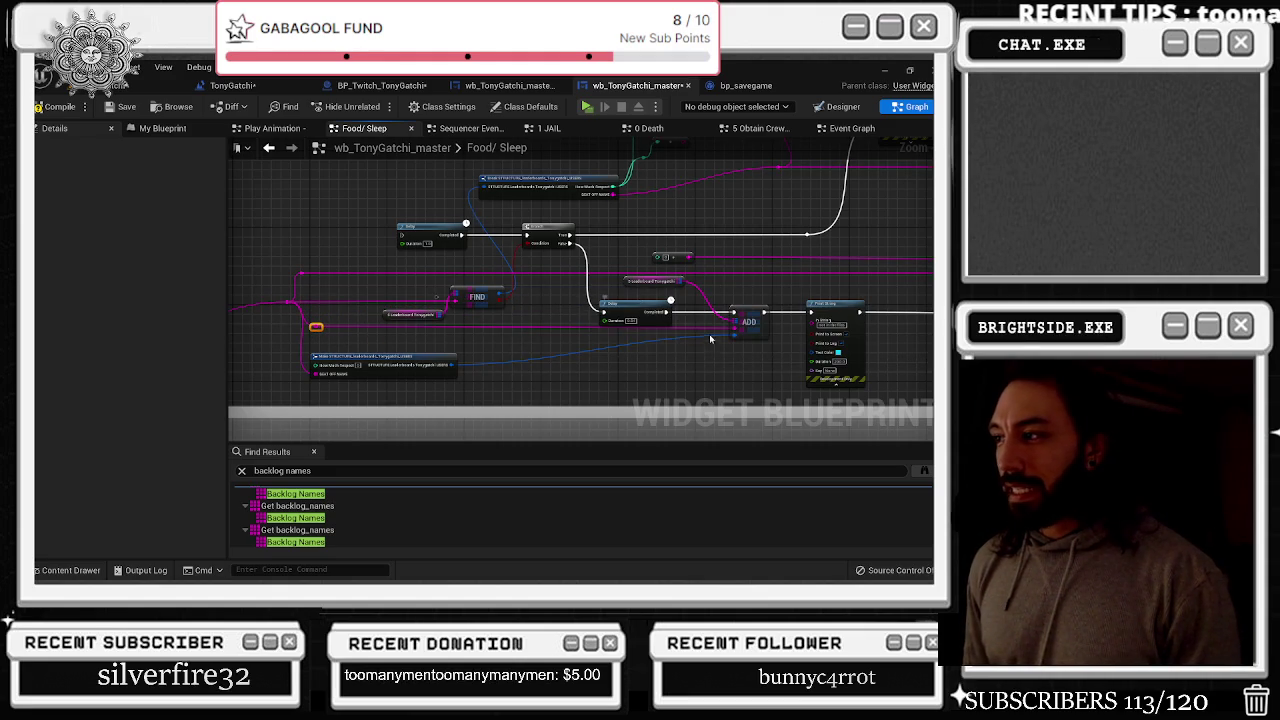
drag(704, 346, 606, 346)
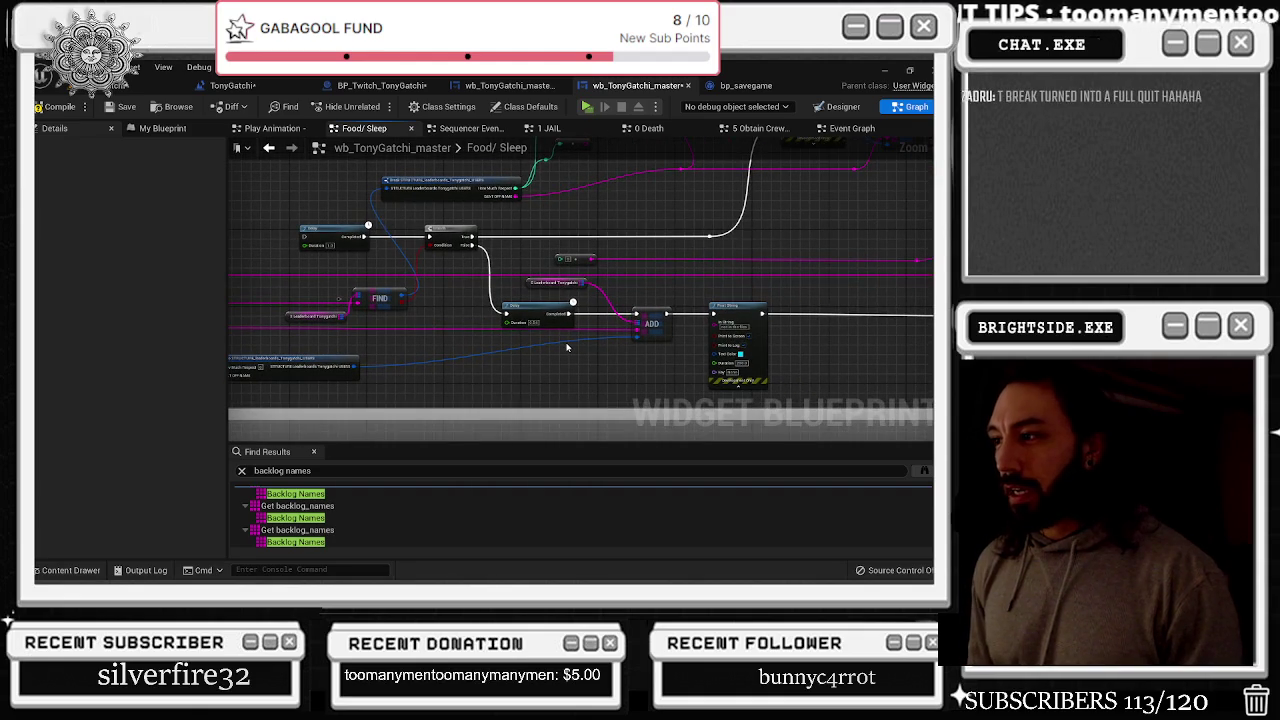
double_click(565, 344)
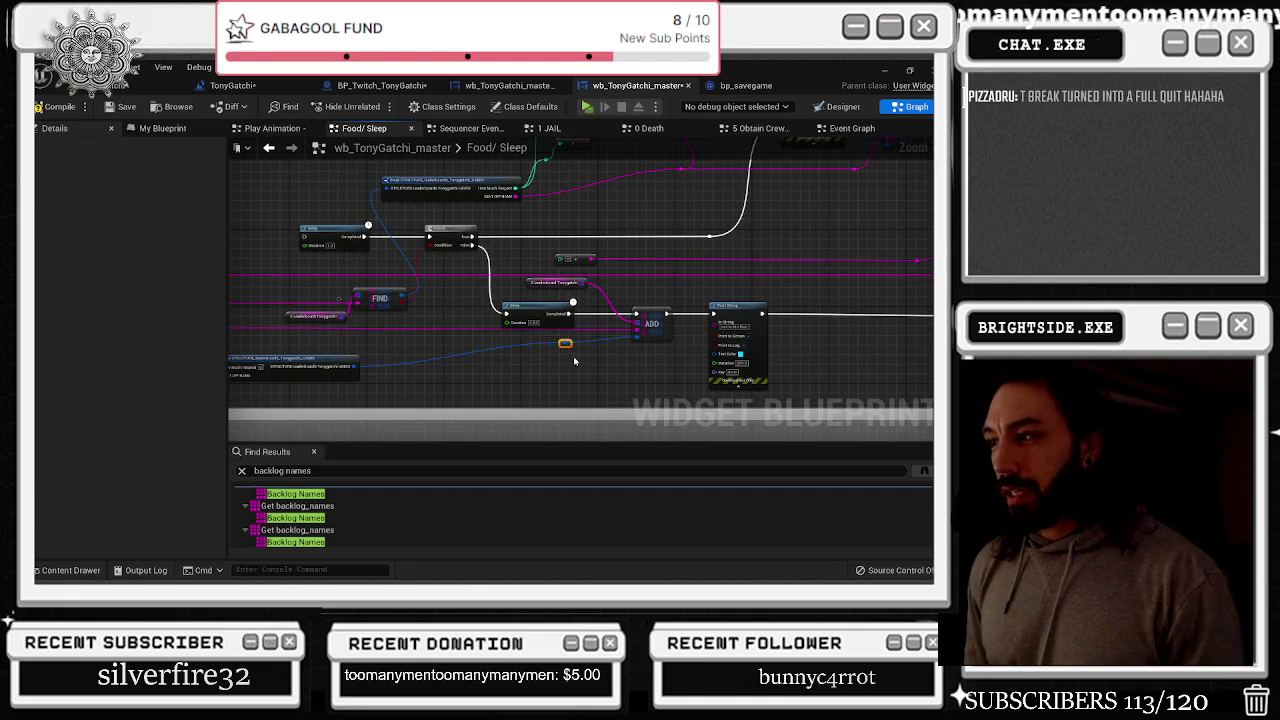
drag(563, 344, 584, 369)
Connect a string output to a node on the right, then enter the collapsed Send Twitch Msg 2 2 graph
scroll(600, 370, down, 5)
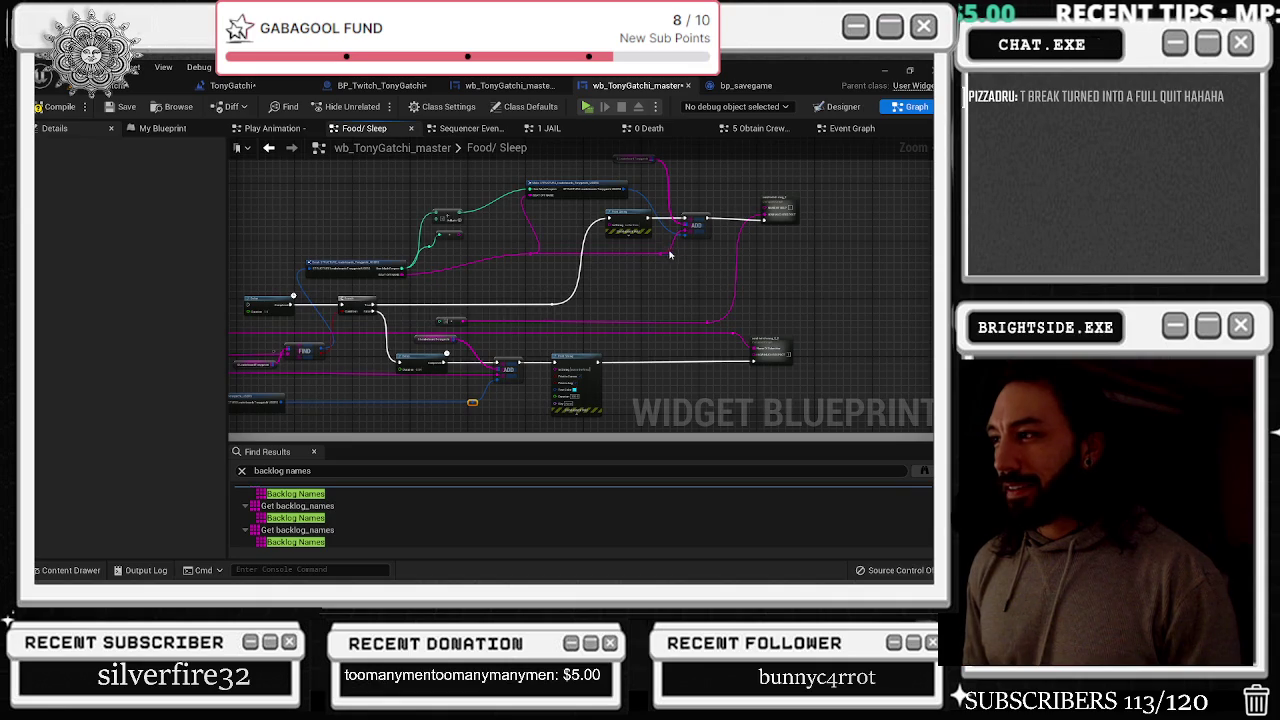
drag(661, 253, 767, 211)
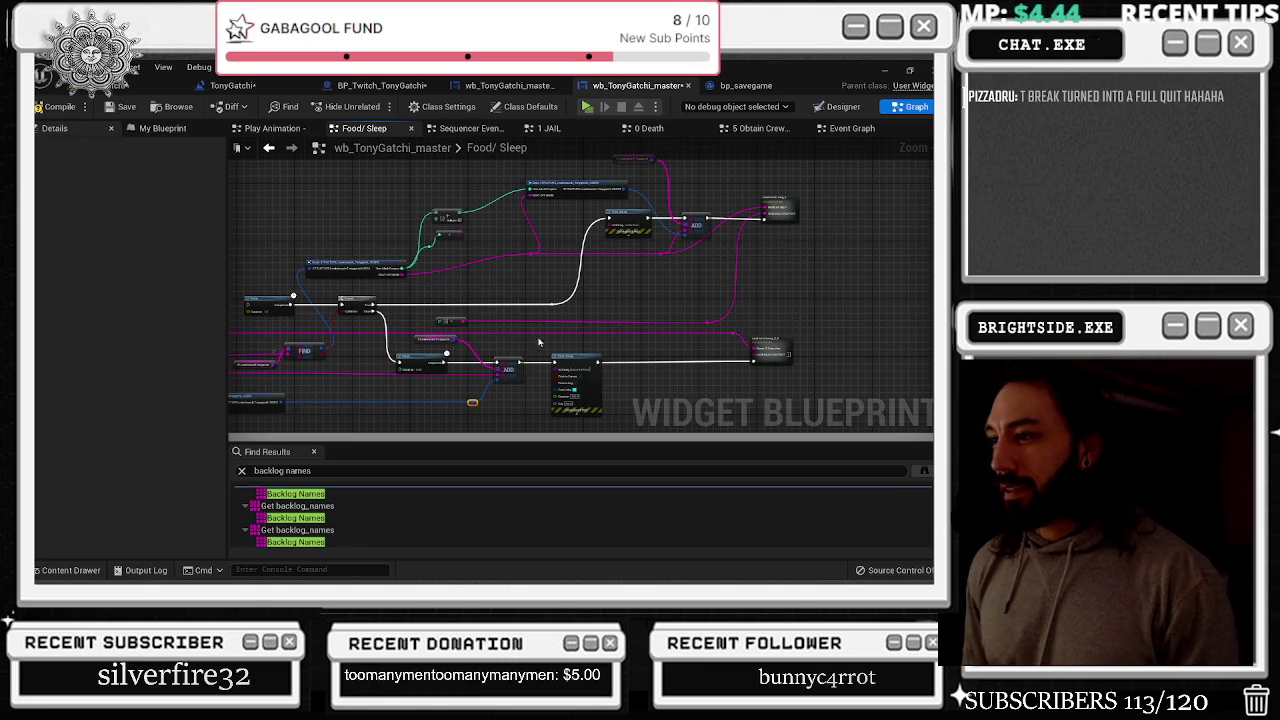
mouse_move(729, 358)
mouse_down()
mouse_move(686, 360)
mouse_move(720, 354)
mouse_up()
drag(365, 400, 424, 392)
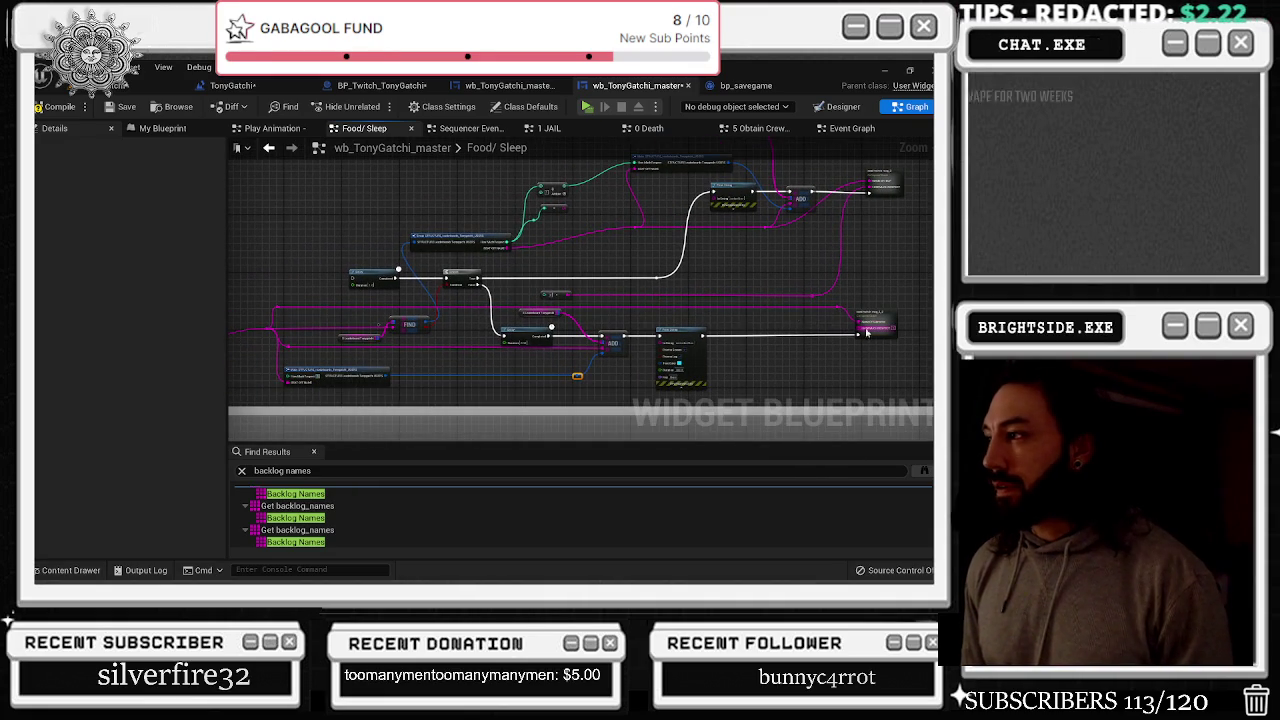
scroll(850, 302, up, 4)
double_click(850, 302)
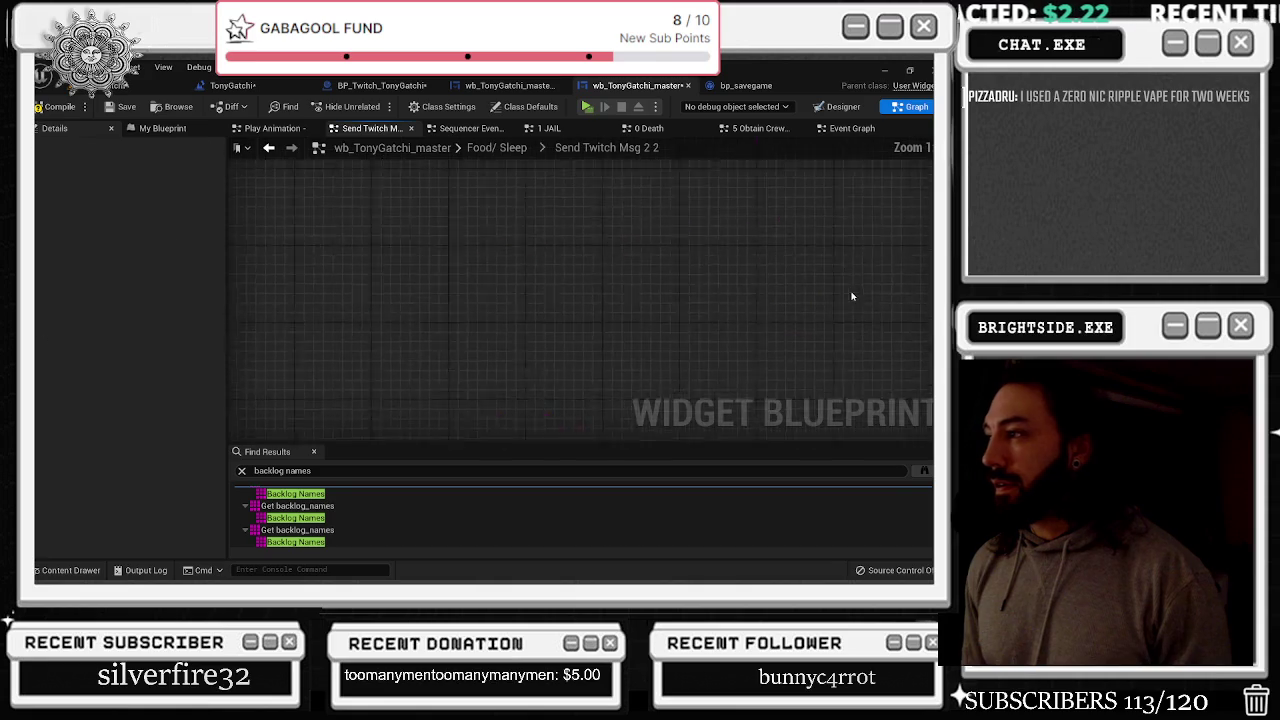
Trim pin C's text from 'HAS SUBMITTED' to 'HAS' and move the input wire from pin G to D
click(471, 329)
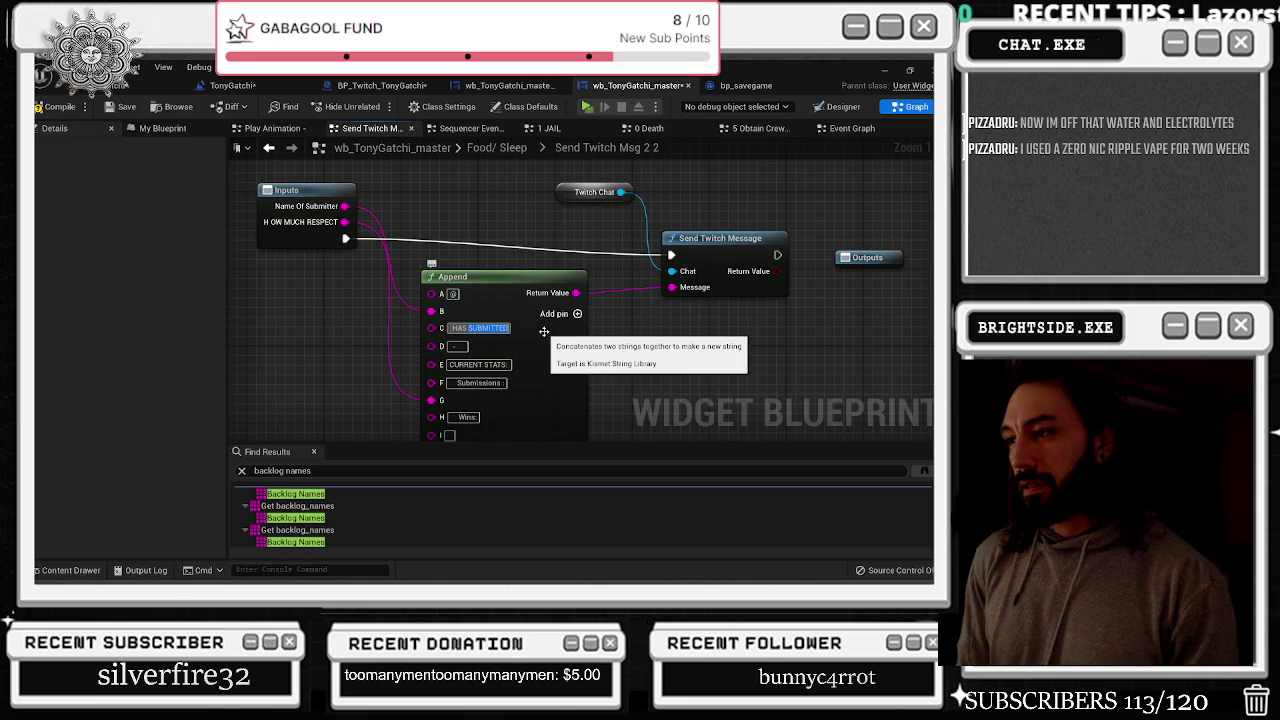
key(BackSpace)
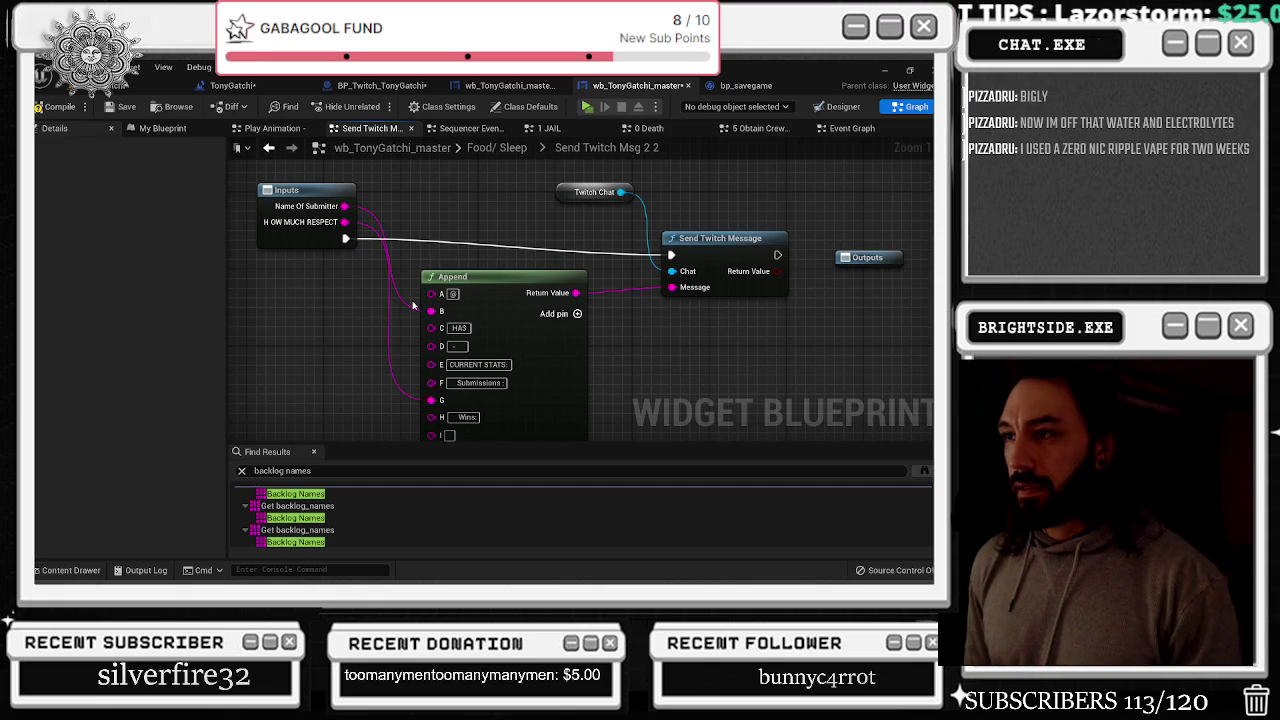
drag(432, 400, 431, 346)
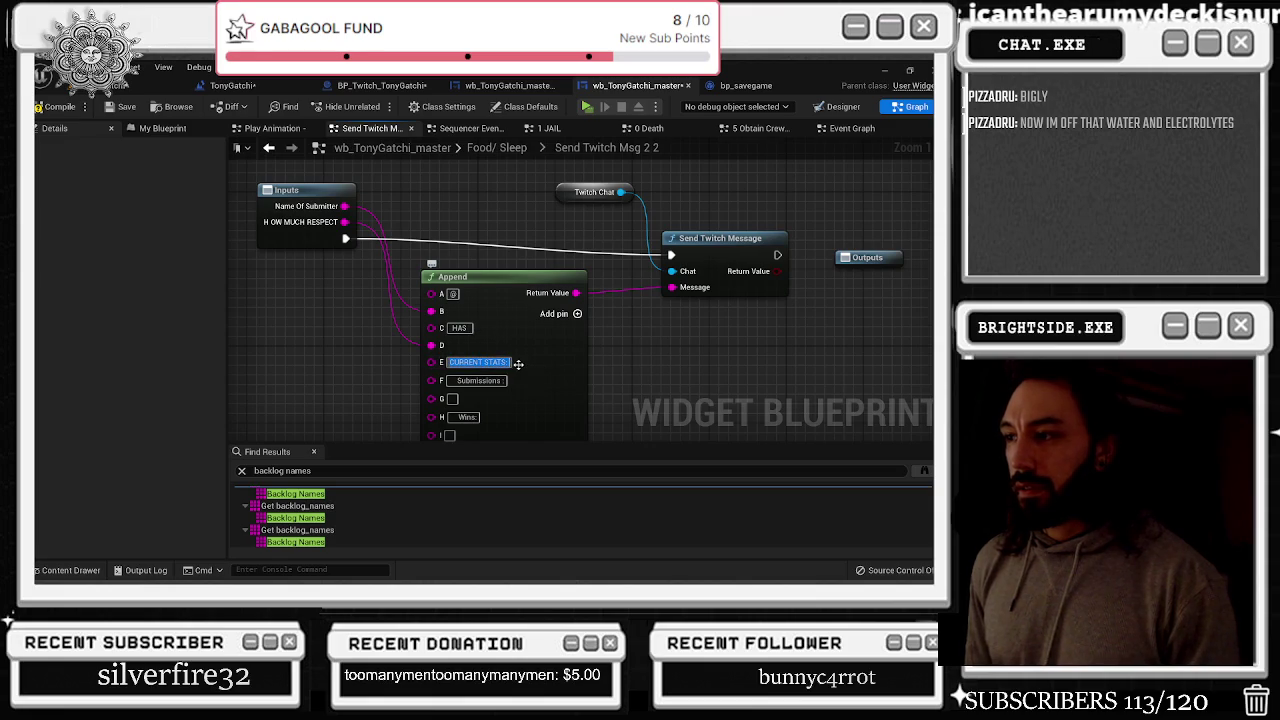
text(INC)
Set pin E to 'INKLINGS OF RESPECT IN THIS FAMILY' and pin F to 'AND HES RANKED A'
key(BackSpace)
text(INKLINGS OF R)
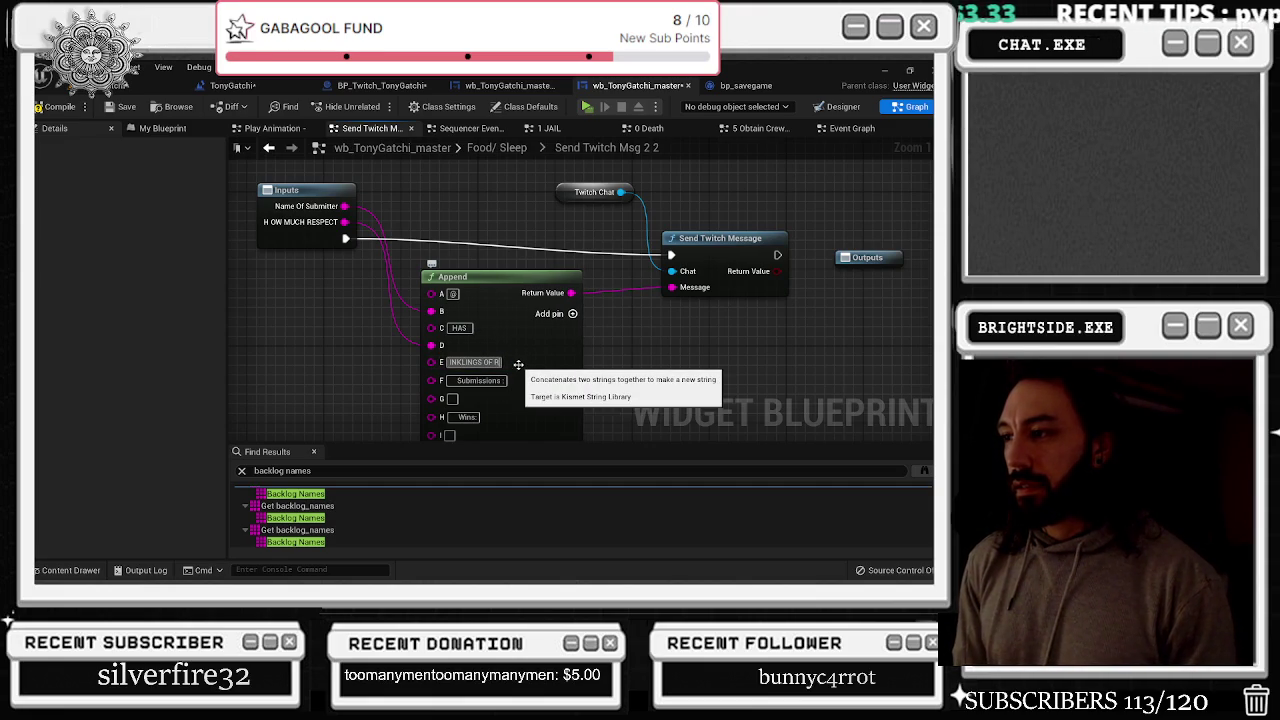
text(ESPECT IN)
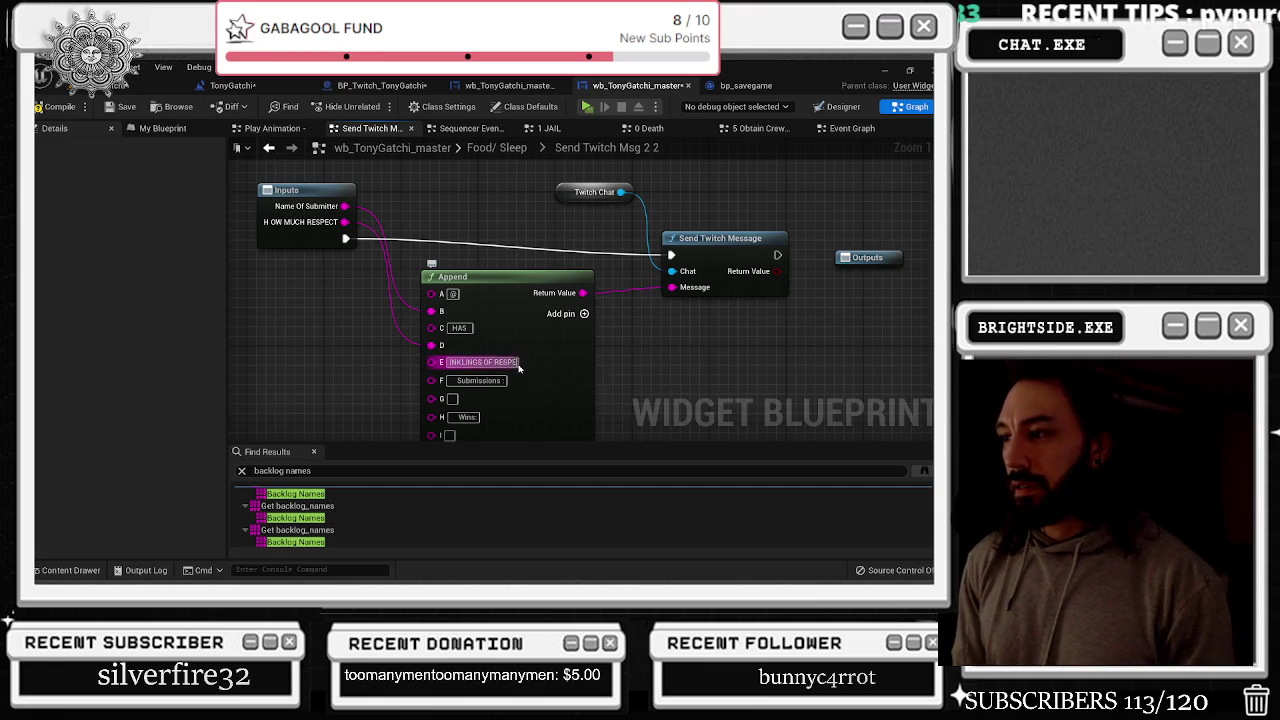
text( THIS FAMILY)
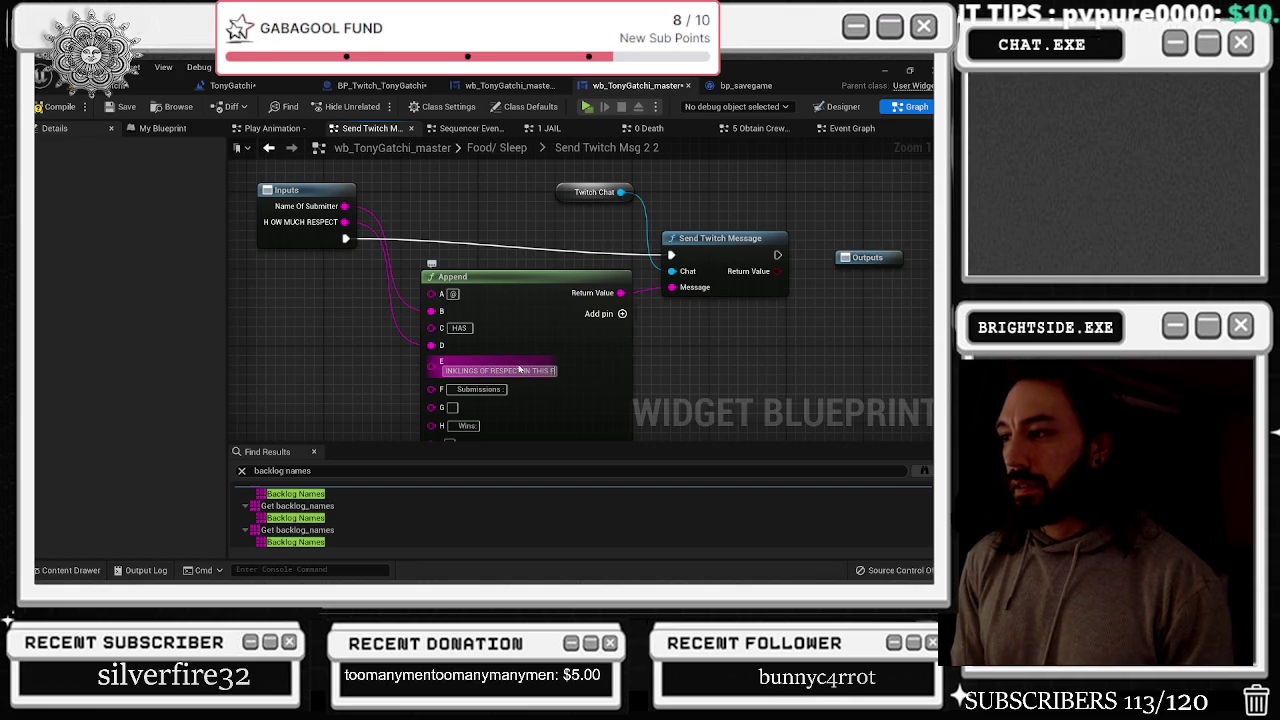
click(472, 389)
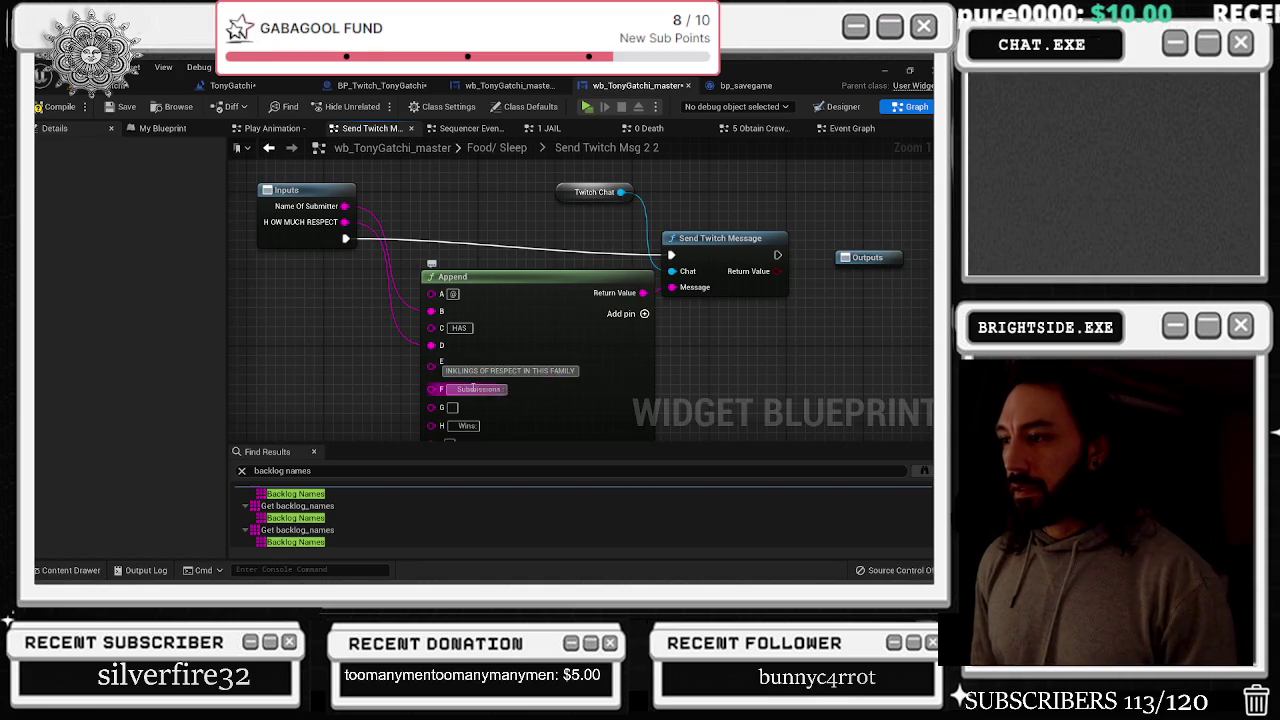
key(BackSpace)
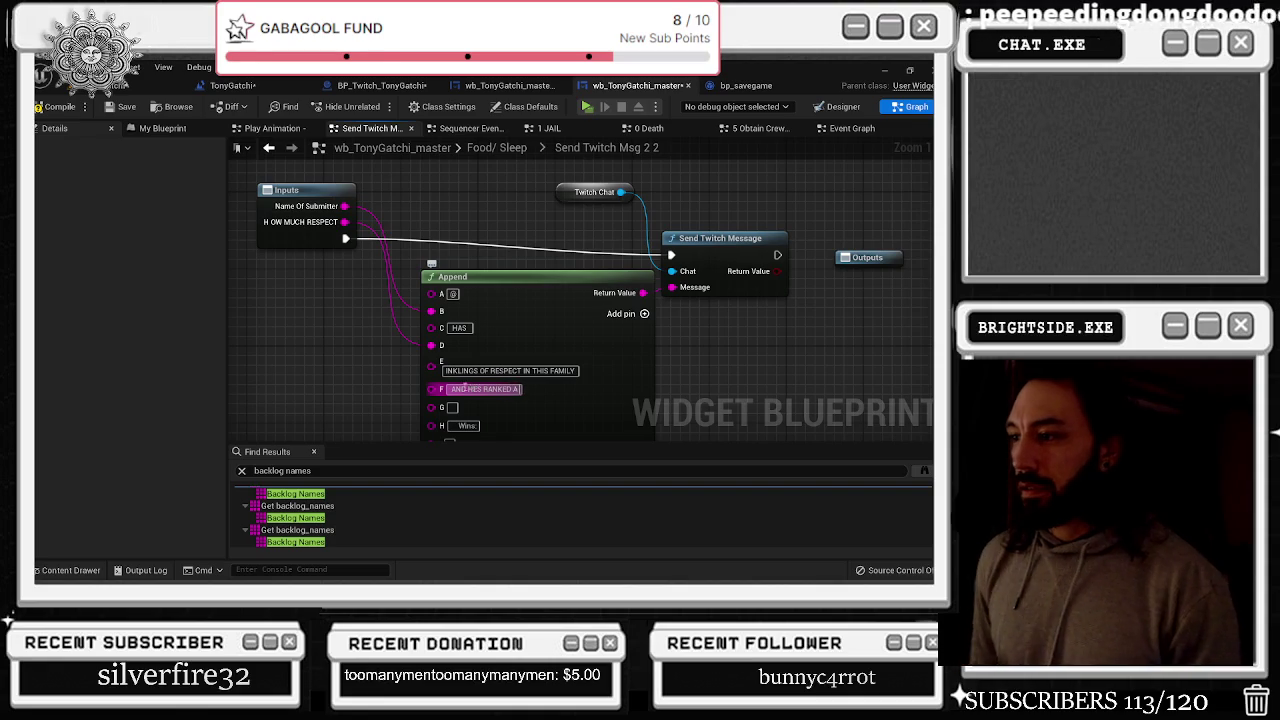
click(466, 425)
click(548, 382)
Move the Twitch Chat and Send Twitch Message nodes up-right and place a bp_twitch_Reference getter
click(475, 221)
ctrl+click(610, 268)
mouse_move(633, 272)
mouse_down()
mouse_move(671, 242)
mouse_move(671, 262)
mouse_up()
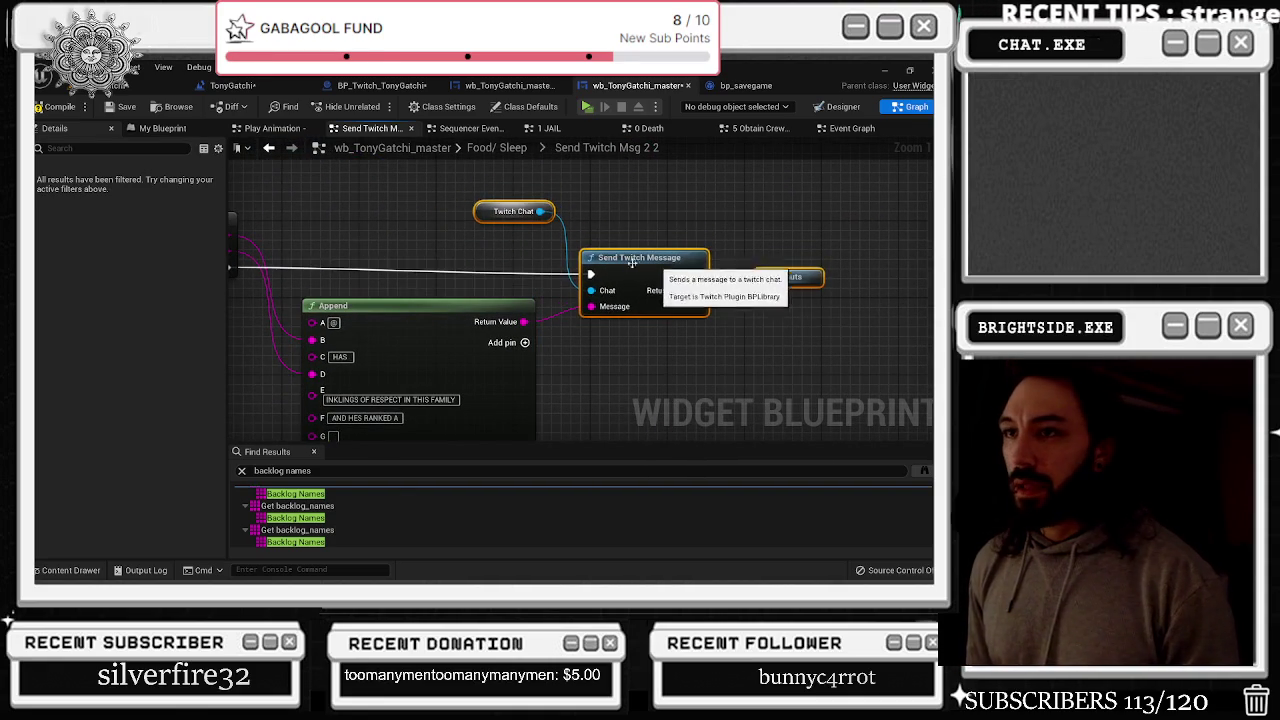
click(162, 128)
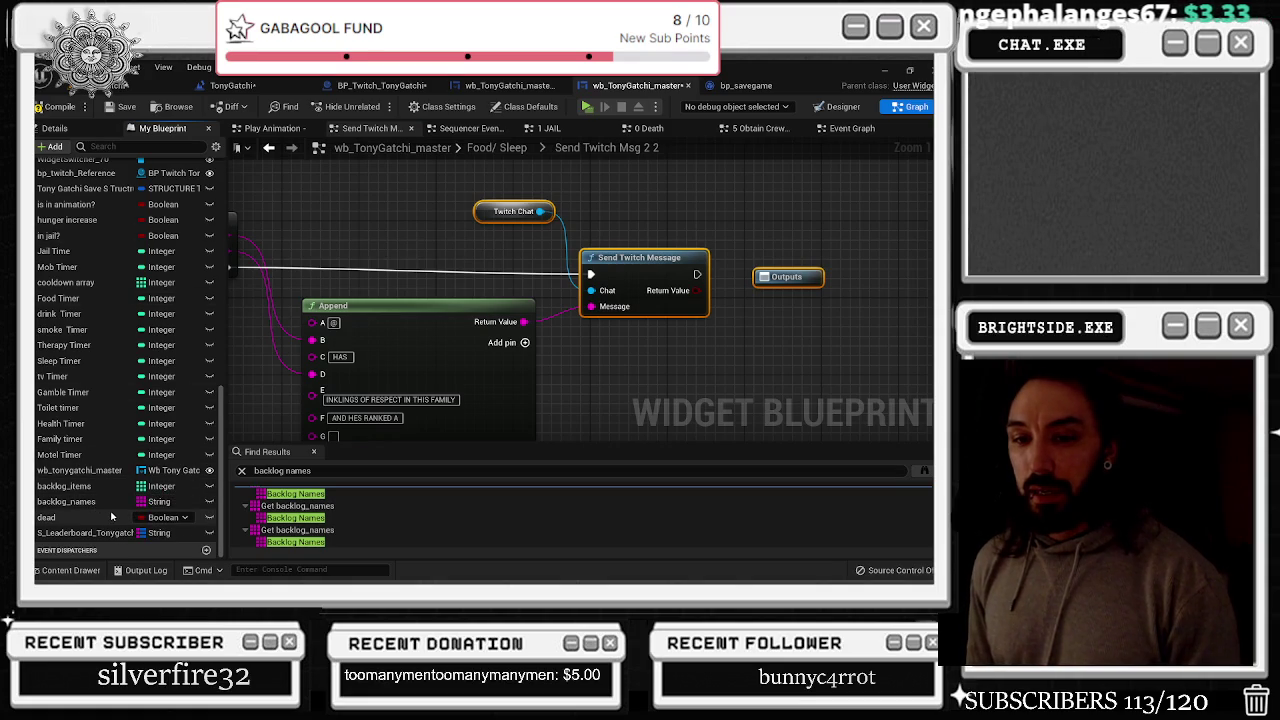
scroll(111, 516, up, 1)
scroll(111, 516, up, 1)
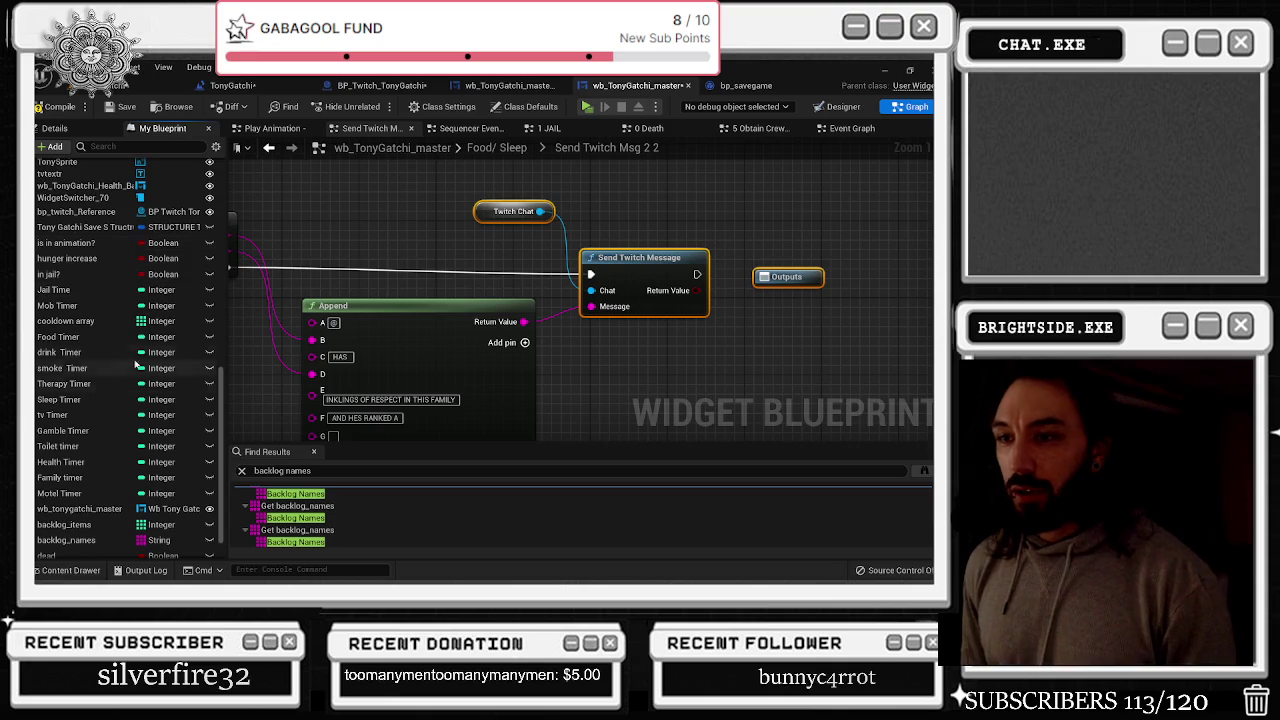
scroll(105, 296, up, 2)
mouse_move(70, 256)
mouse_down()
mouse_move(490, 152)
mouse_move(425, 182)
mouse_move(392, 252)
mouse_move(327, 240)
mouse_up()
Pull a Twitch Chat getter off the reference to feed Send Twitch Message's Chat, then compile
drag(408, 231, 434, 233)
scroll(470, 316, down, 5)
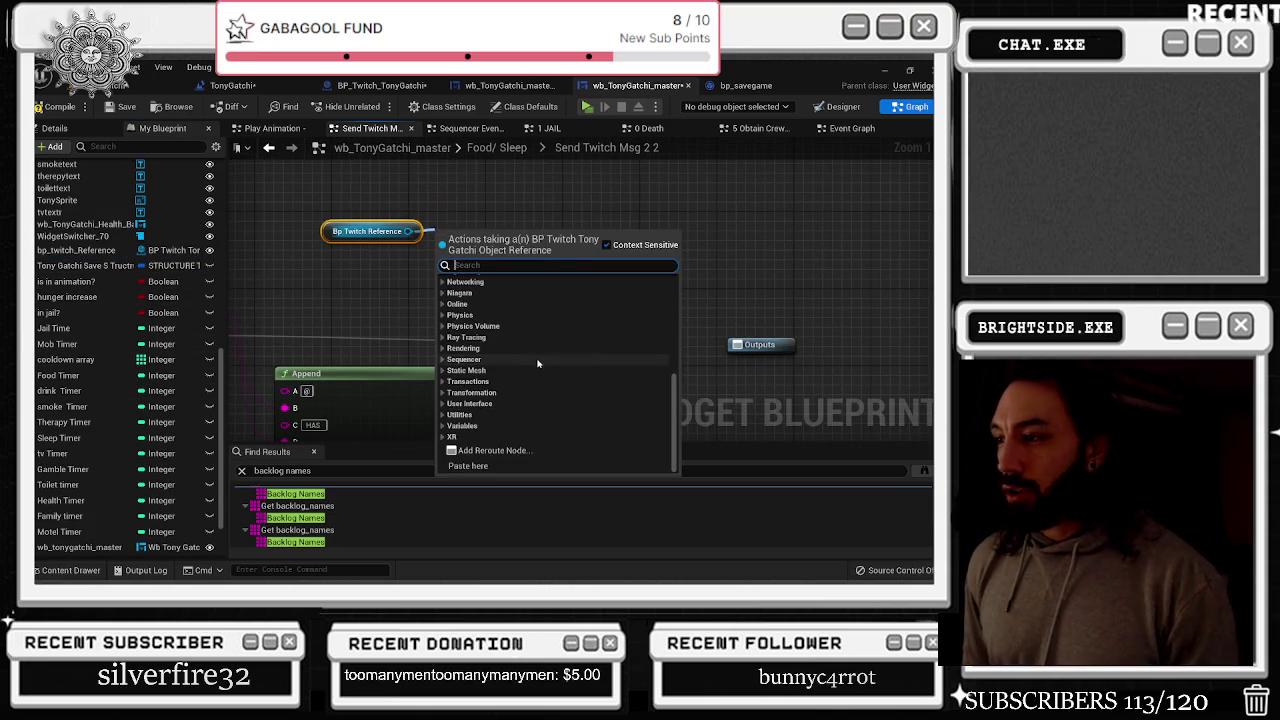
text(chat)
click(481, 319)
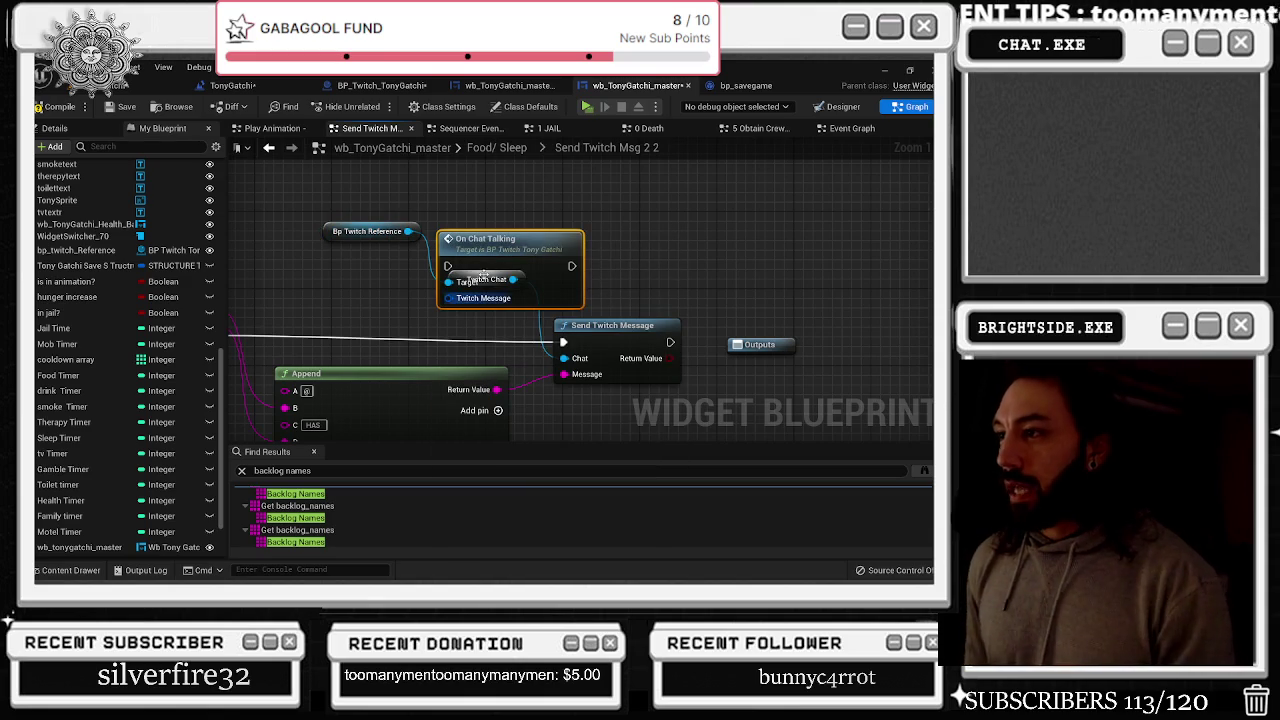
key(ctrl+z)
drag(408, 231, 455, 224)
text(CHAT)
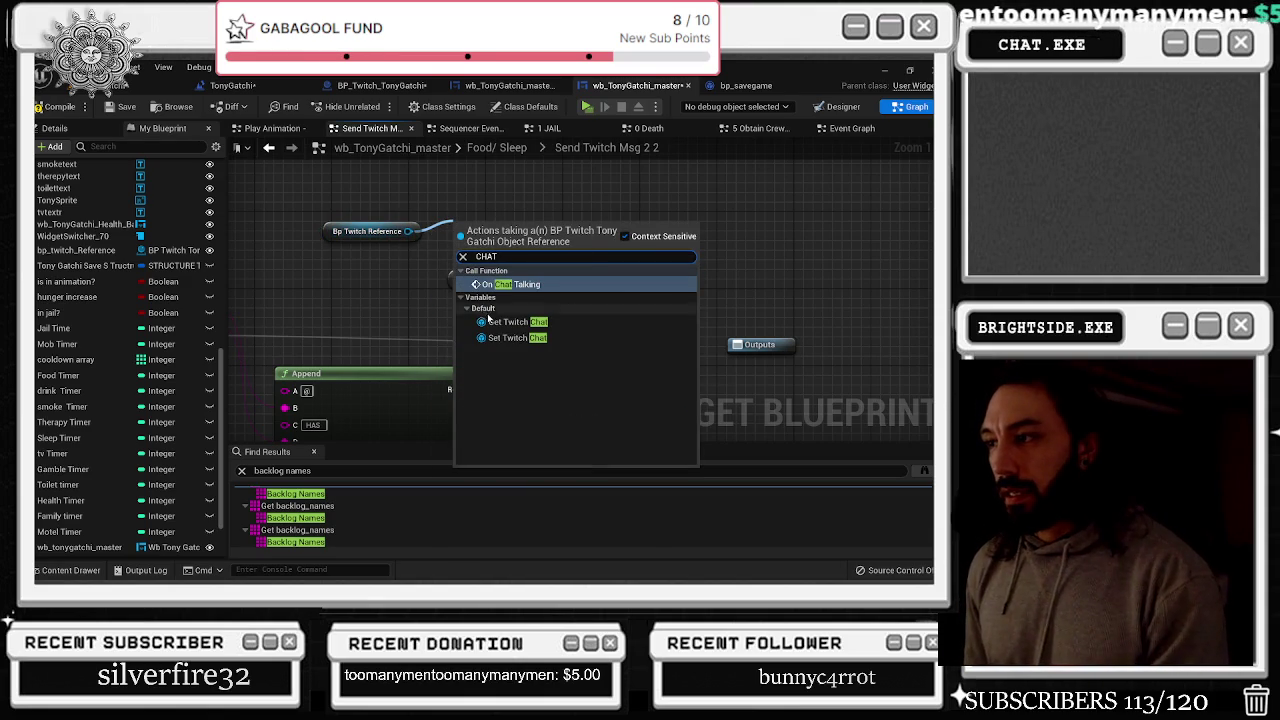
click(505, 321)
key(ctrl+z)
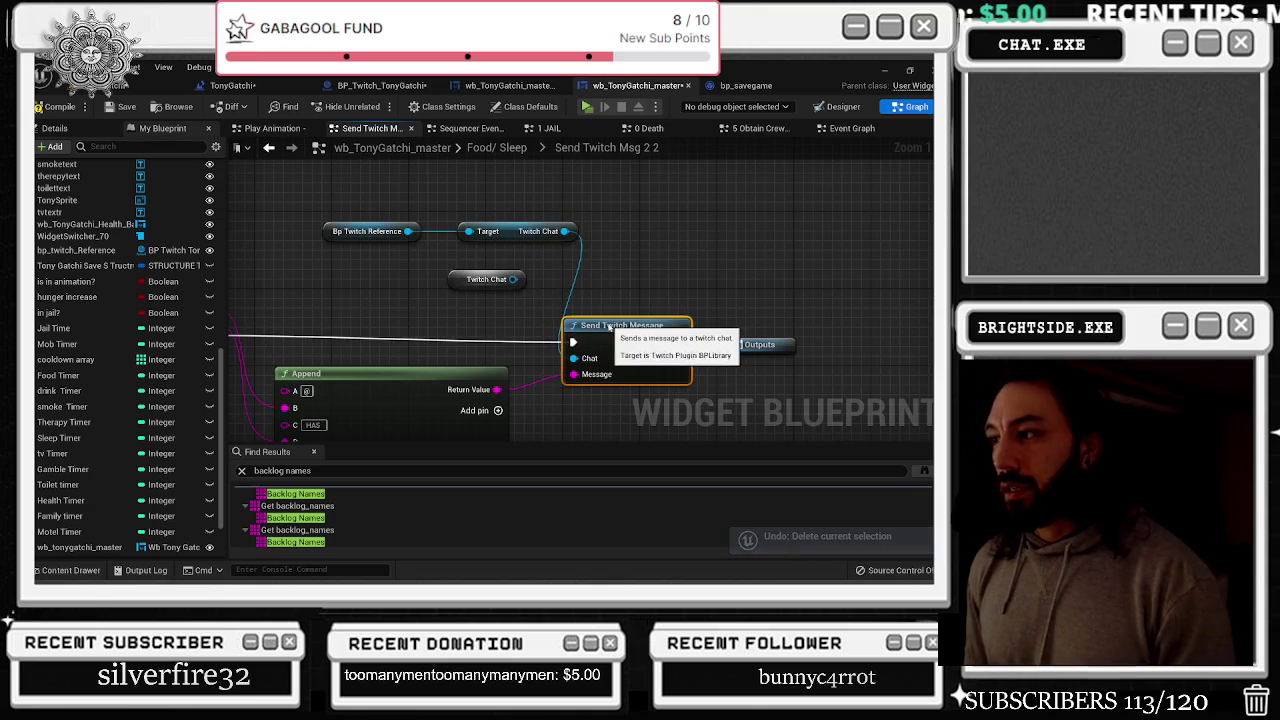
click(470, 280)
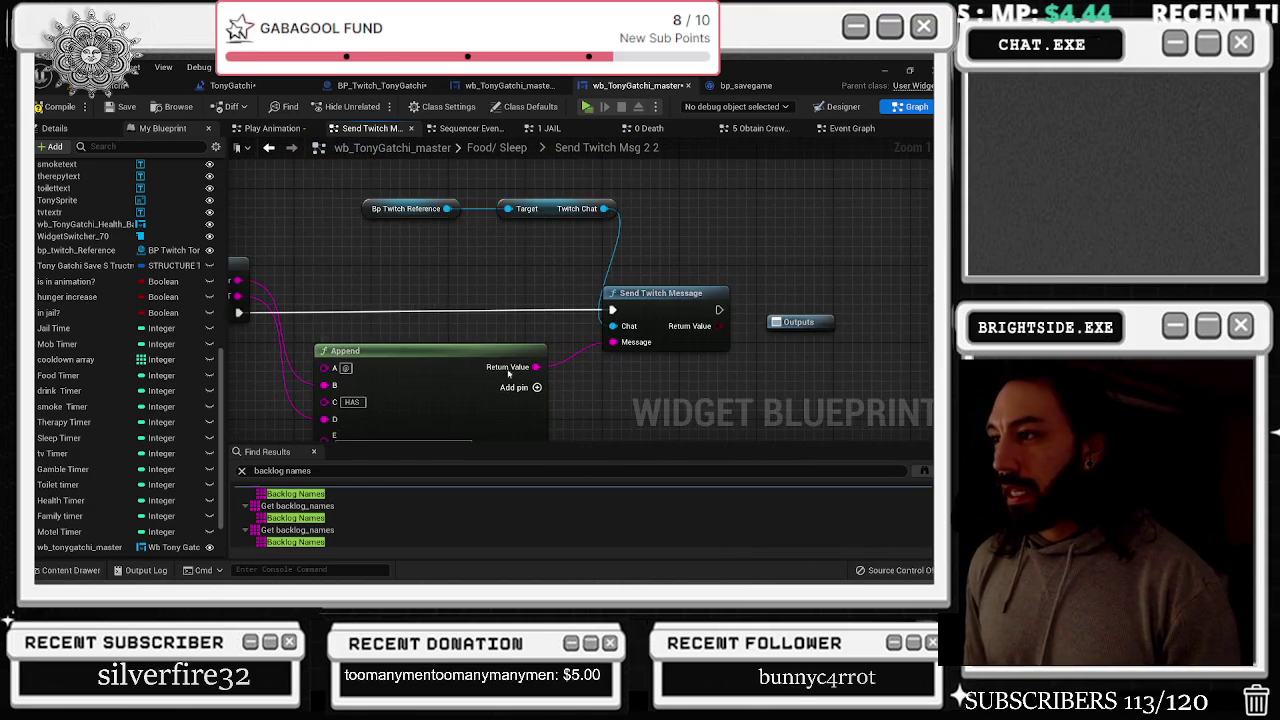
click(55, 106)
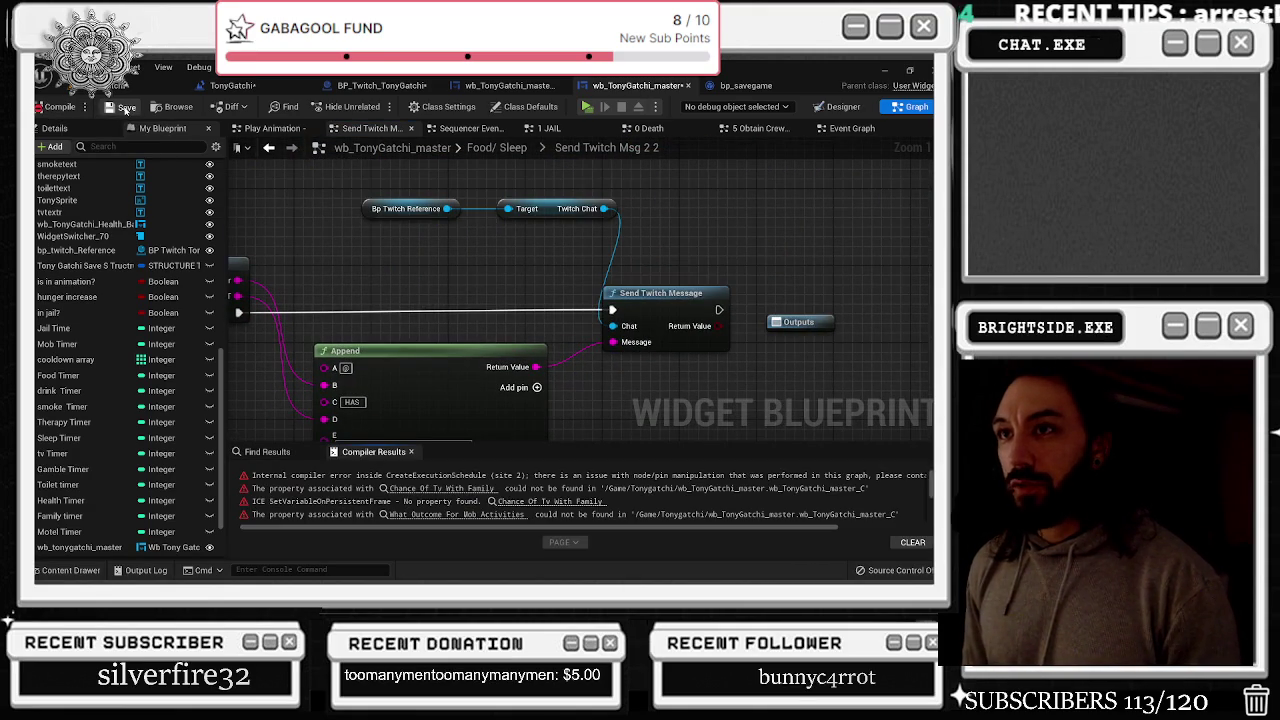
Follow the Chance Of Tv With Family, SetVariableOnPersistentFrame and Mob Activities errors to their nodes
click(440, 488)
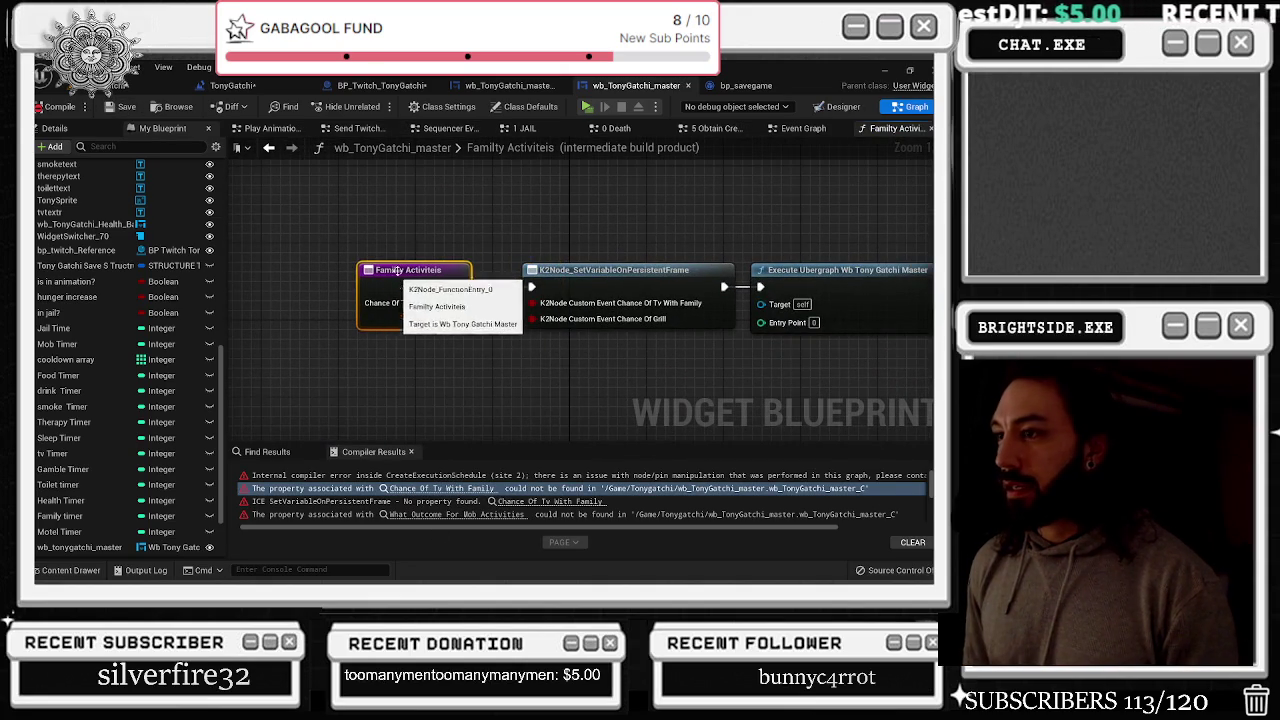
click(269, 148)
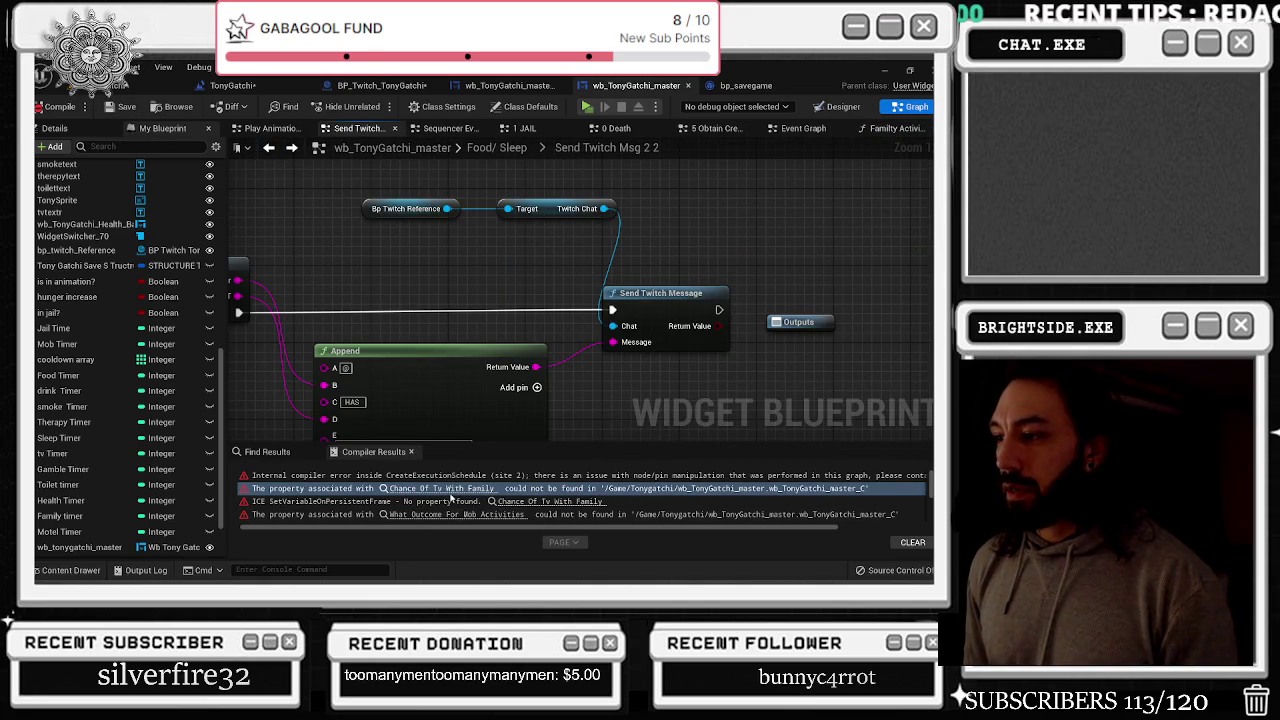
click(560, 489)
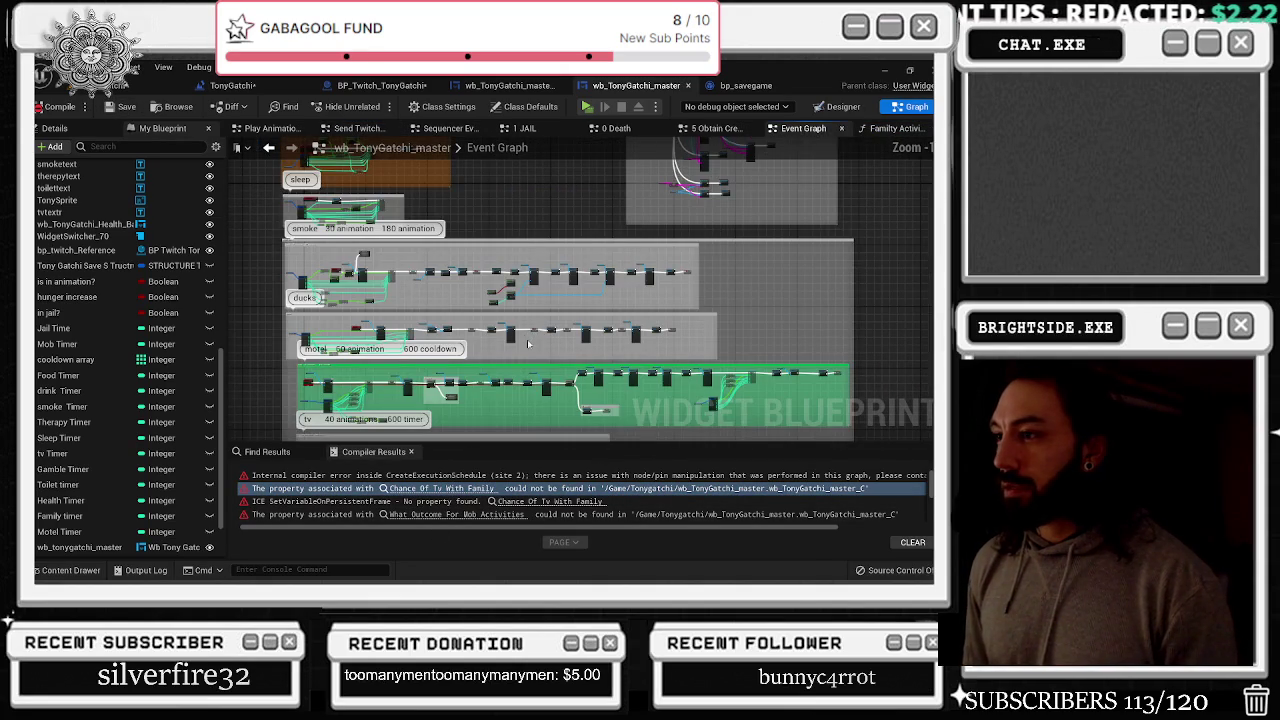
click(452, 501)
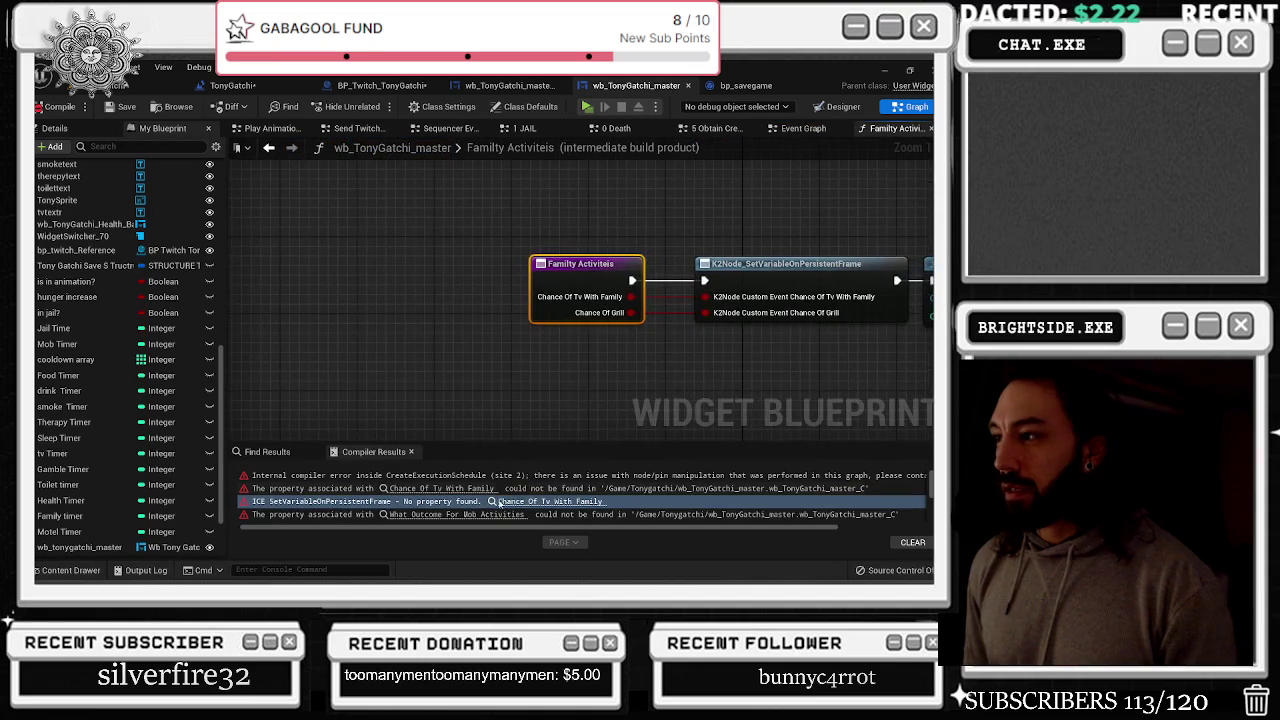
click(476, 518)
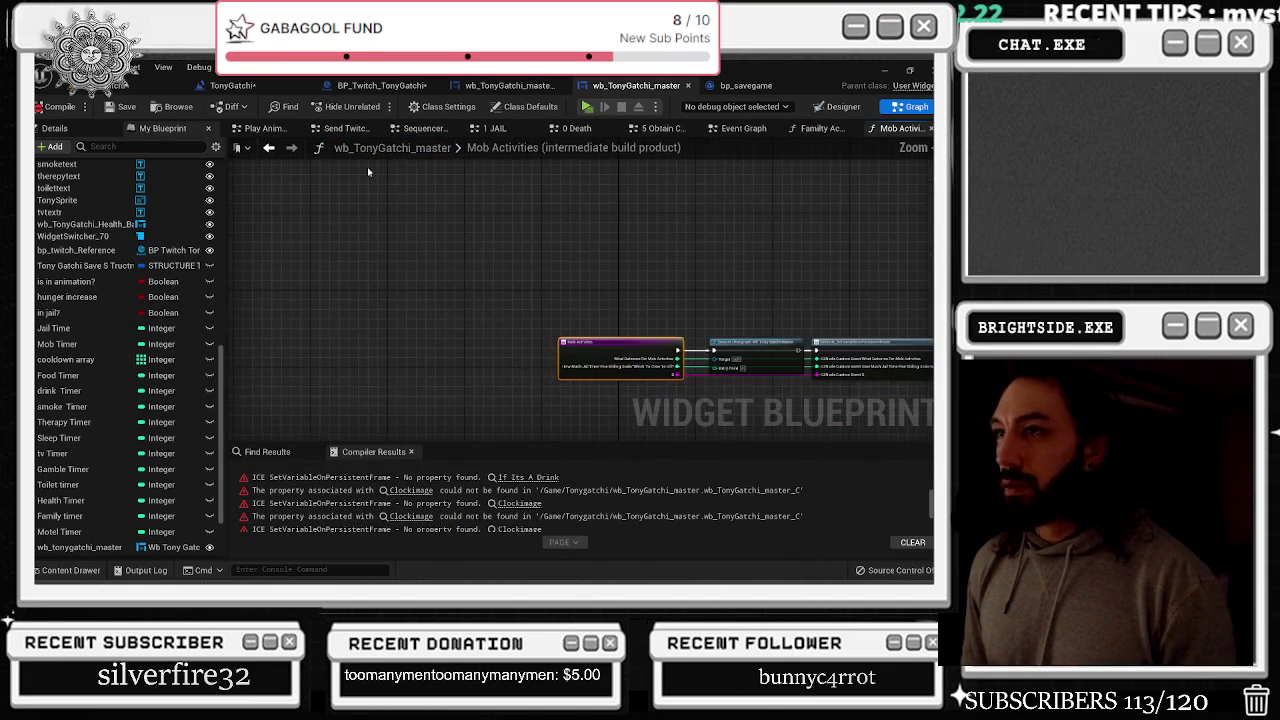
Recompile, inspect the Clockimage property error's ClockImage Event graph, and close it
click(58, 106)
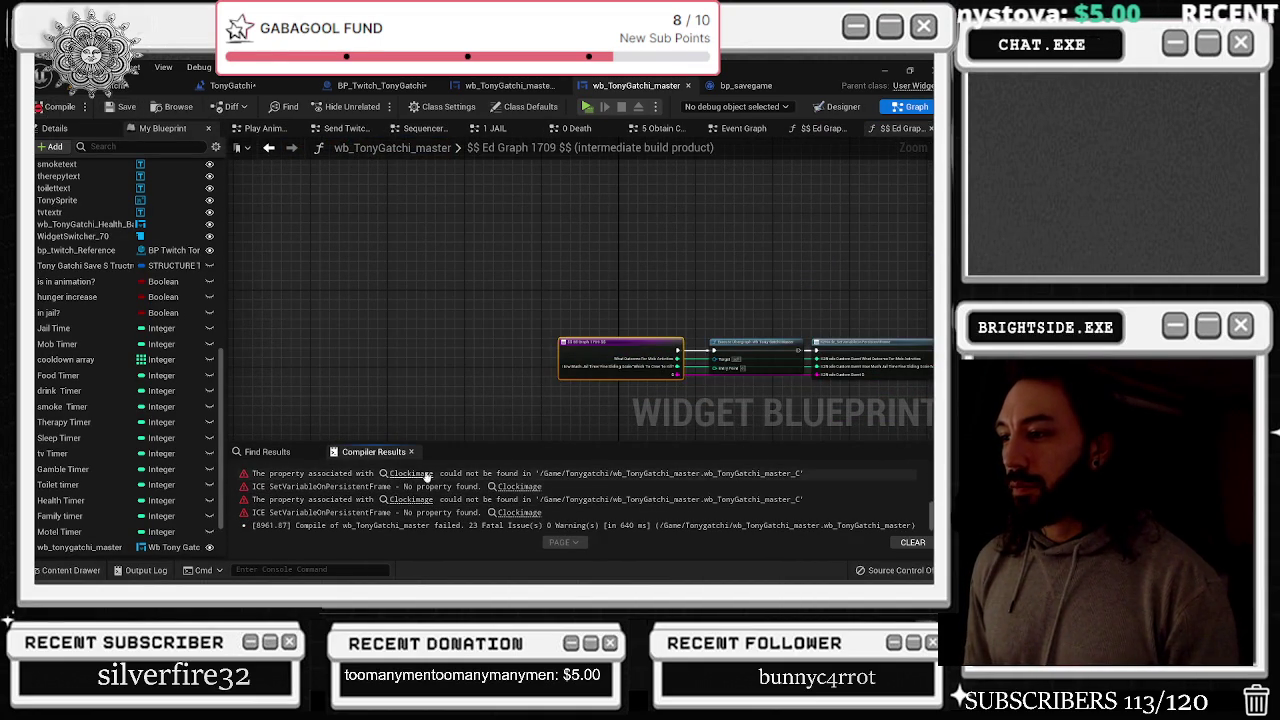
click(418, 475)
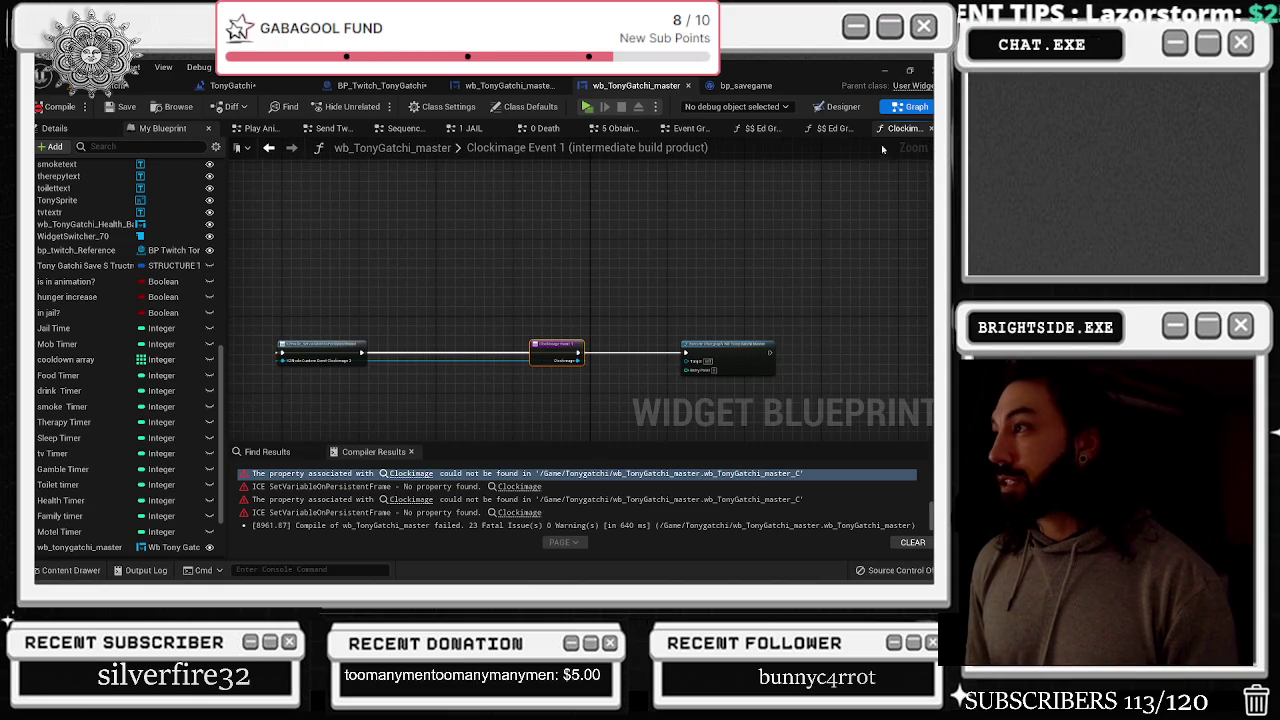
click(930, 129)
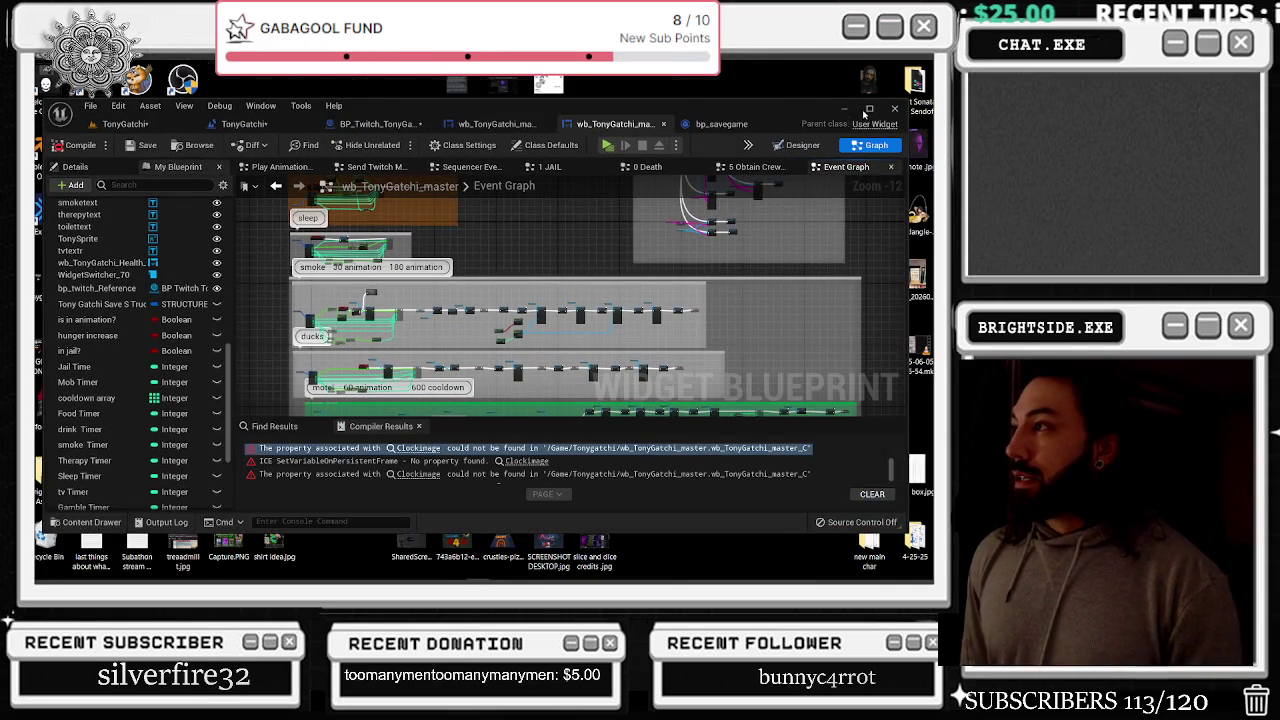
Cycle through the open editors to wb_TonyGatchi_master in Designer and compile it to list errors
click(868, 108)
click(837, 106)
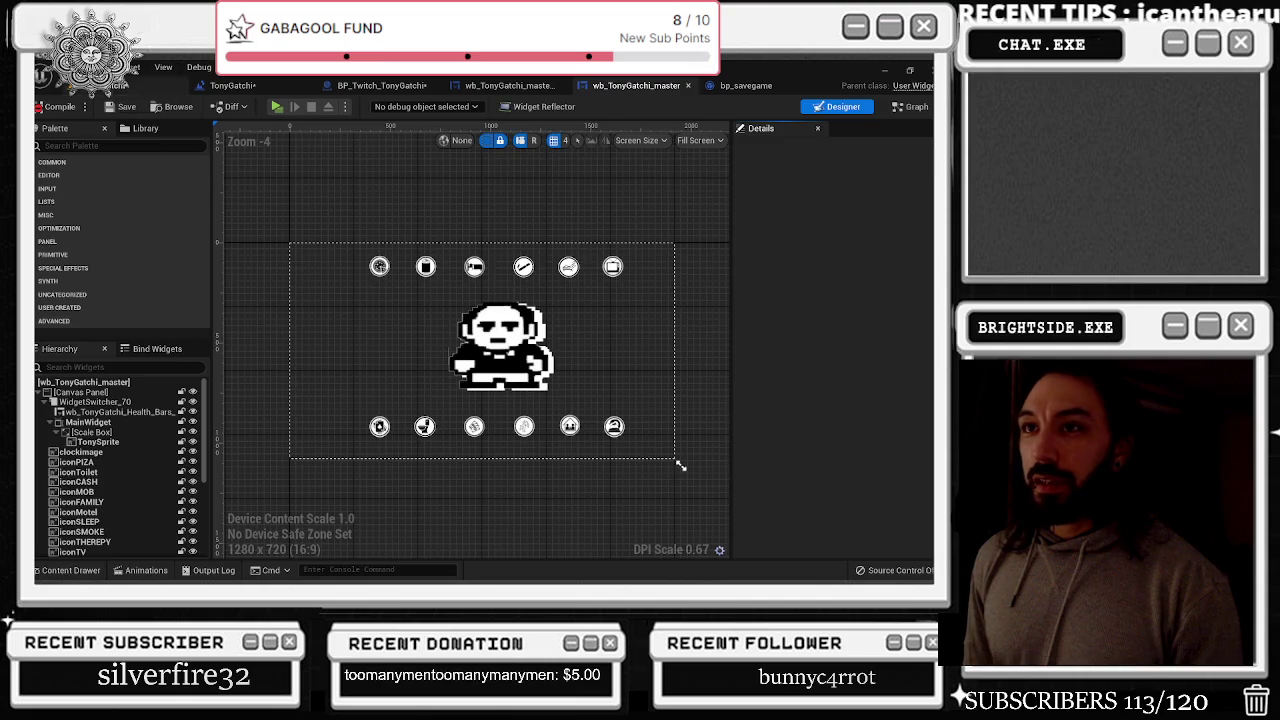
click(120, 92)
click(232, 85)
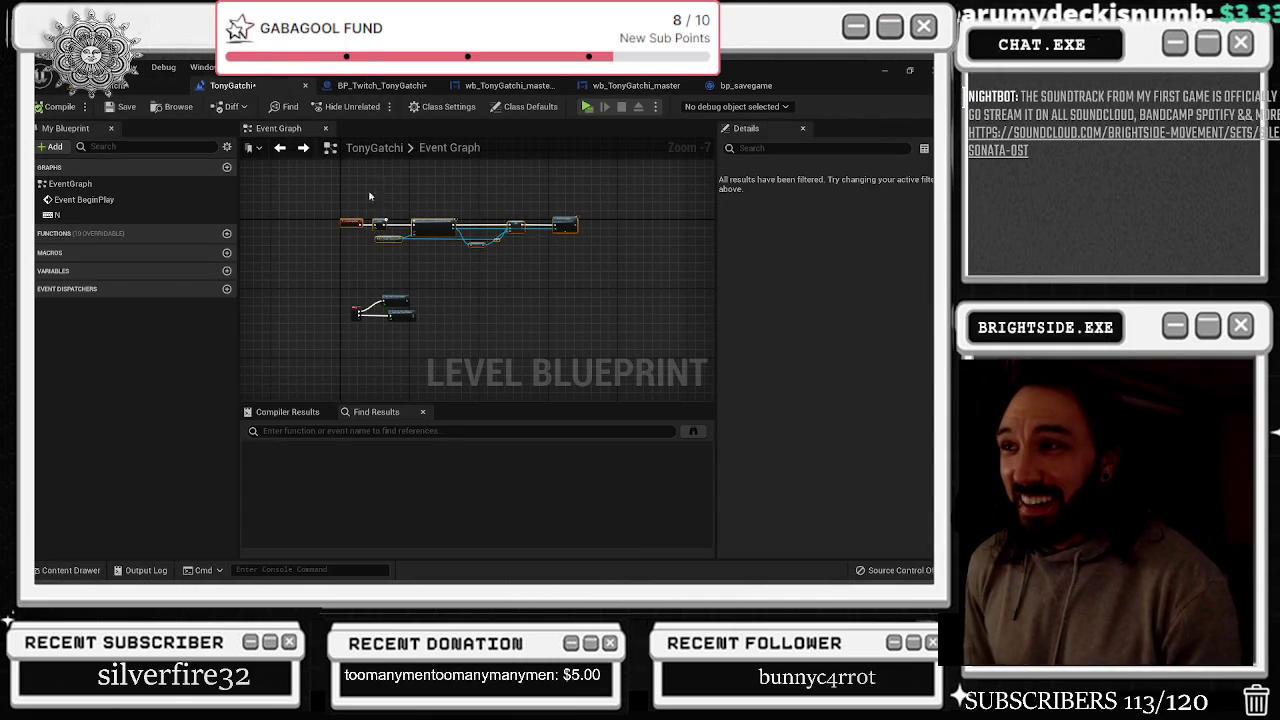
click(378, 87)
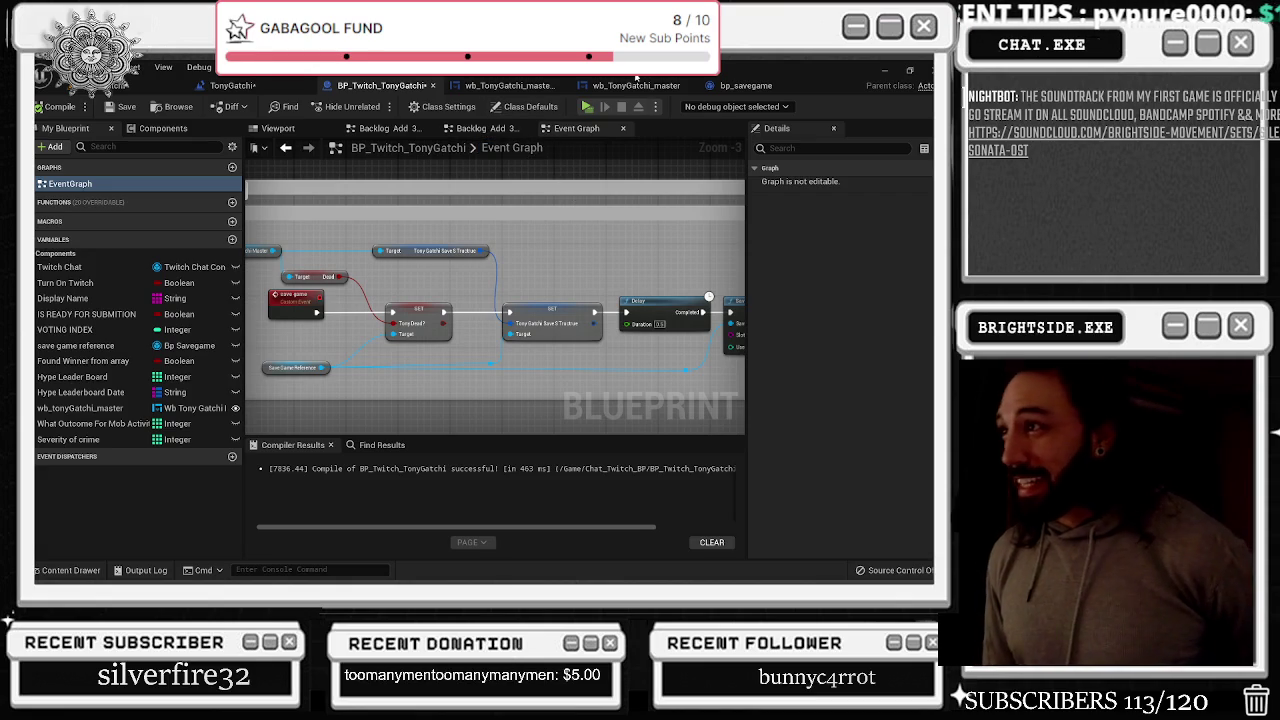
click(537, 87)
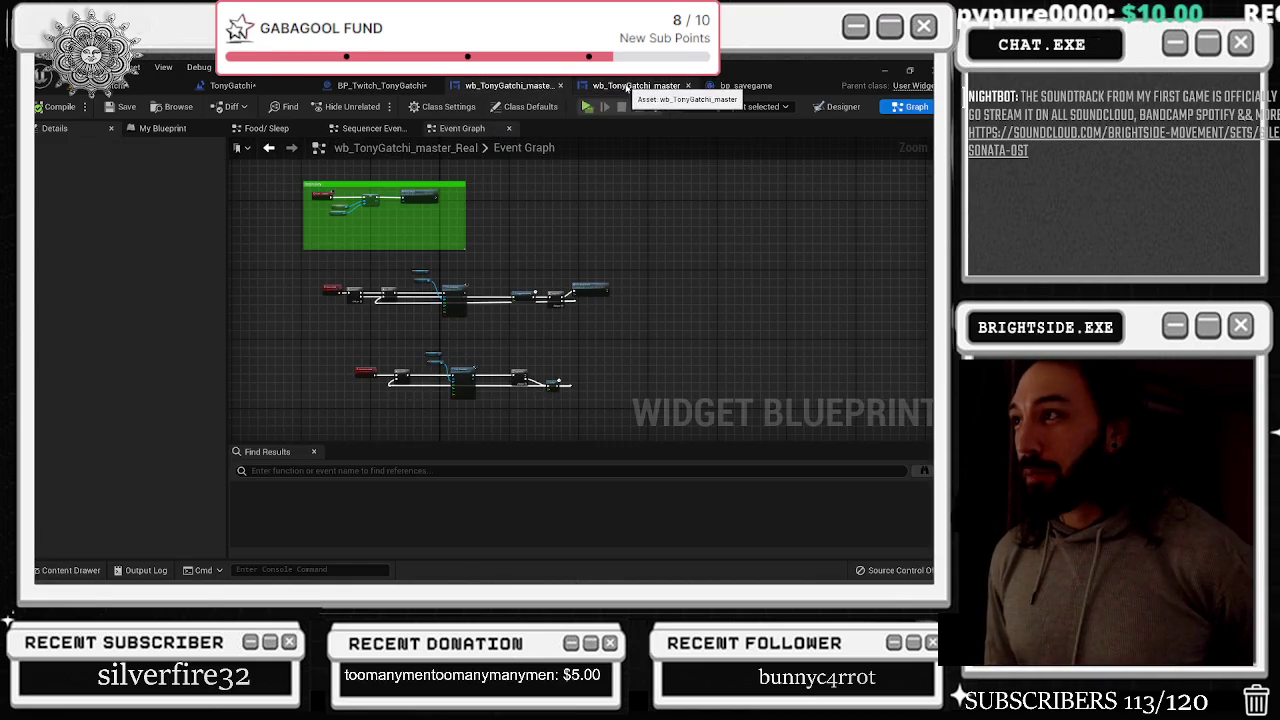
click(636, 86)
click(40, 108)
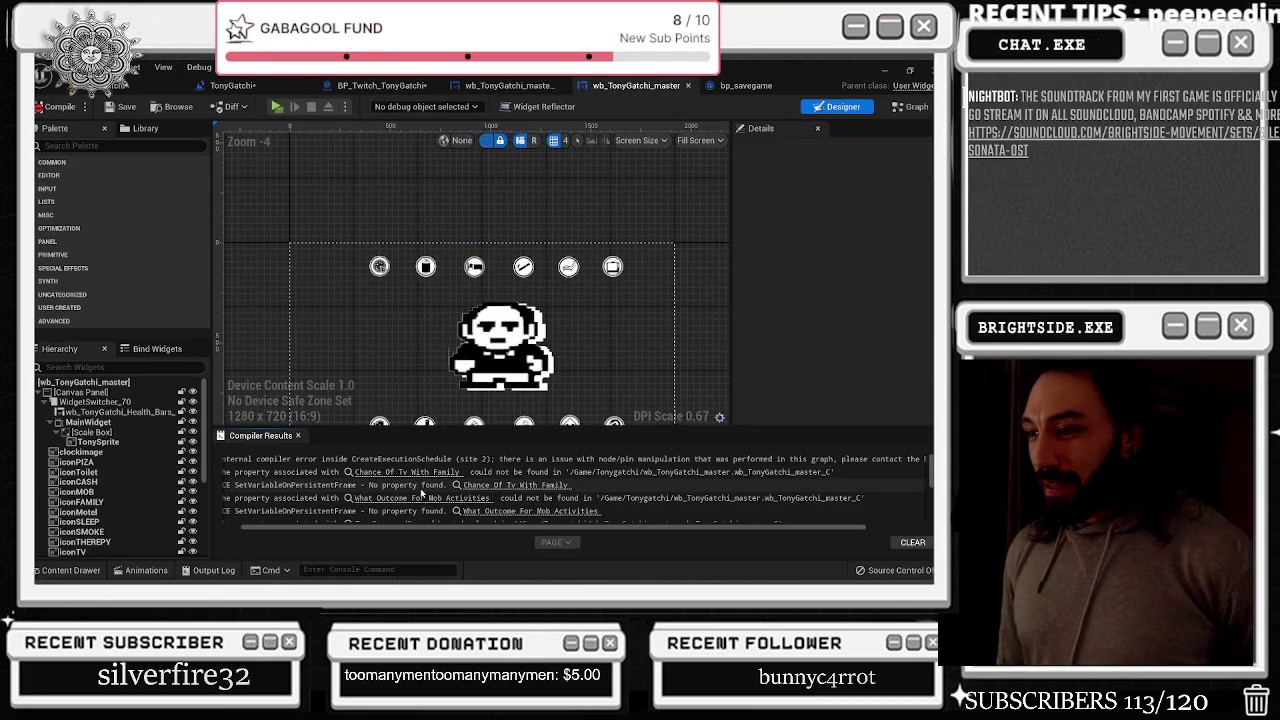
Jump from the Chance Of Tv With Family error to the Familty Activiteis graph and zoom out over it
mouse_move(420, 531)
mouse_down()
mouse_move(524, 540)
mouse_move(406, 528)
mouse_up()
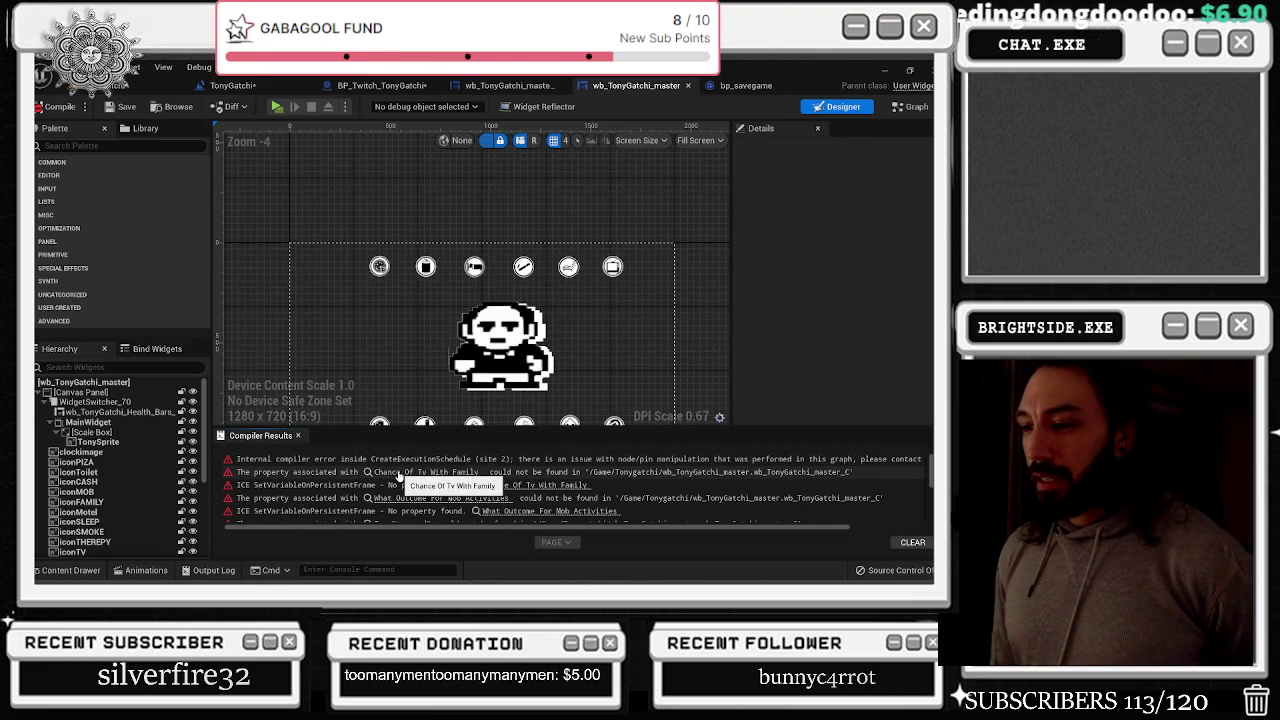
click(398, 473)
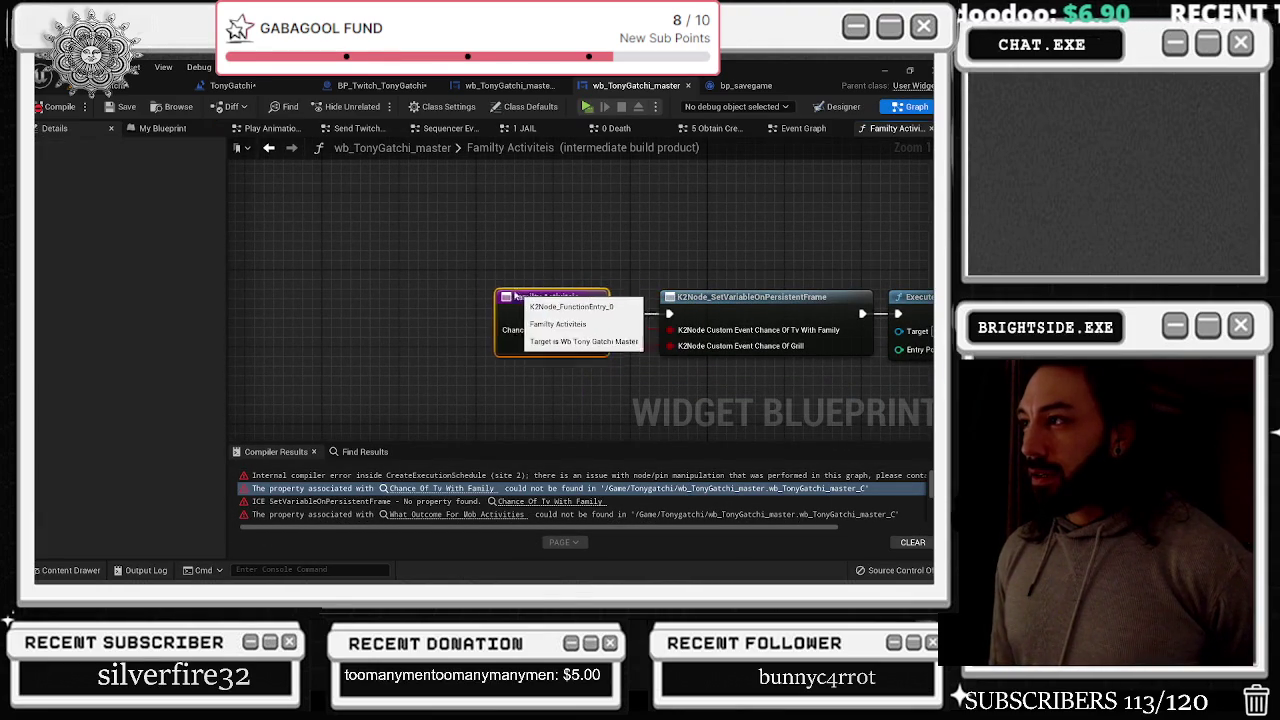
right_click(521, 300)
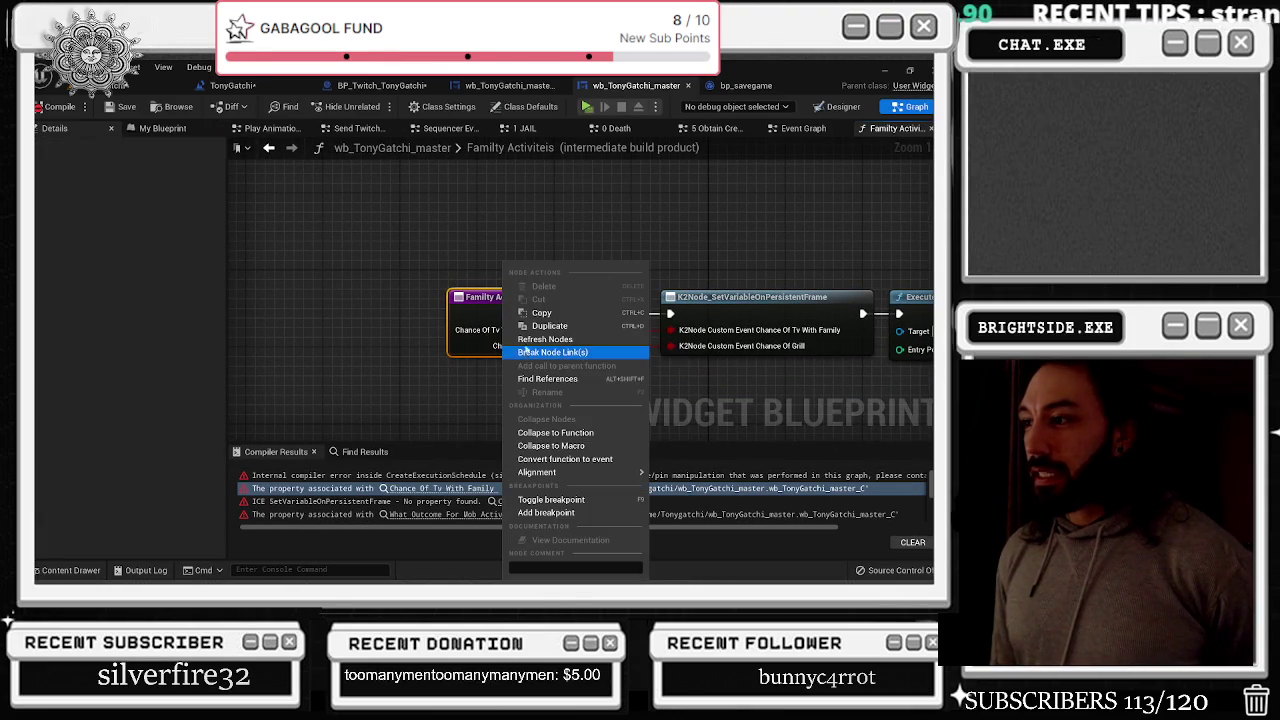
key(Escape)
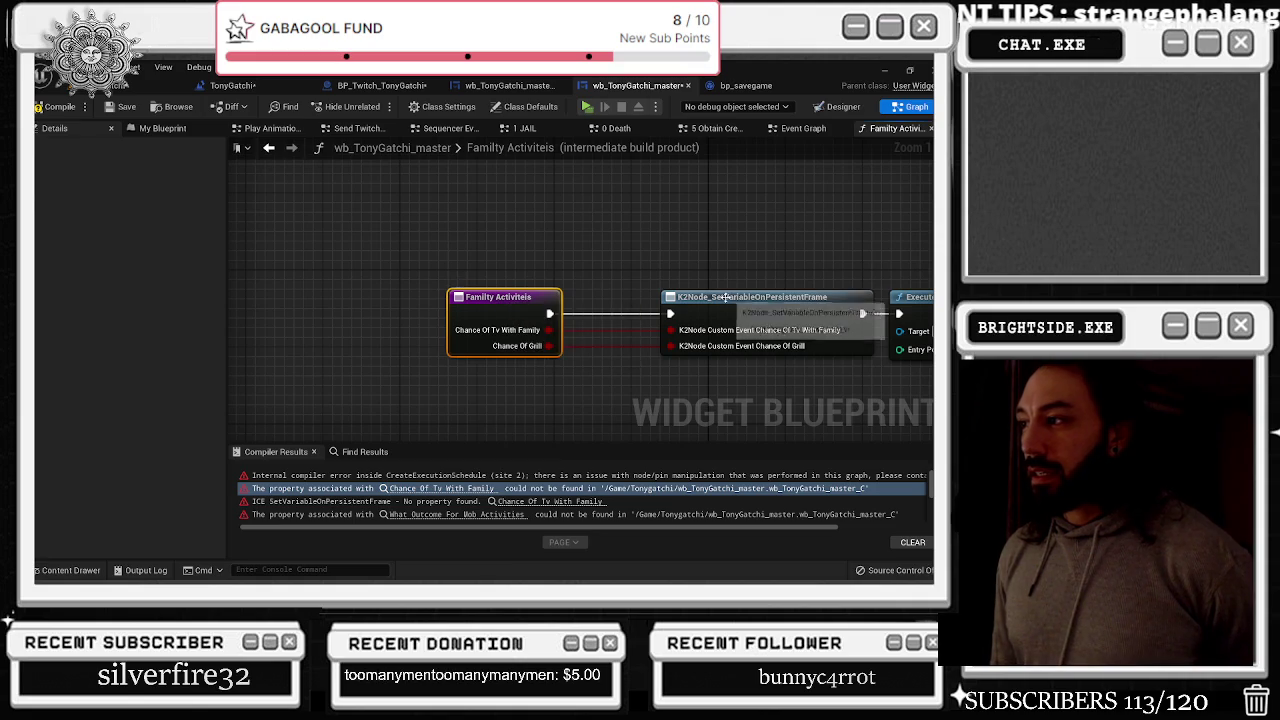
scroll(724, 297, down, 2)
drag(679, 245, 494, 228)
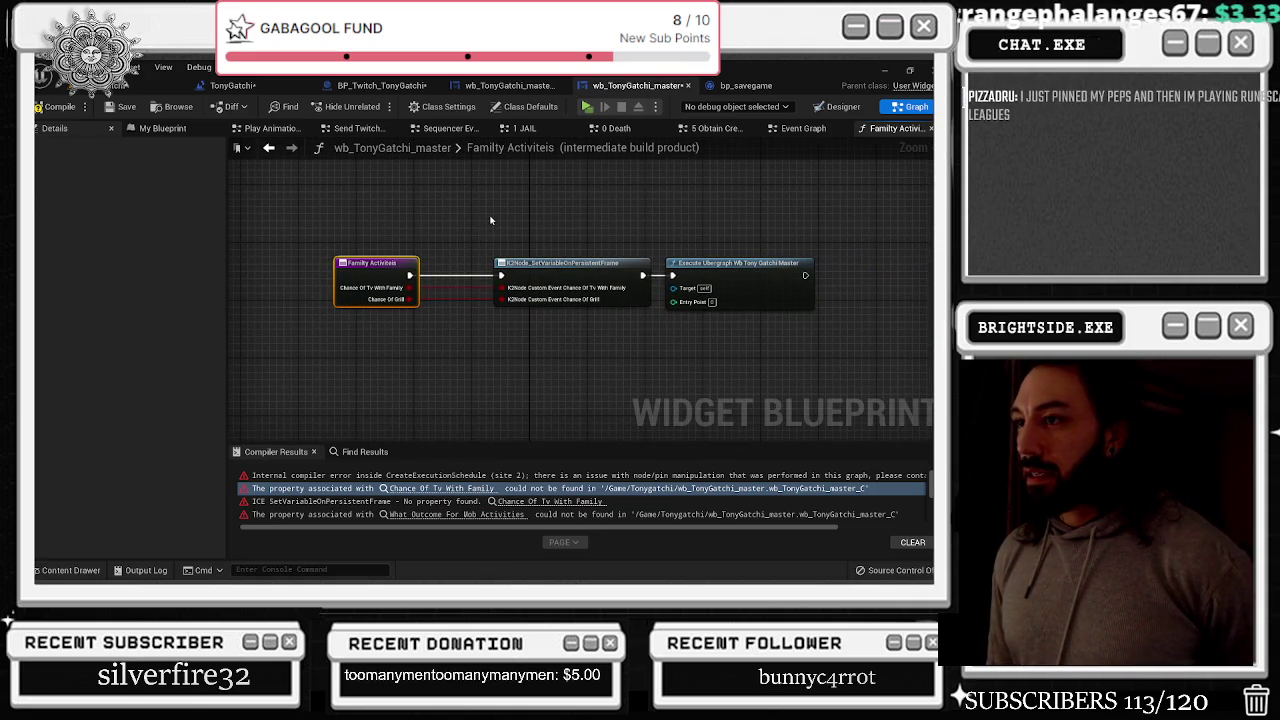
click(428, 147)
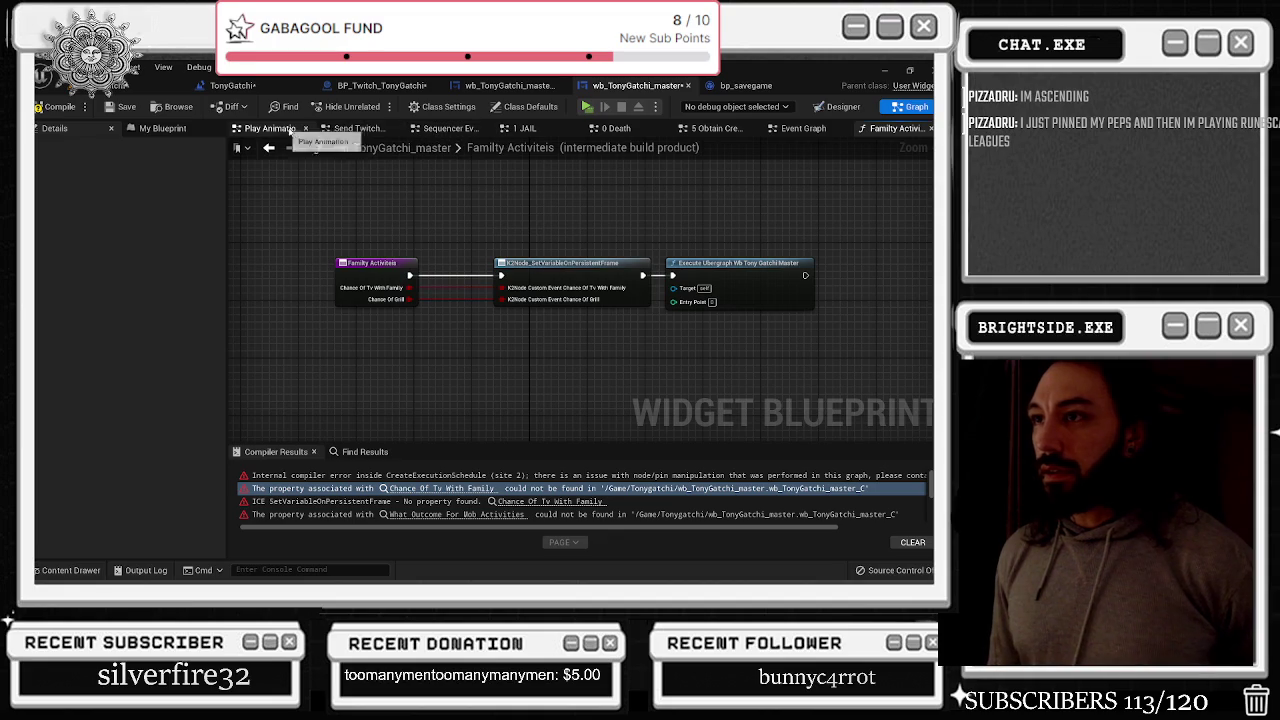
Switch to the Event Graph and pan down to the family activities block
click(796, 130)
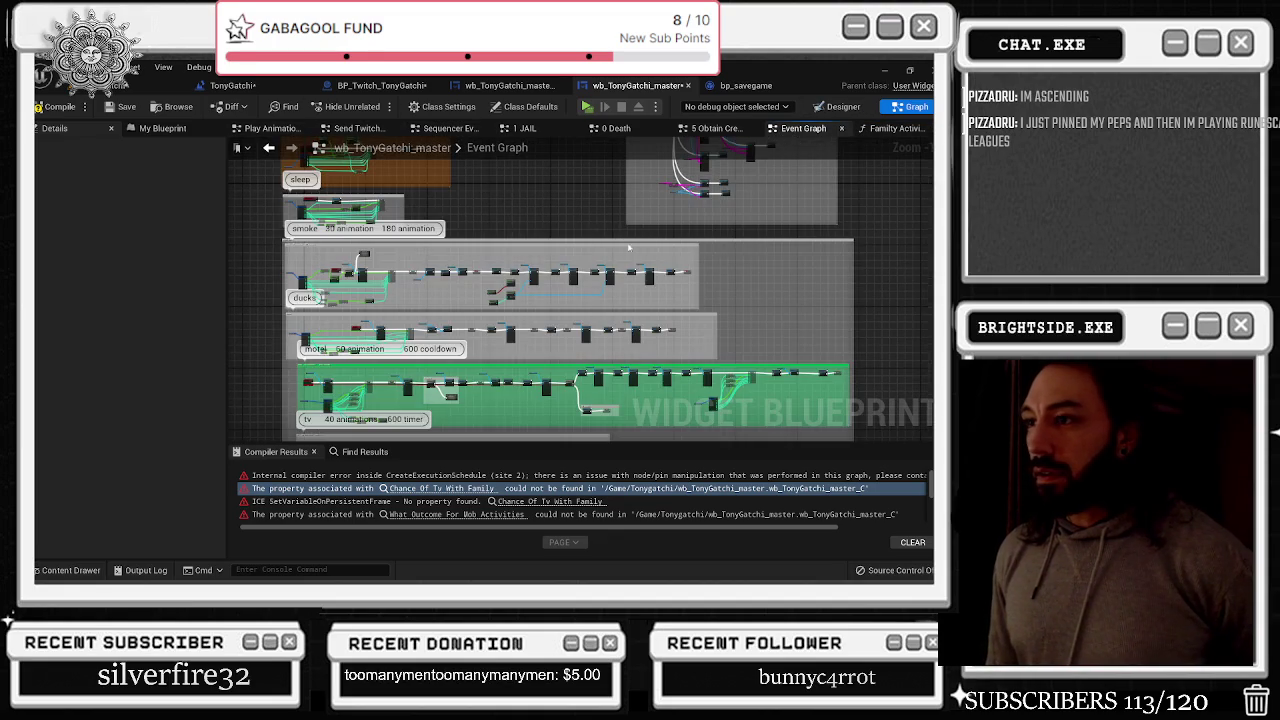
mouse_move(622, 243)
mouse_down()
mouse_move(608, 356)
mouse_move(604, 110)
mouse_up()
drag(604, 330, 604, 158)
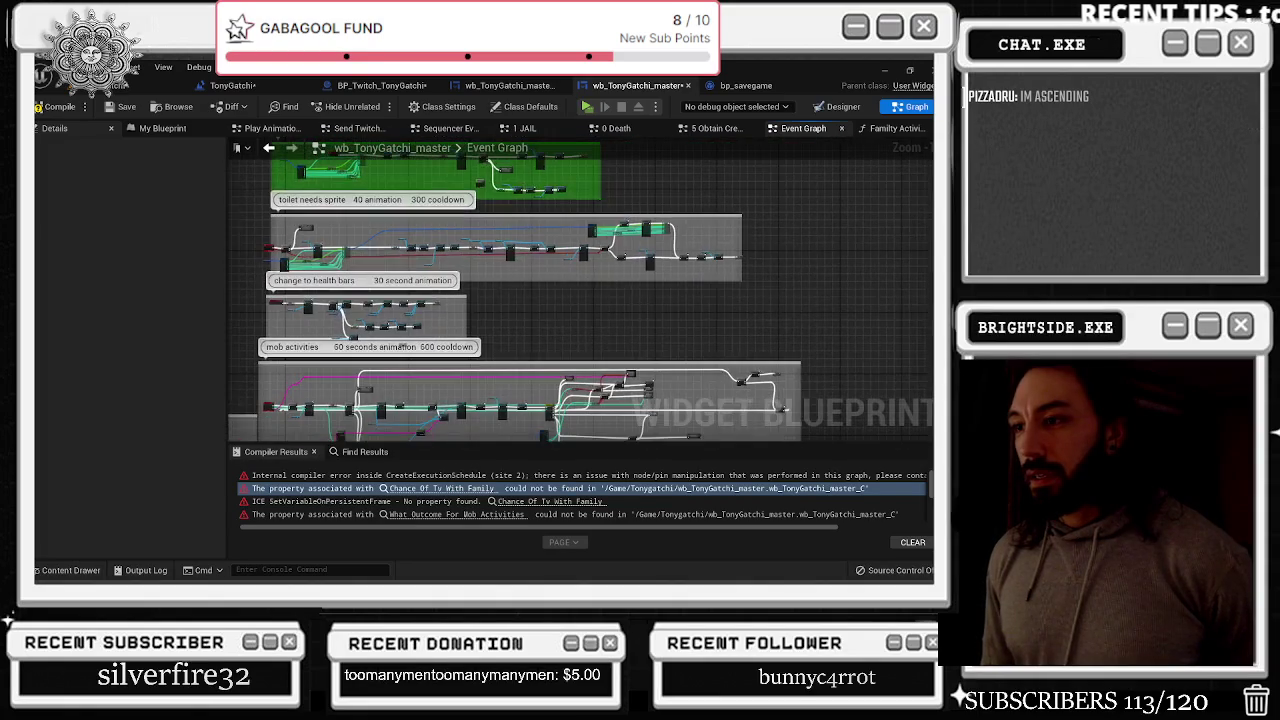
drag(604, 330, 604, 230)
drag(499, 343, 530, 190)
scroll(290, 305, up, 6)
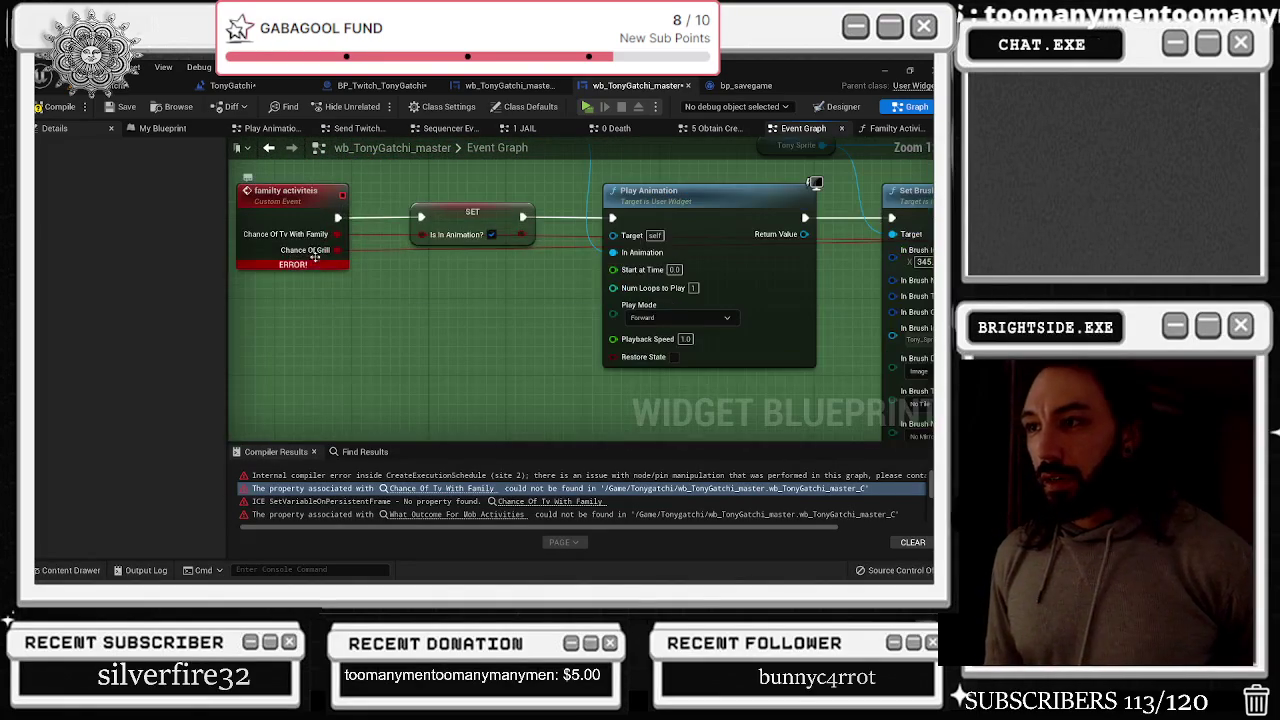
Run Refresh Nodes on the family activities event node and recompile the widget
click(300, 240)
scroll(384, 287, down, 1)
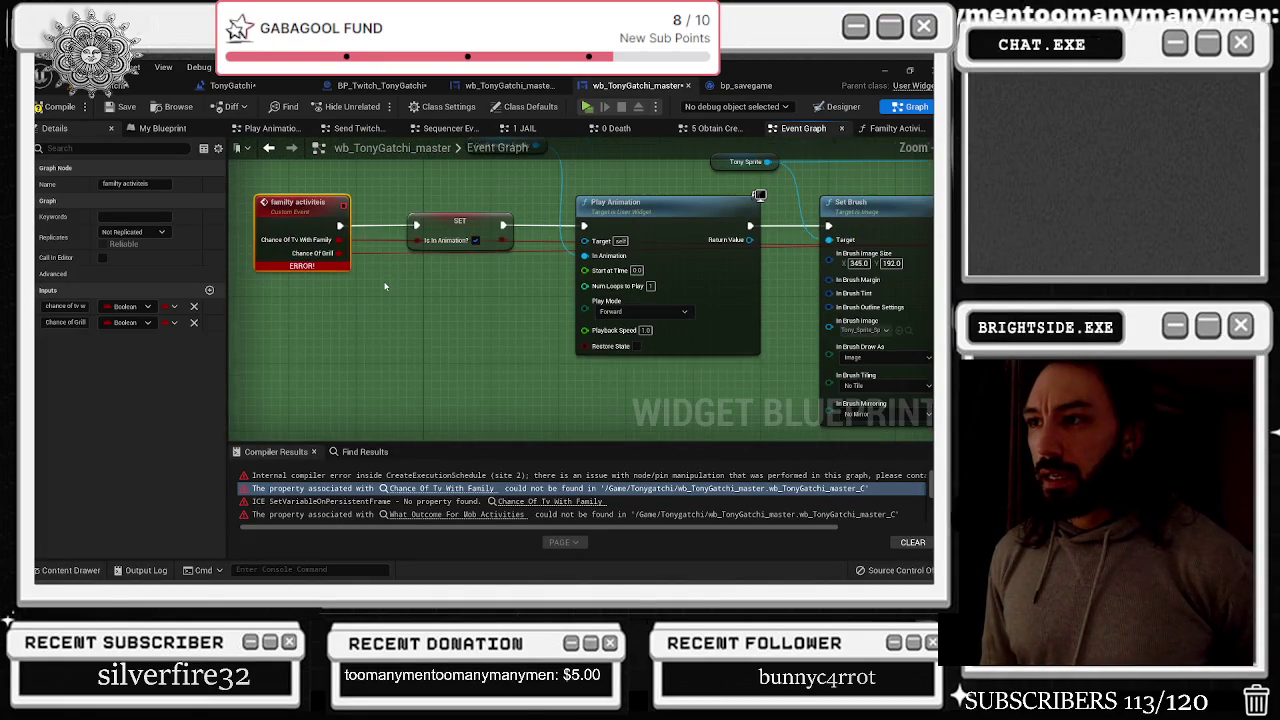
right_click(300, 243)
click(351, 315)
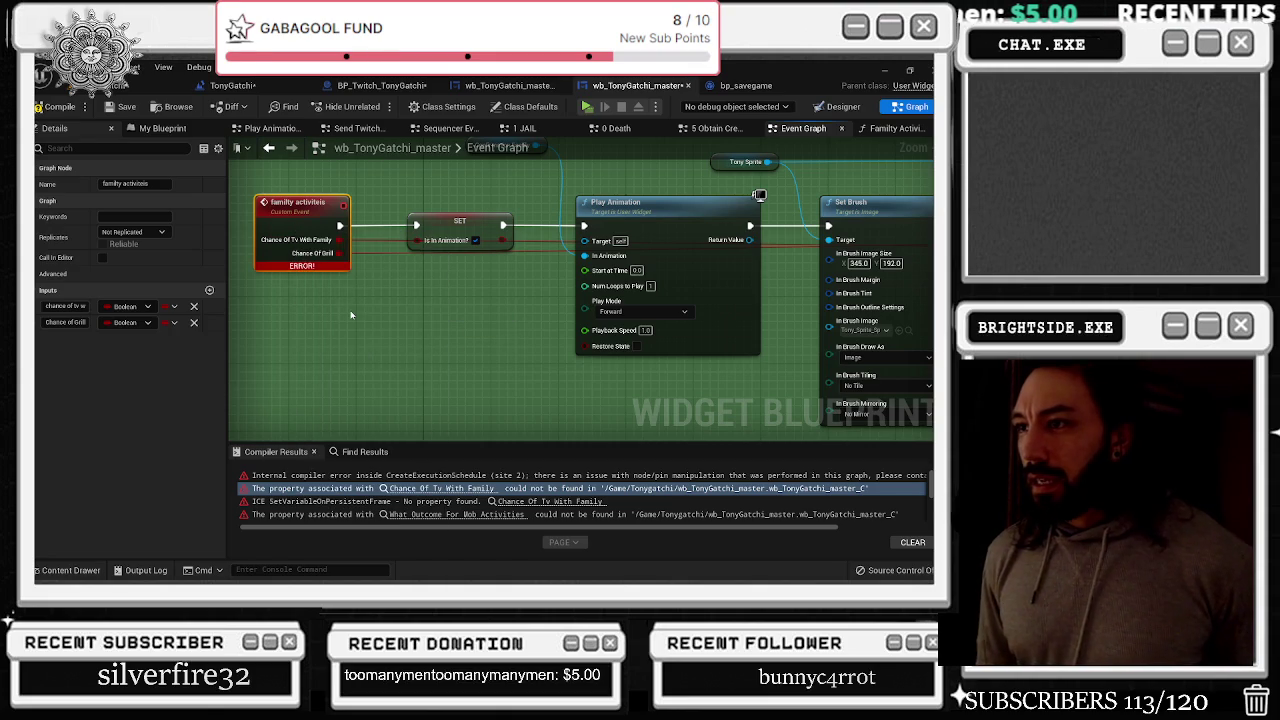
scroll(396, 264, down, 5)
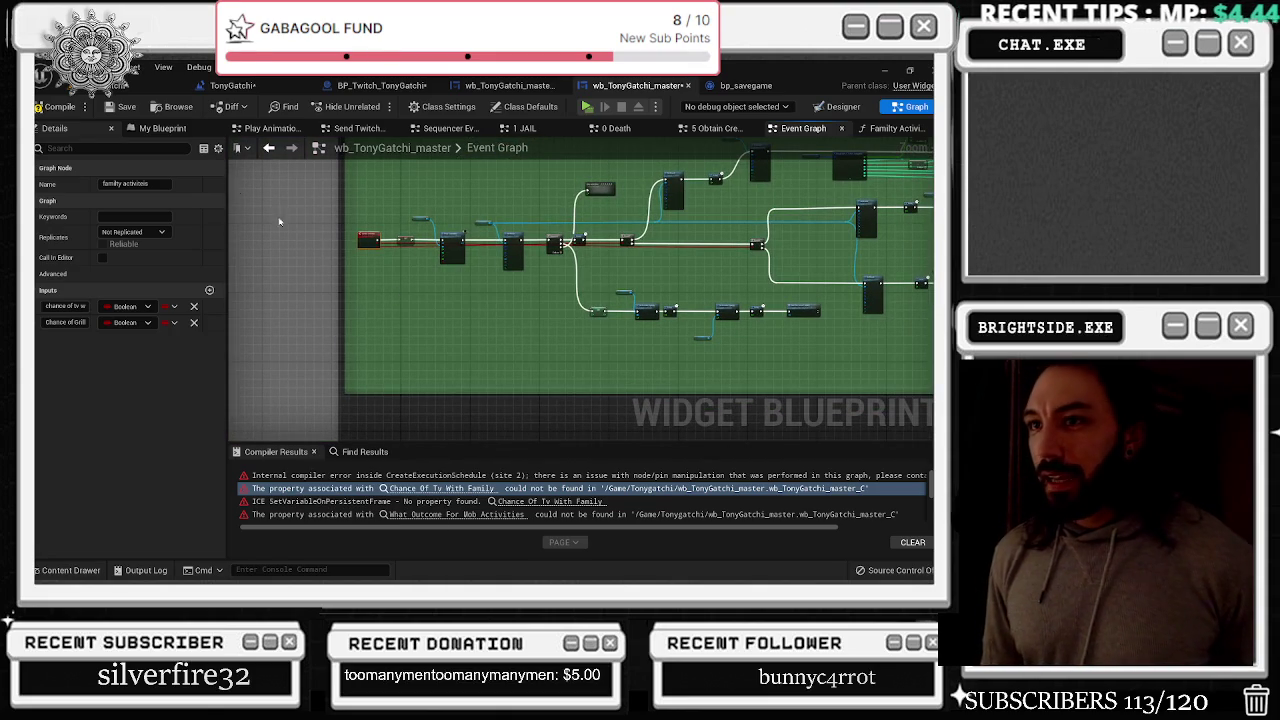
click(73, 107)
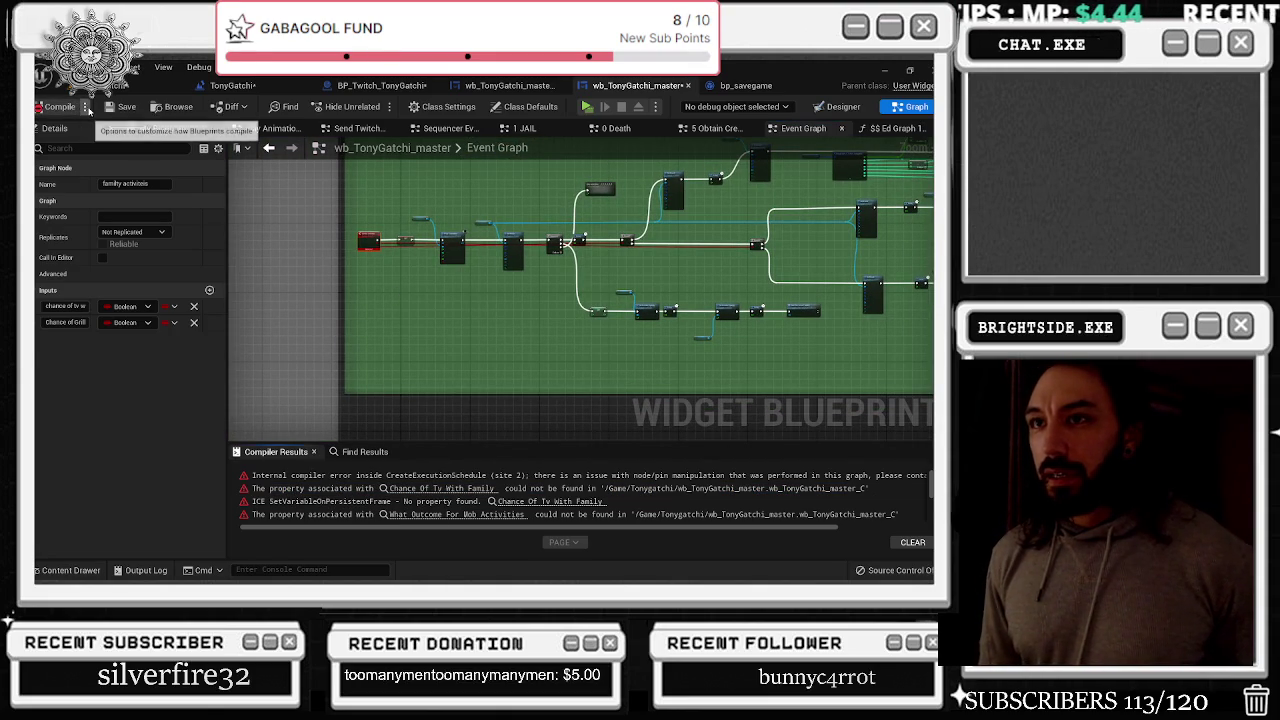
scroll(347, 221, up, 5)
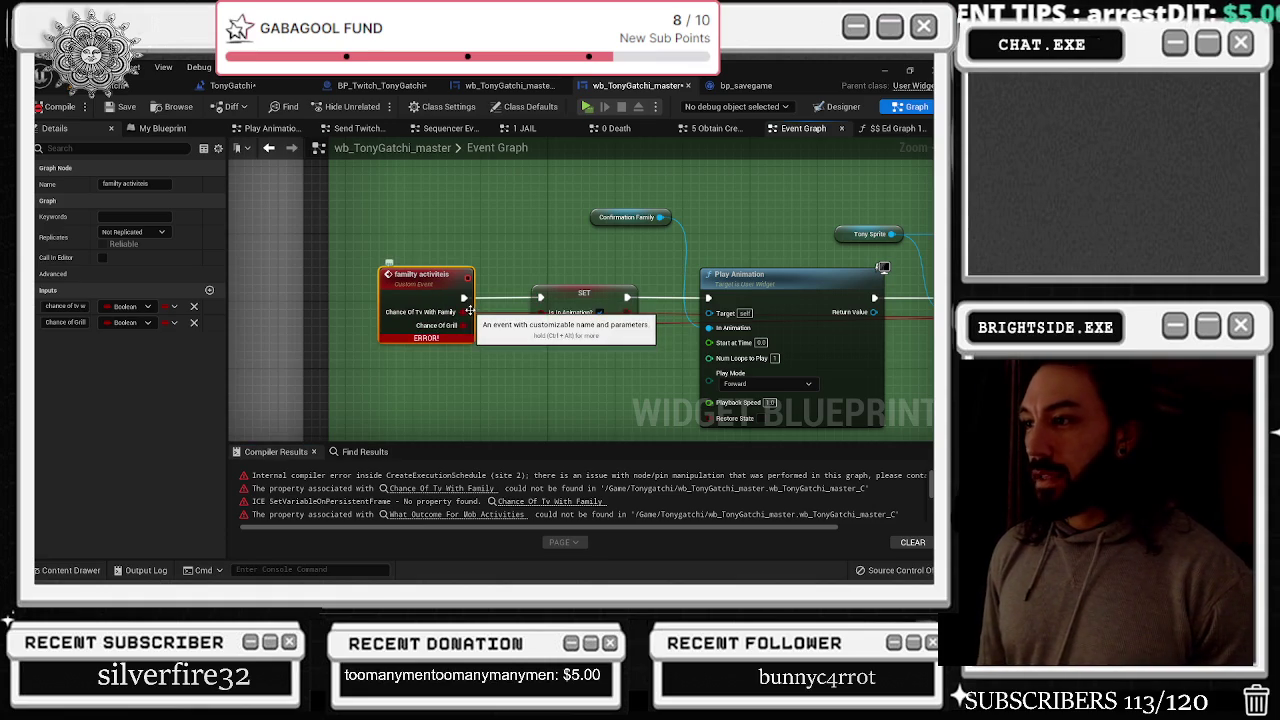
click(480, 236)
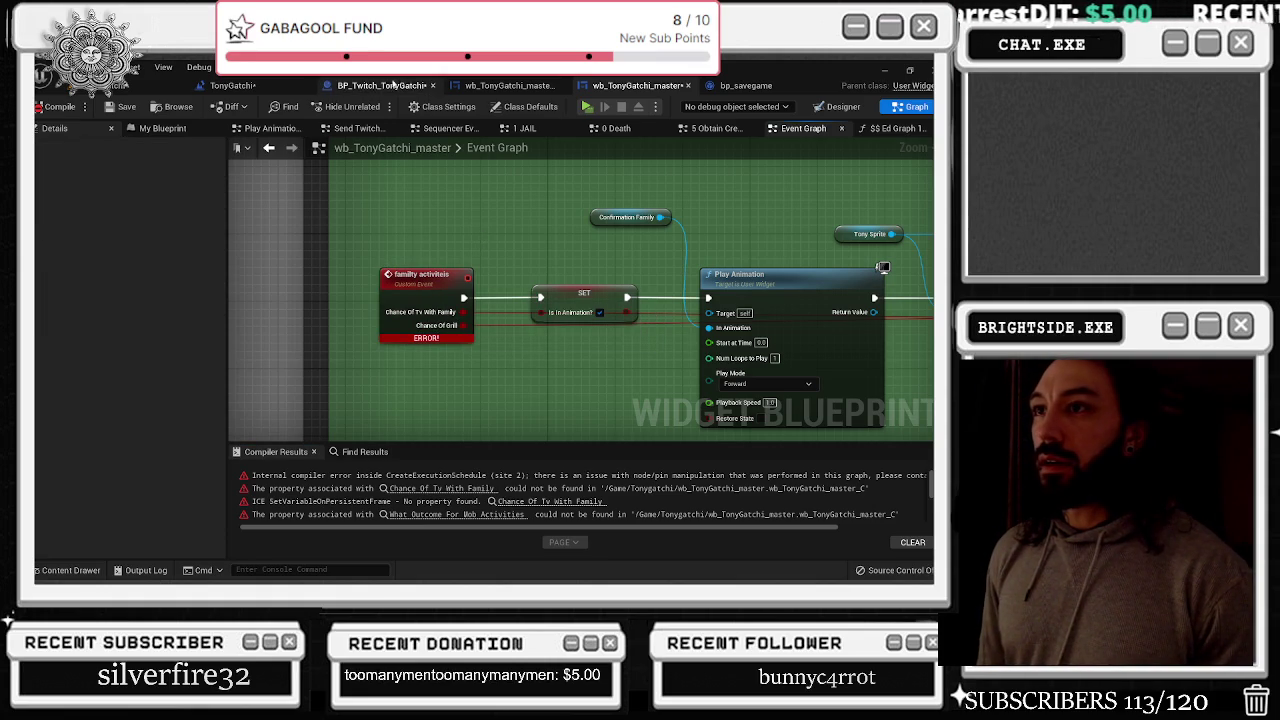
Look over the level, BP_Twitch_TonyGatchi and _Real blueprints before returning to wb_TonyGatchi_master
click(380, 85)
click(233, 85)
click(348, 86)
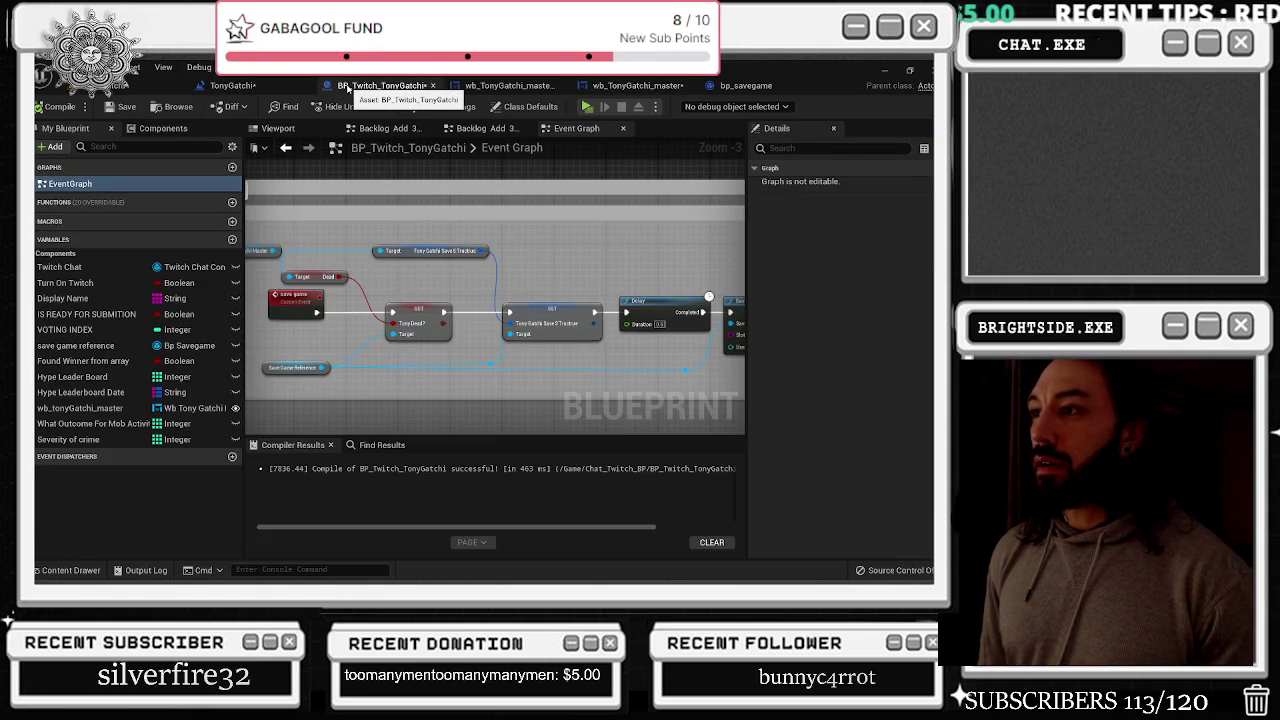
click(508, 85)
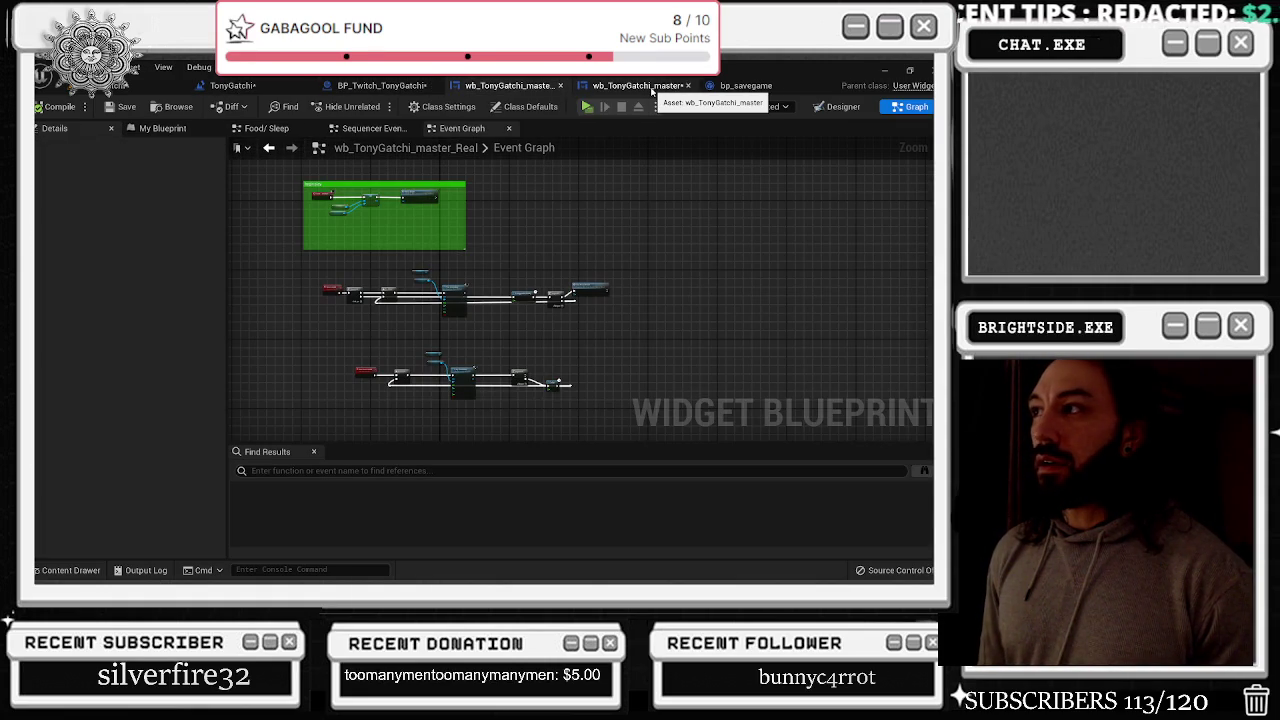
click(645, 87)
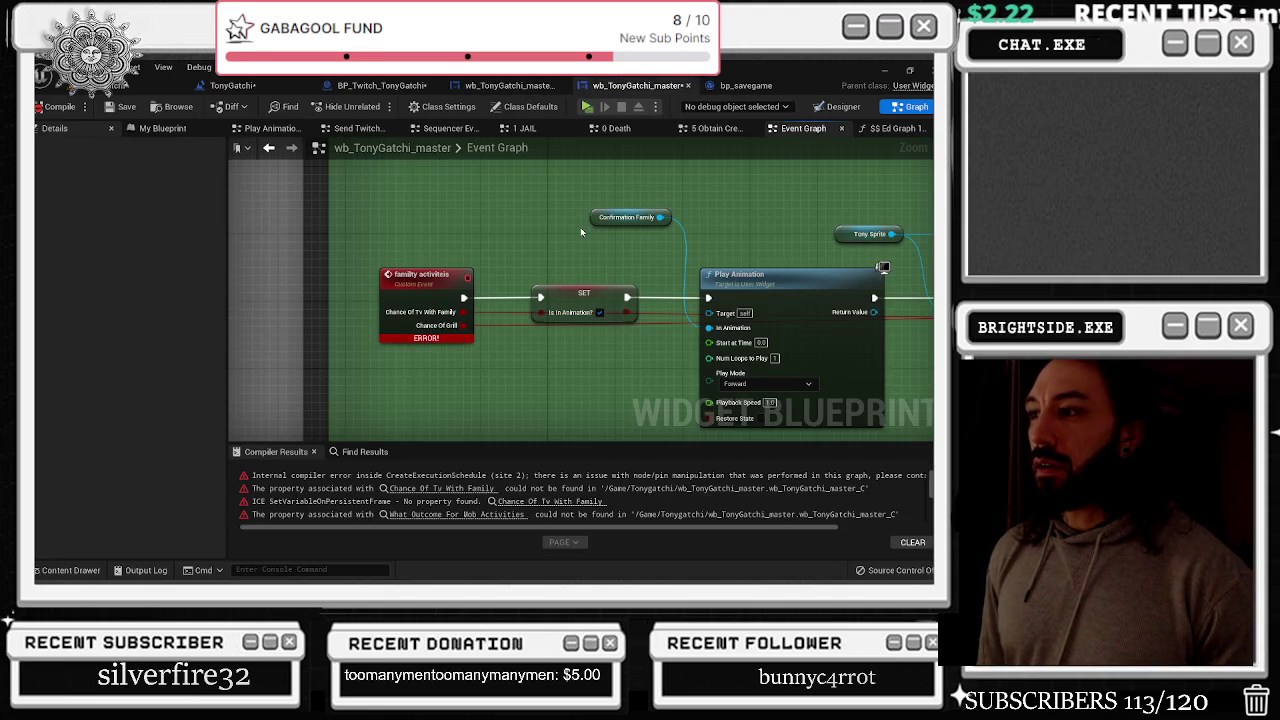
Trace the Clockimage error to clockimage_Event, switch to Designer, and start Play in Editor with Alt+P
click(447, 475)
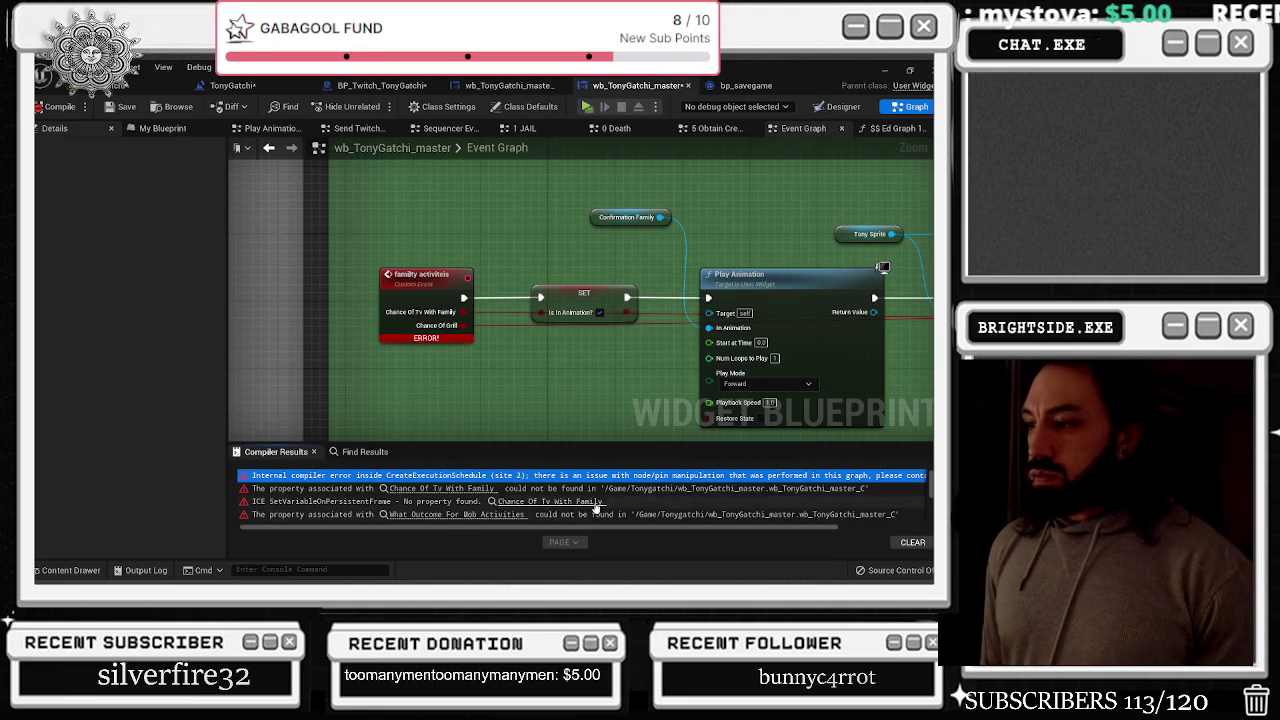
scroll(590, 505, down, 10)
click(519, 513)
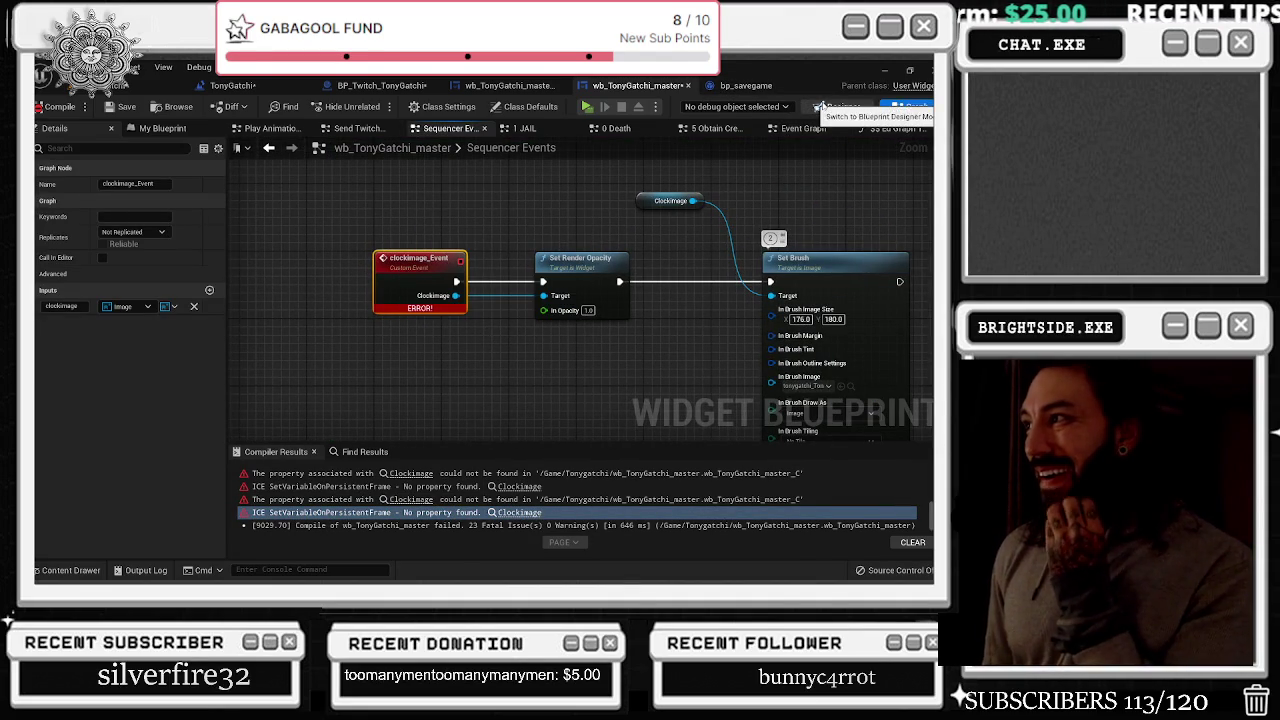
click(836, 107)
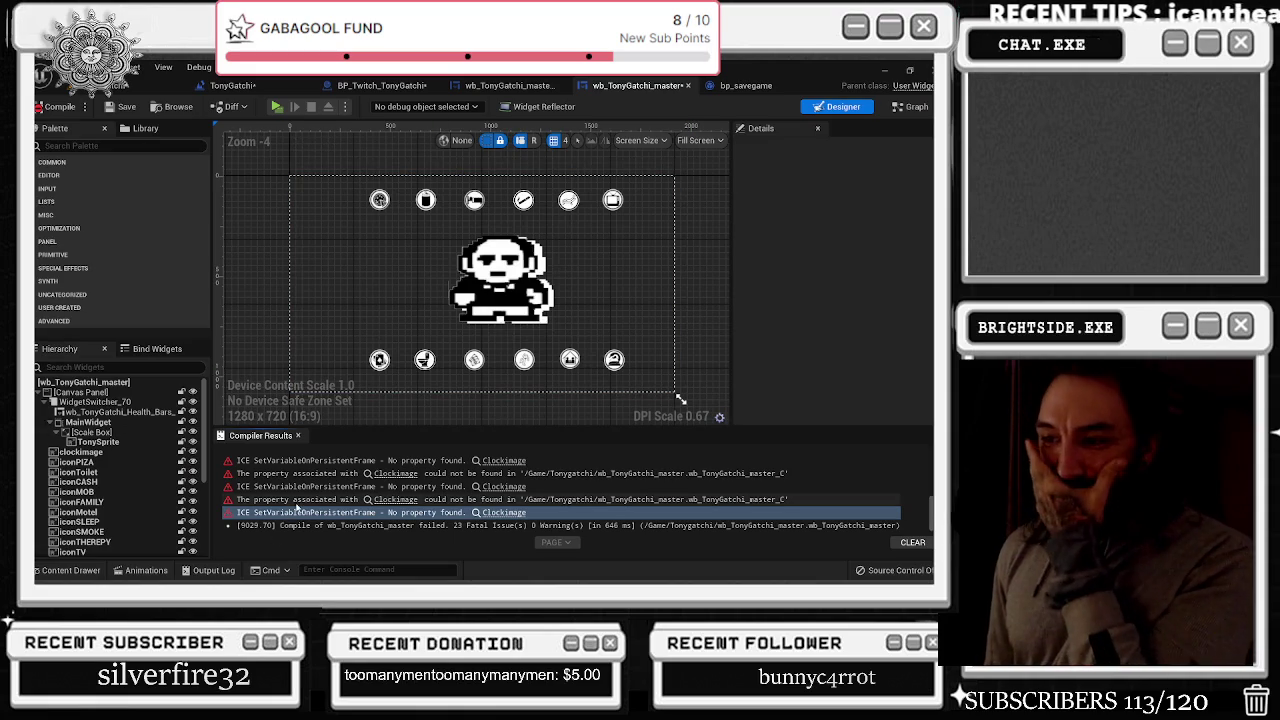
click(375, 529)
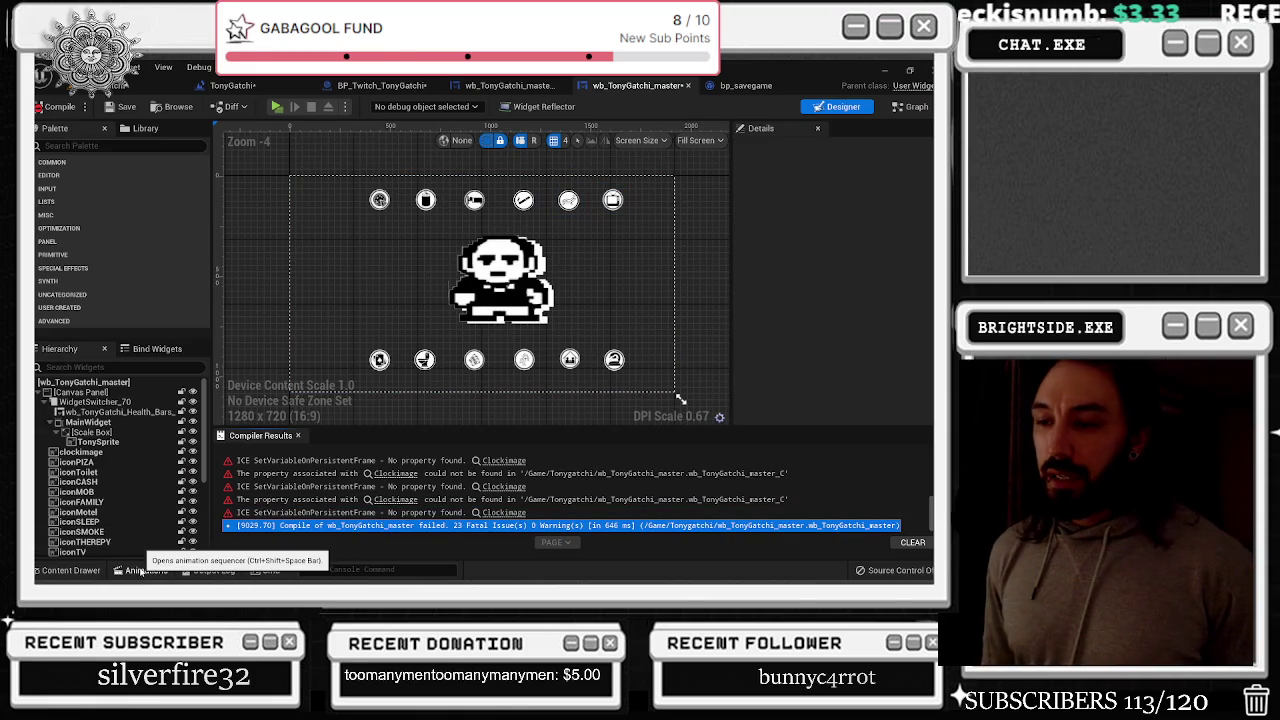
scroll(358, 503, up, 5)
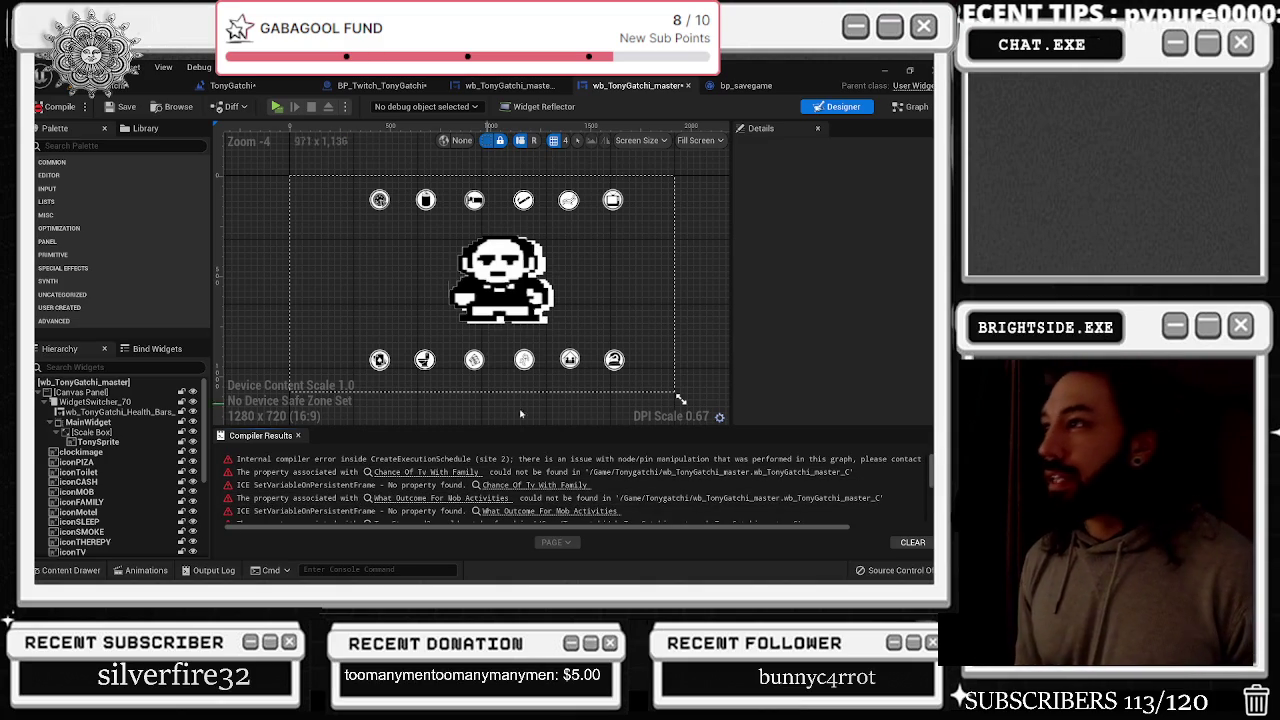
key(alt+p)
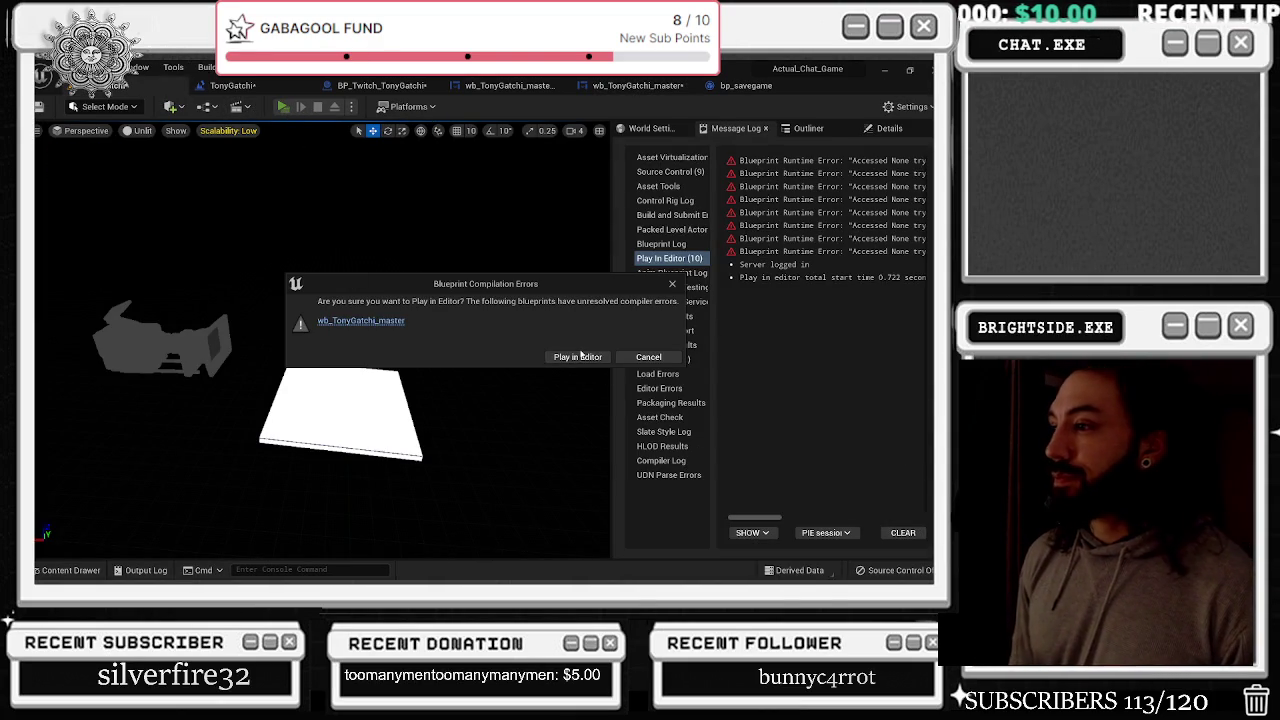
Play in Editor despite the compile errors, stop, then run and stop a second play test
click(581, 356)
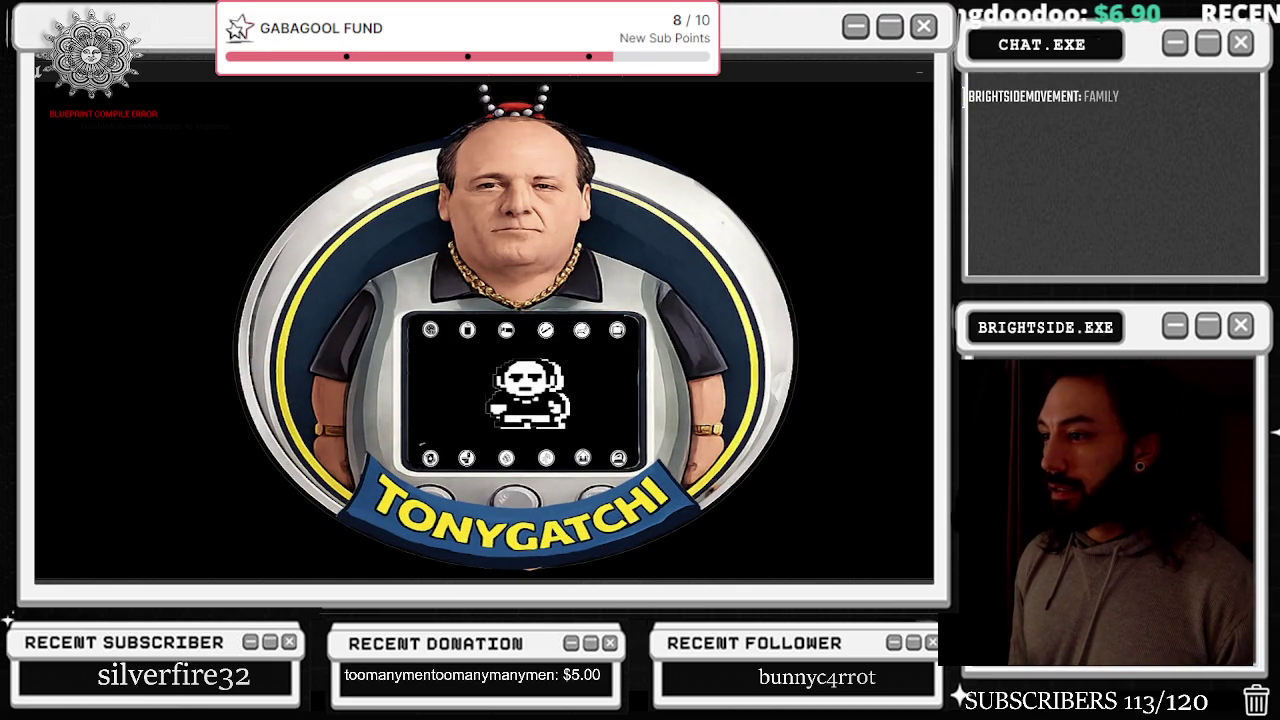
key(Escape)
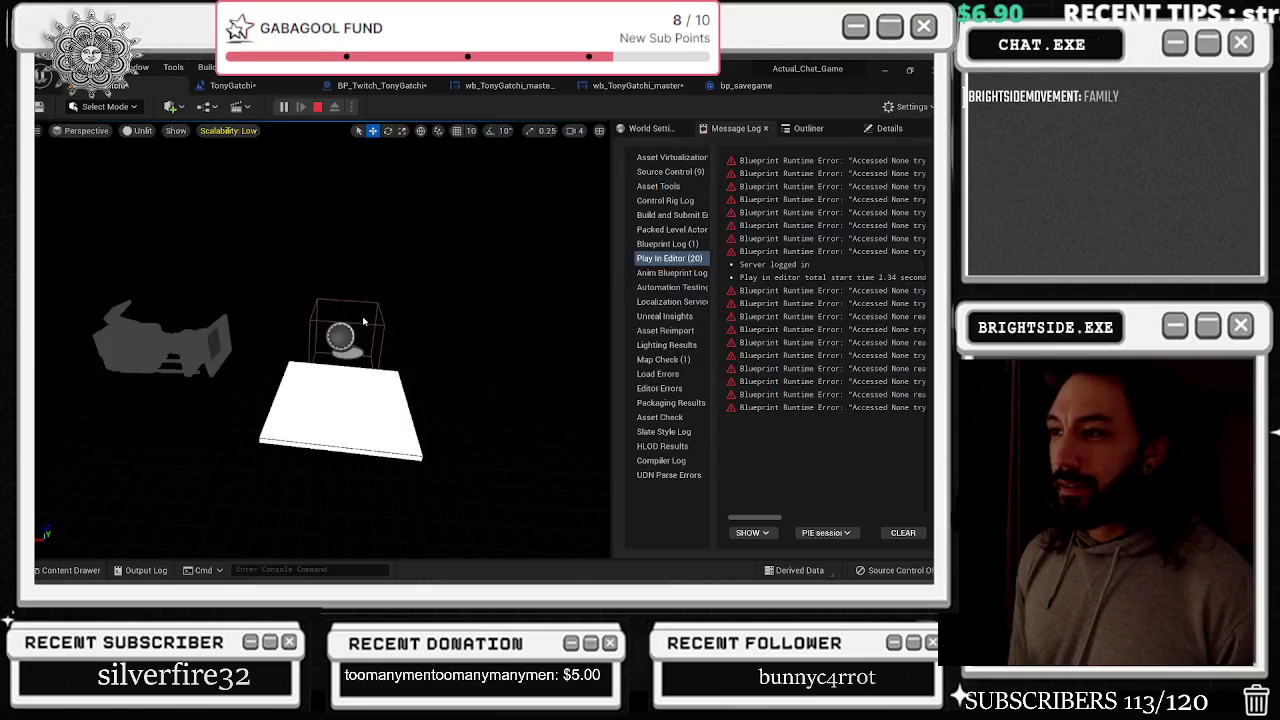
click(287, 115)
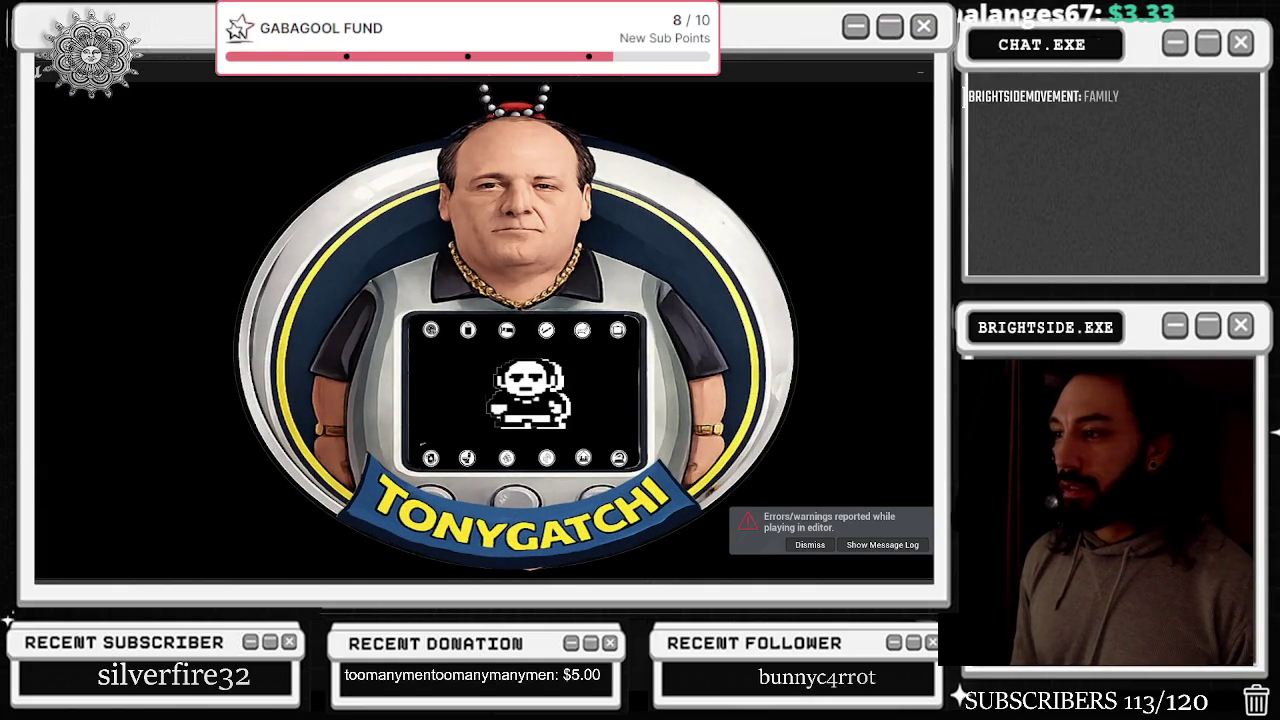
key(Escape)
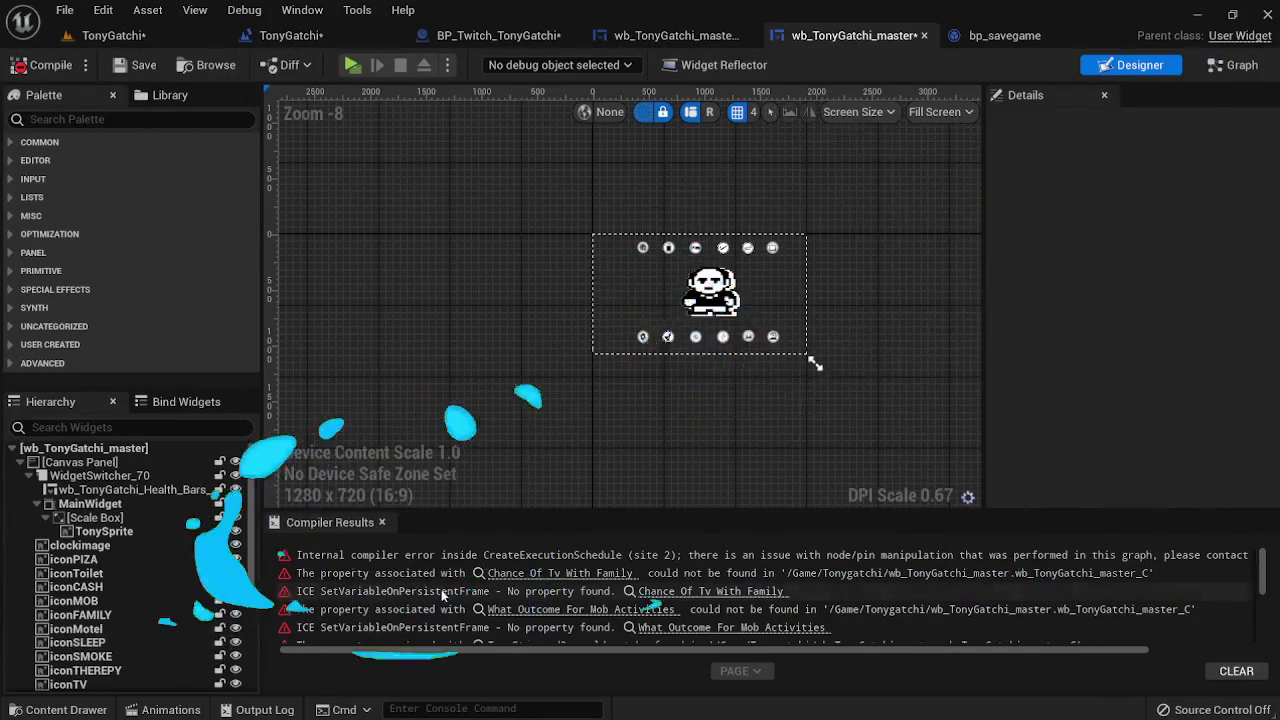
scroll(467, 587, down, 1)
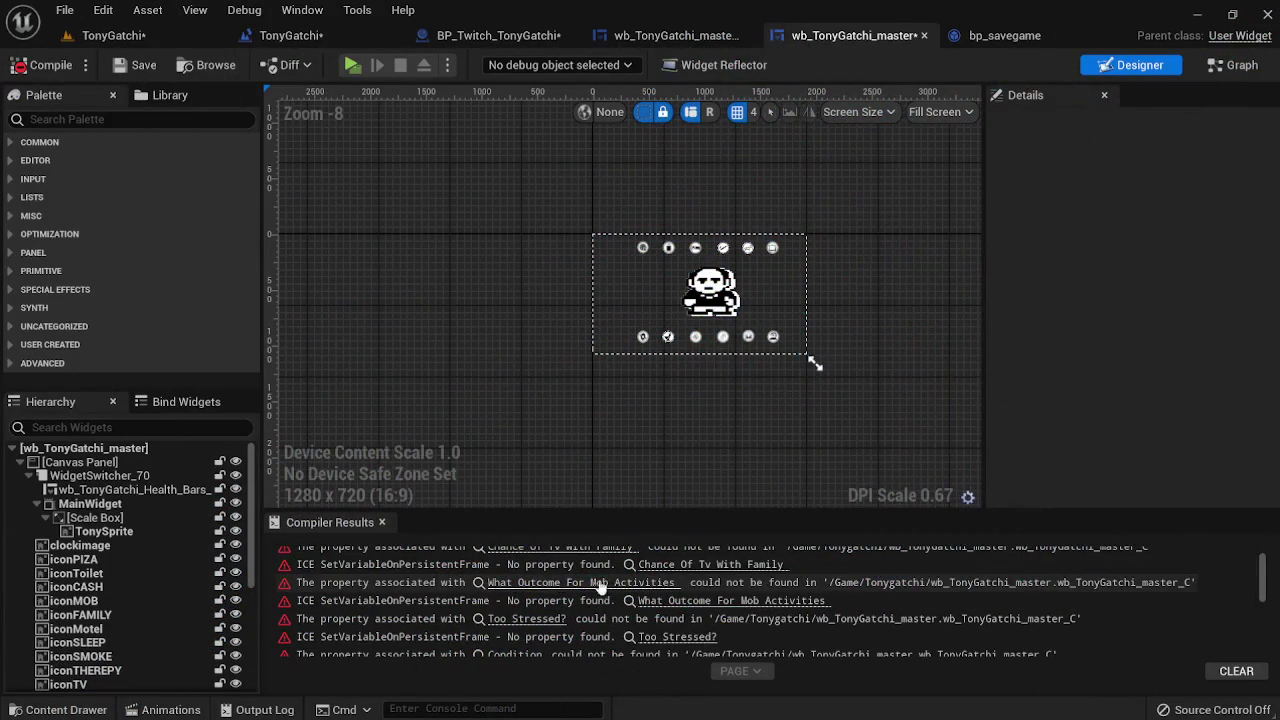
scroll(485, 605, down, 1)
scroll(508, 632, down, 5)
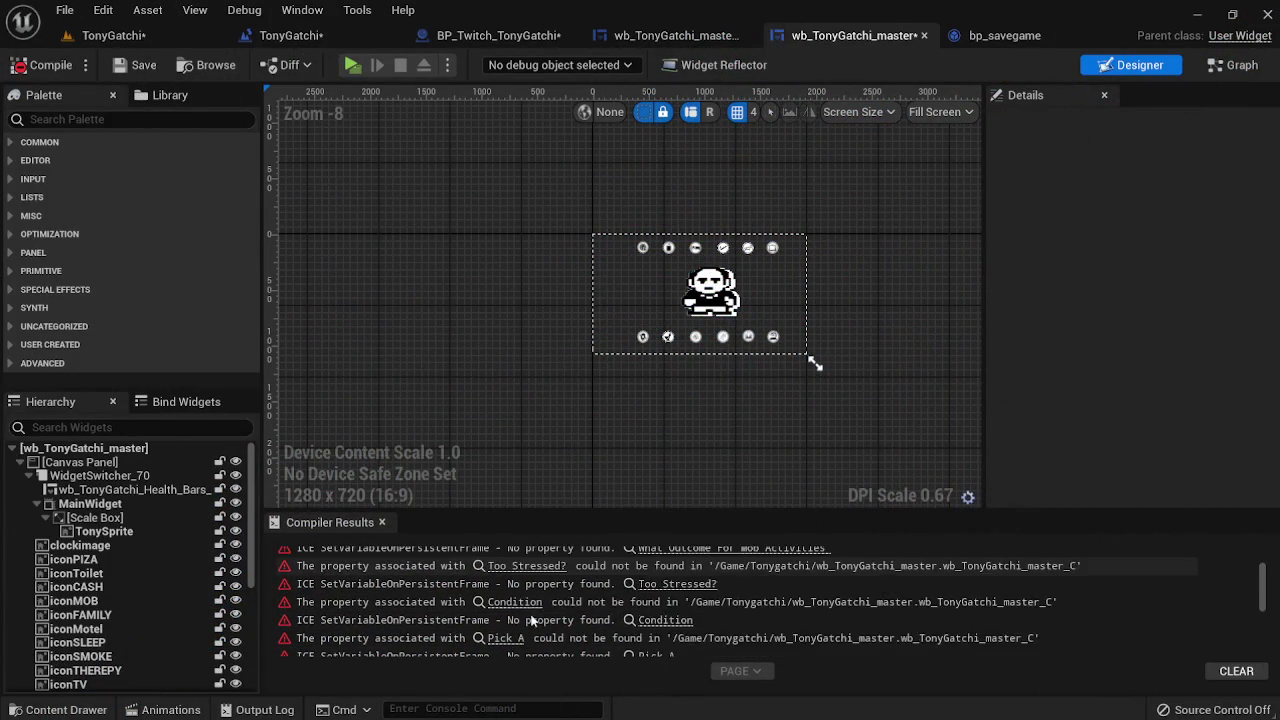
scroll(532, 624, down, 4)
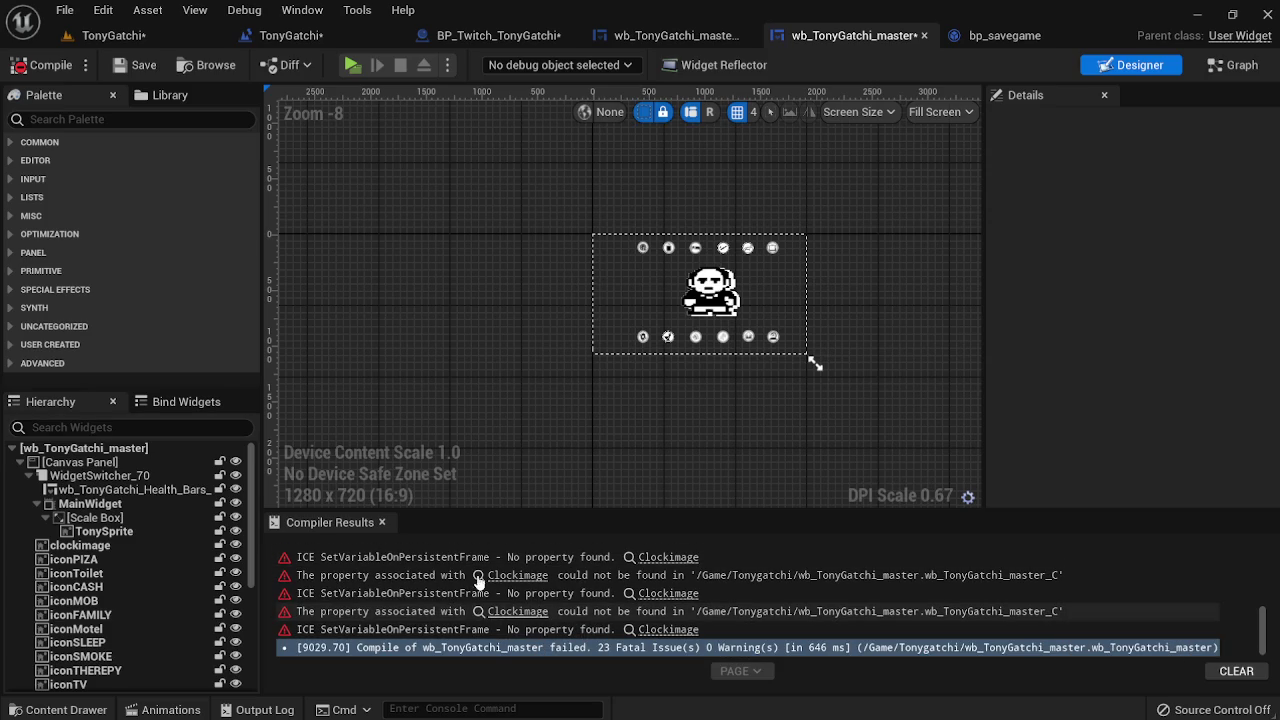
scroll(501, 630, up, 15)
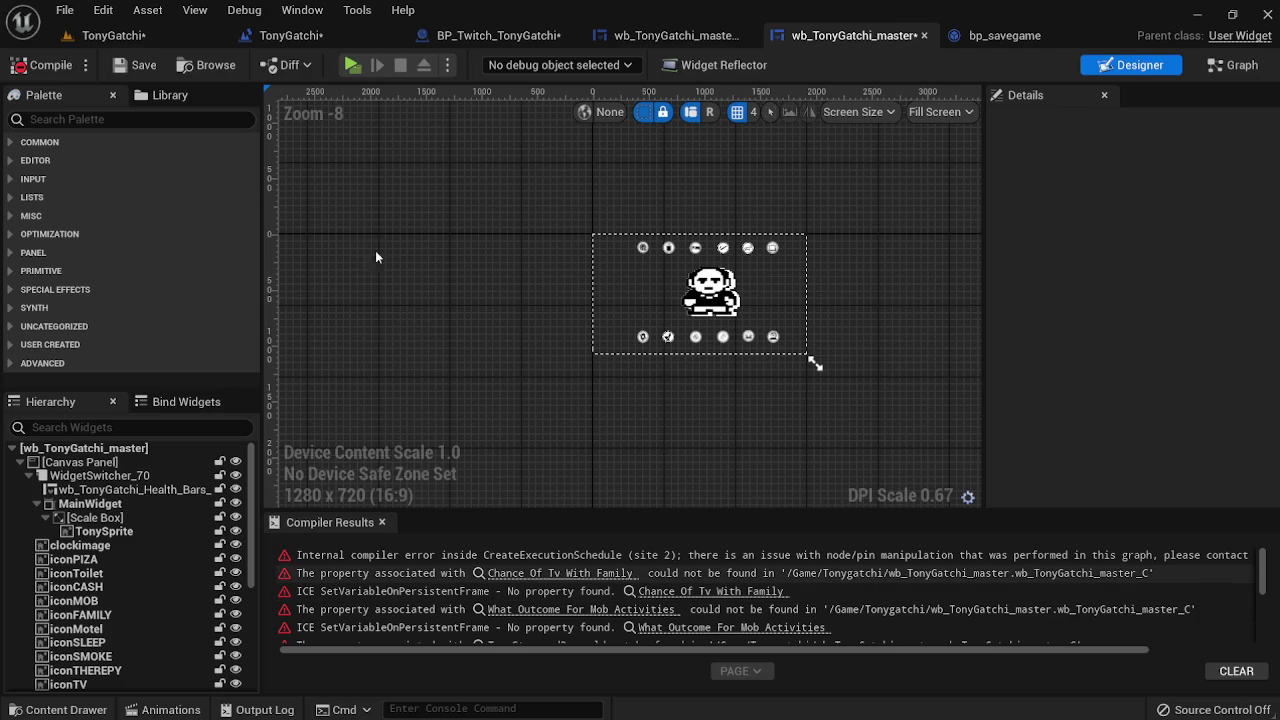
click(290, 36)
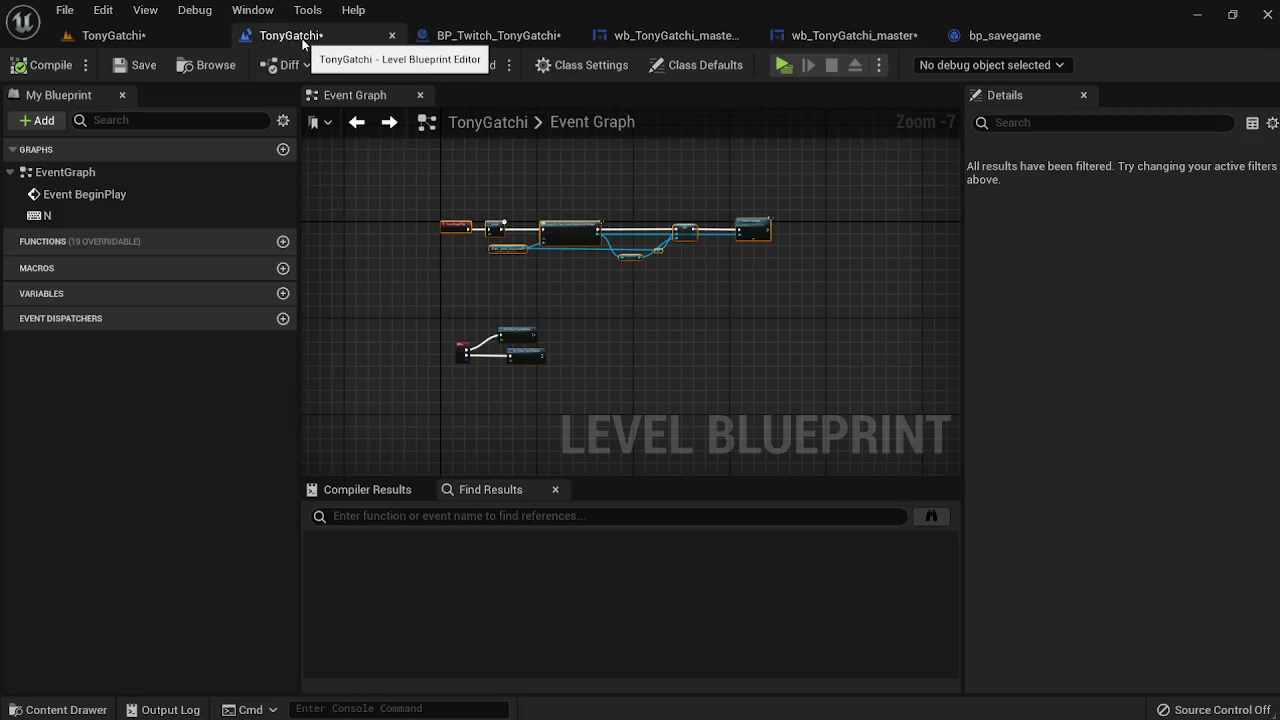
click(678, 35)
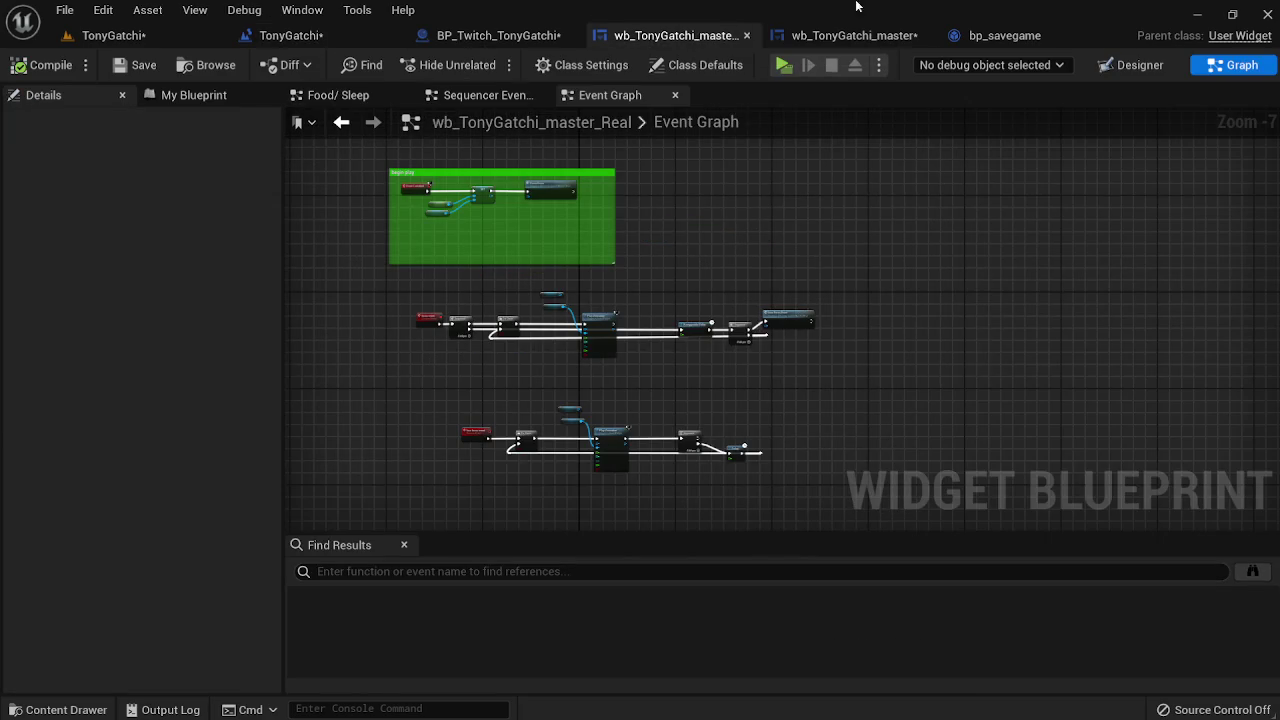
click(897, 36)
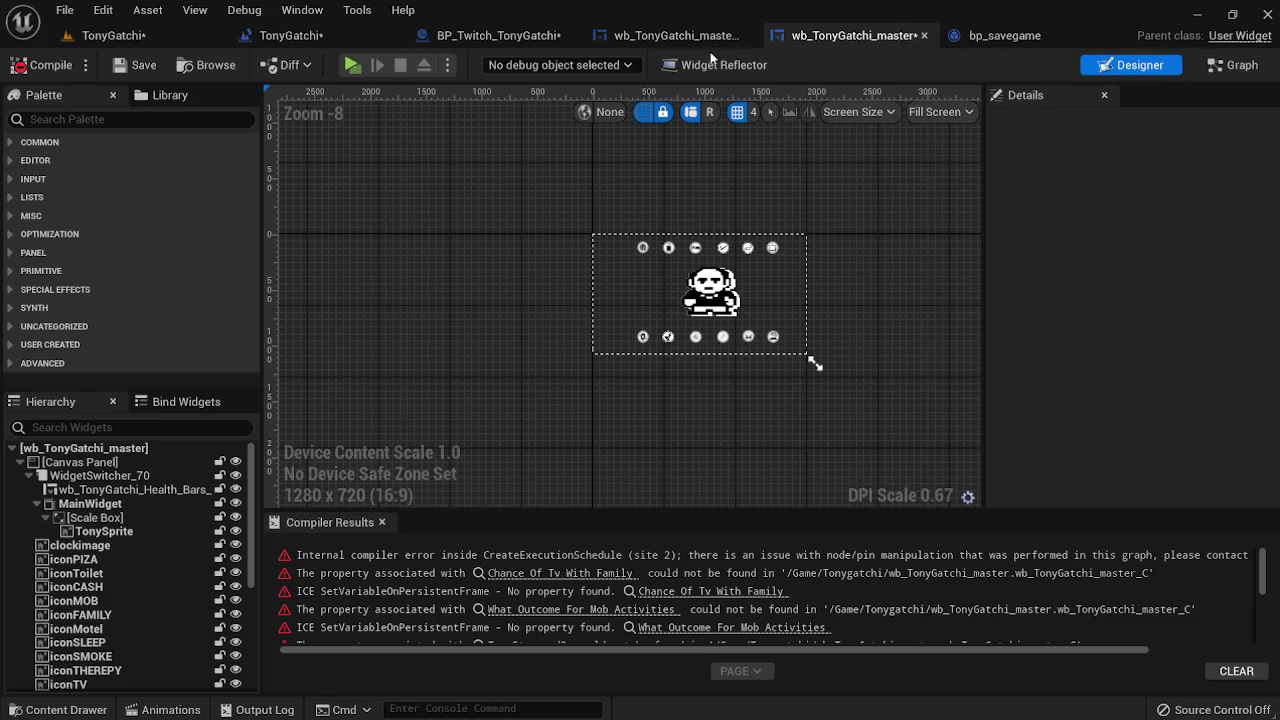
Open the Content Drawer and browse from TonySprite in Designer to its image asset's folder
click(695, 40)
click(62, 709)
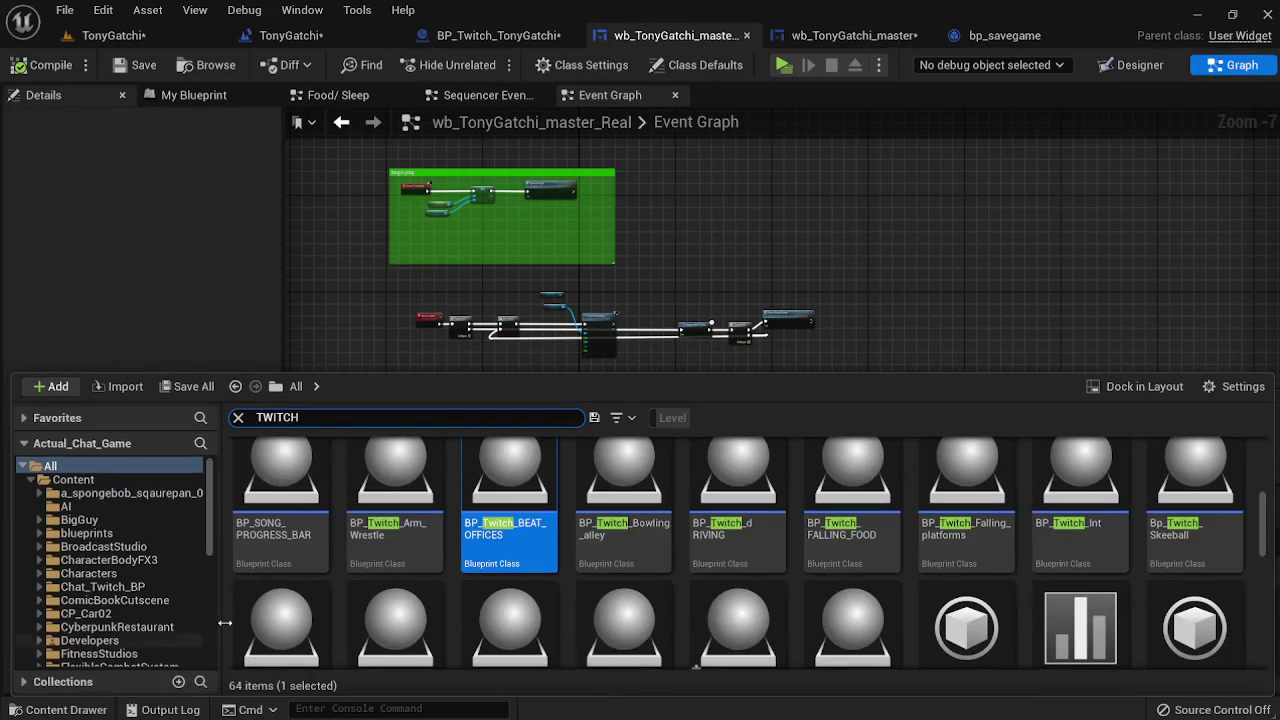
click(850, 35)
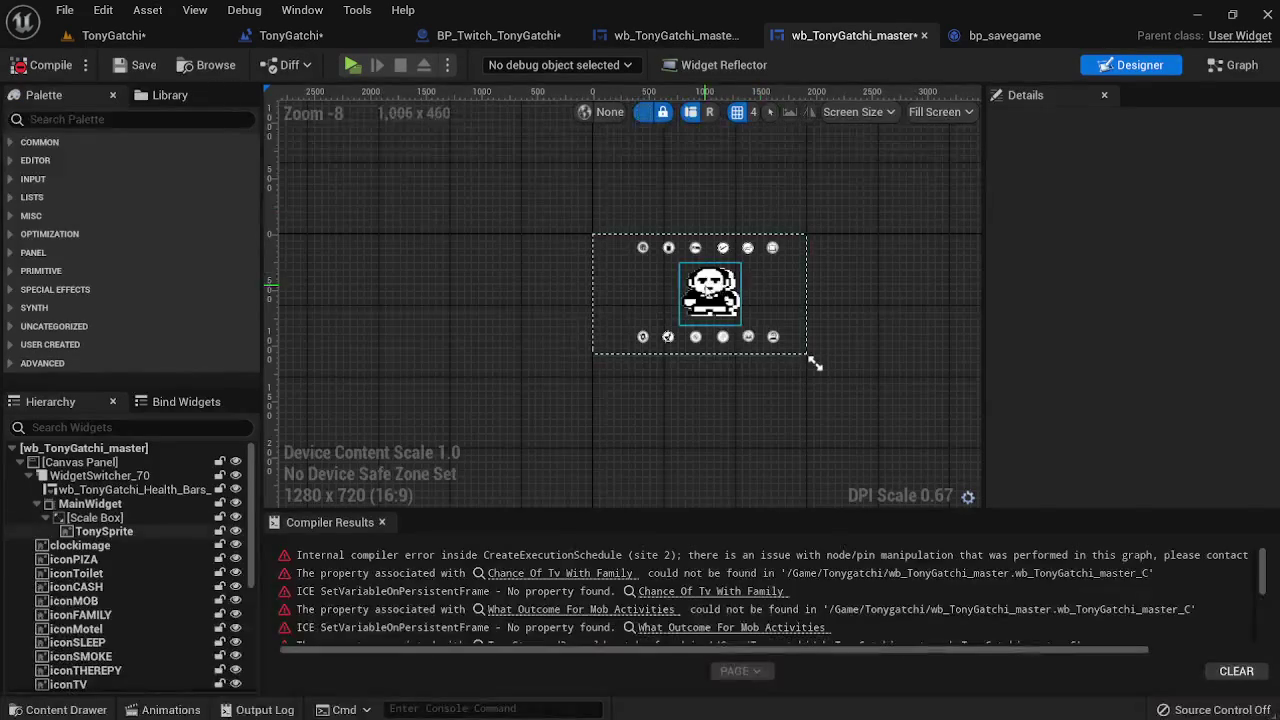
click(1190, 341)
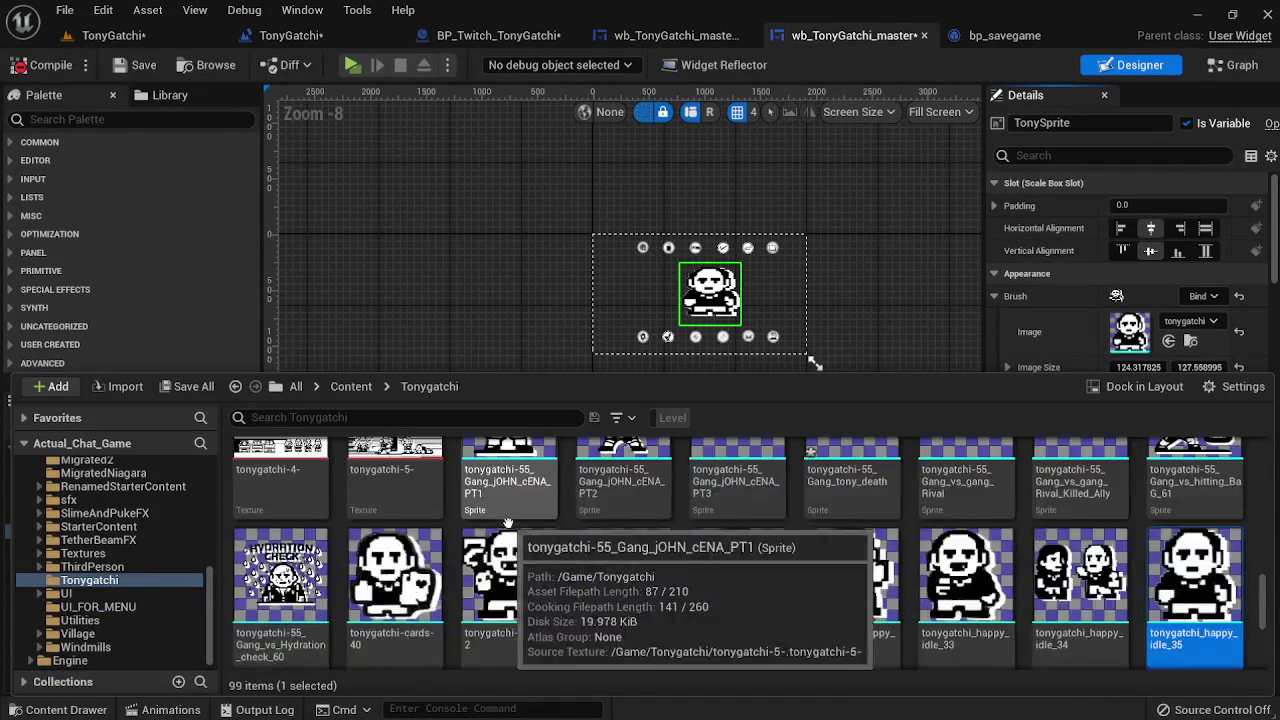
Scroll through the Tonygatchi folder's sprite and icon textures, selecting one of the gang sprites
scroll(630, 573, down, 5)
scroll(661, 584, up, 2)
scroll(661, 584, up, 4)
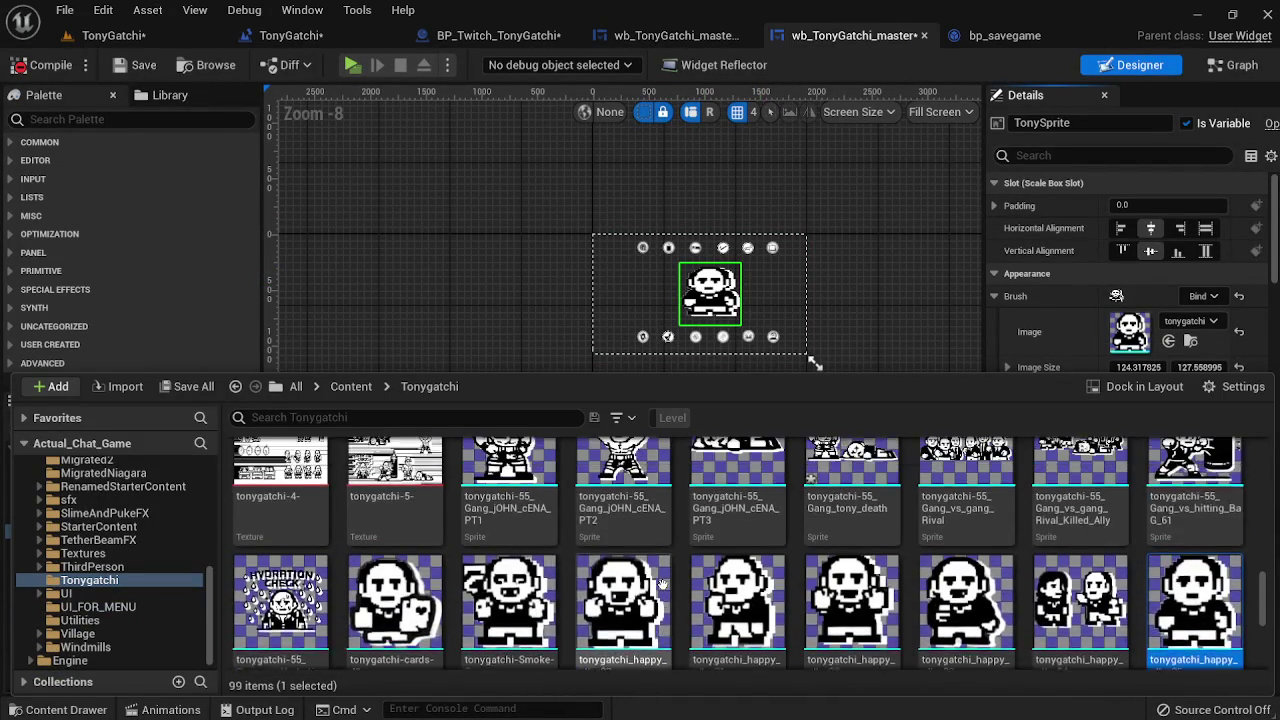
scroll(662, 585, up, 1)
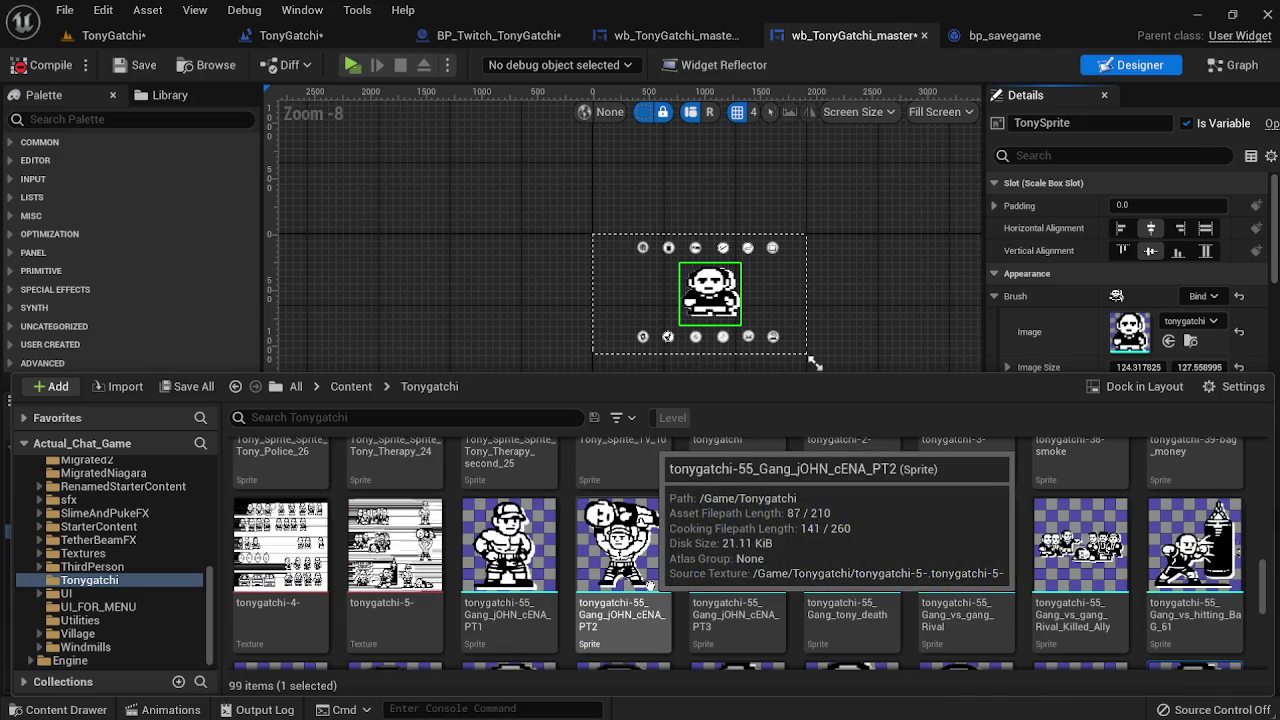
click(520, 560)
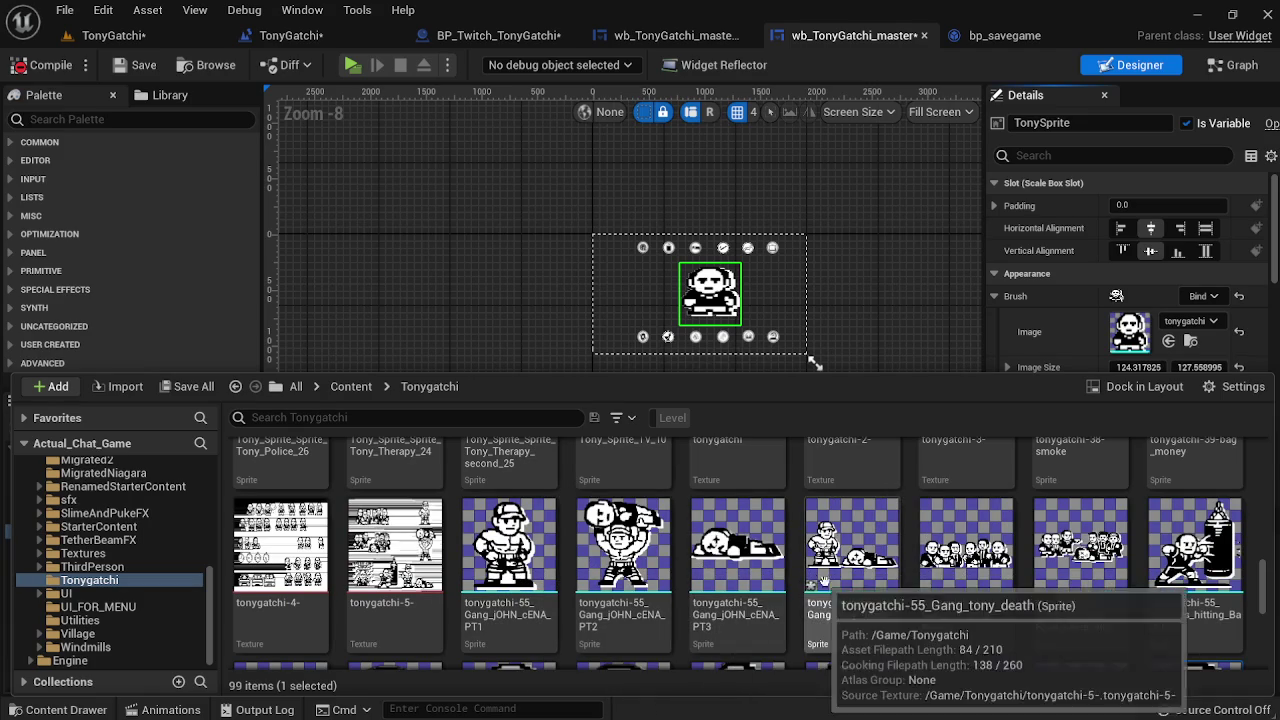
scroll(873, 597, up, 1)
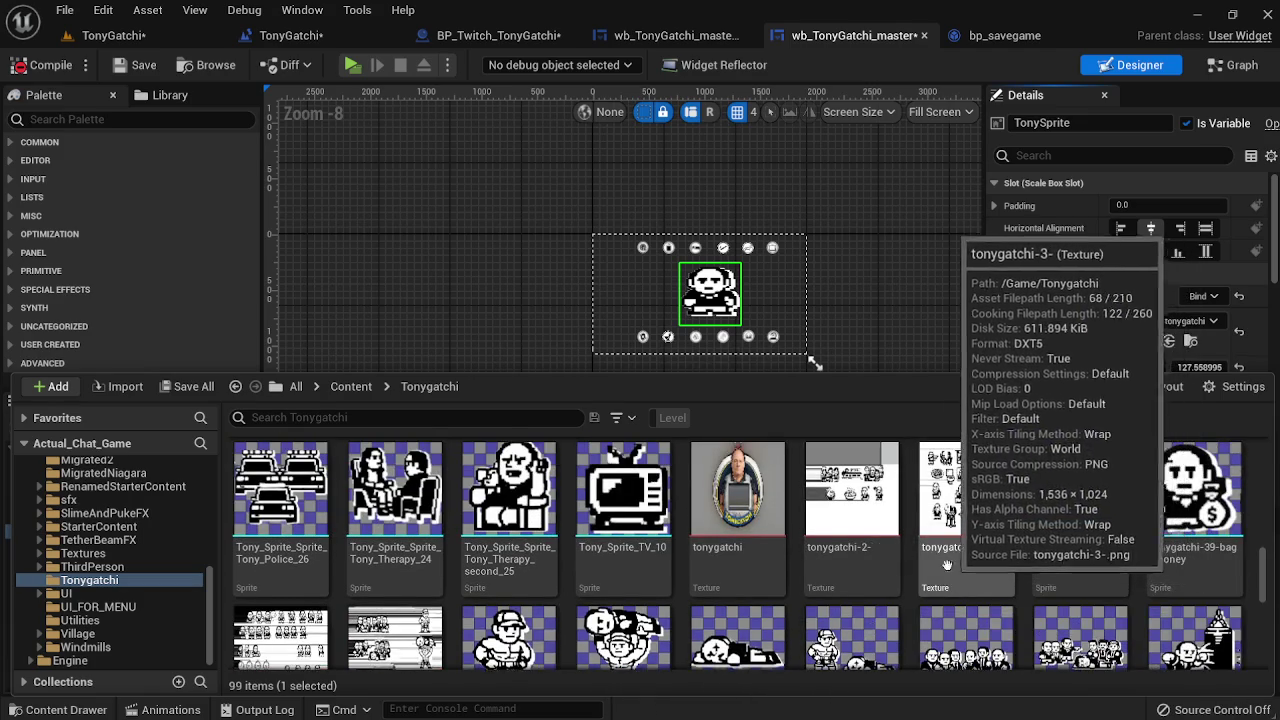
scroll(1011, 545, up, 4)
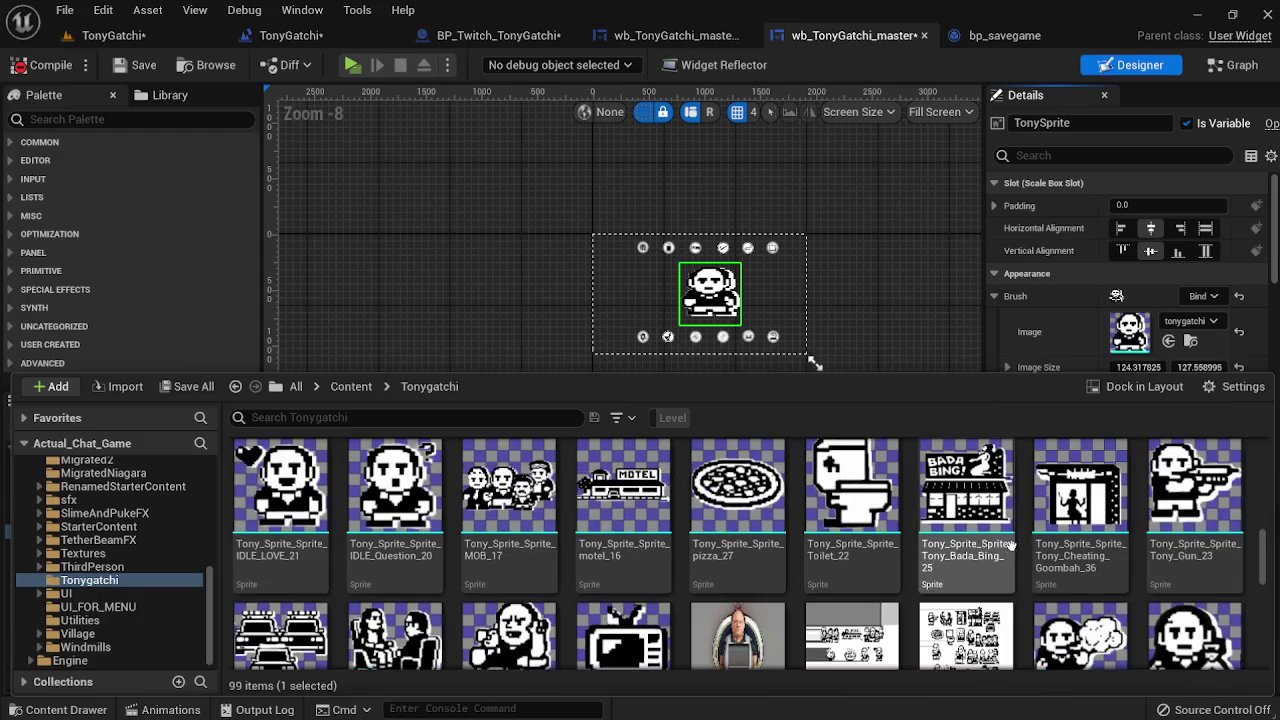
scroll(1008, 552, up, 5)
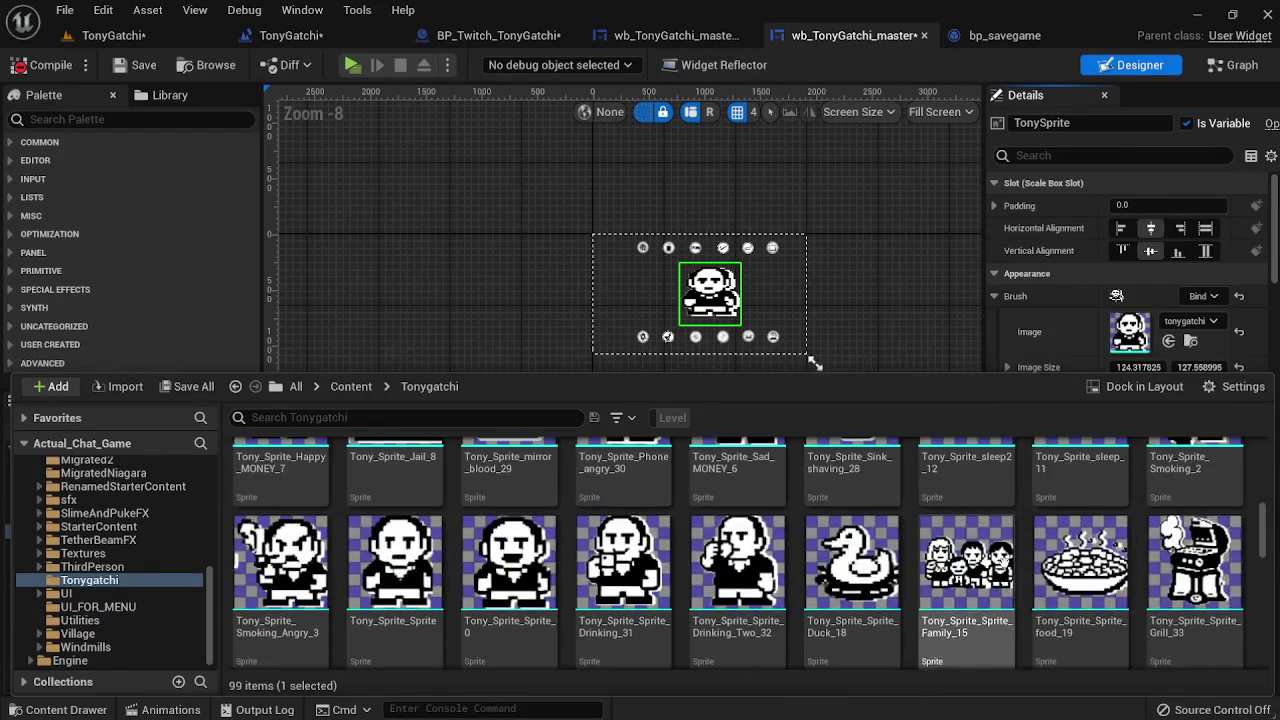
scroll(1004, 562, up, 1)
scroll(993, 565, down, 2)
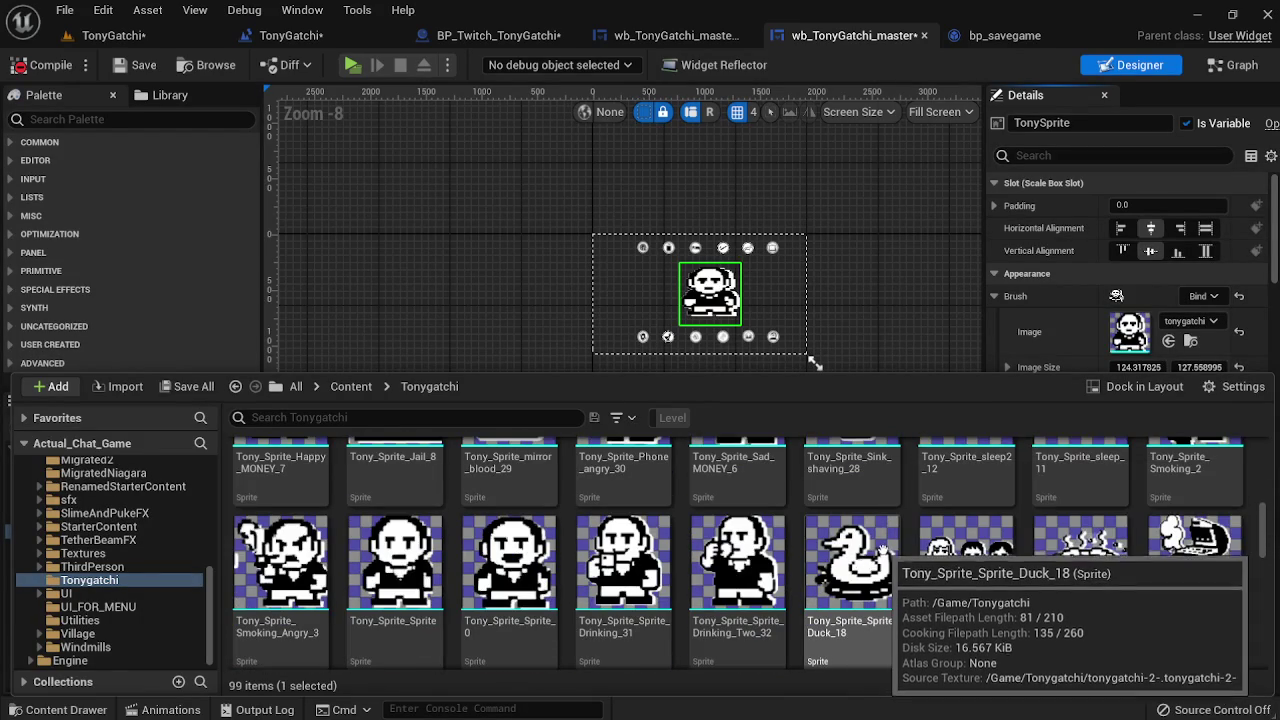
scroll(950, 555, up, 5)
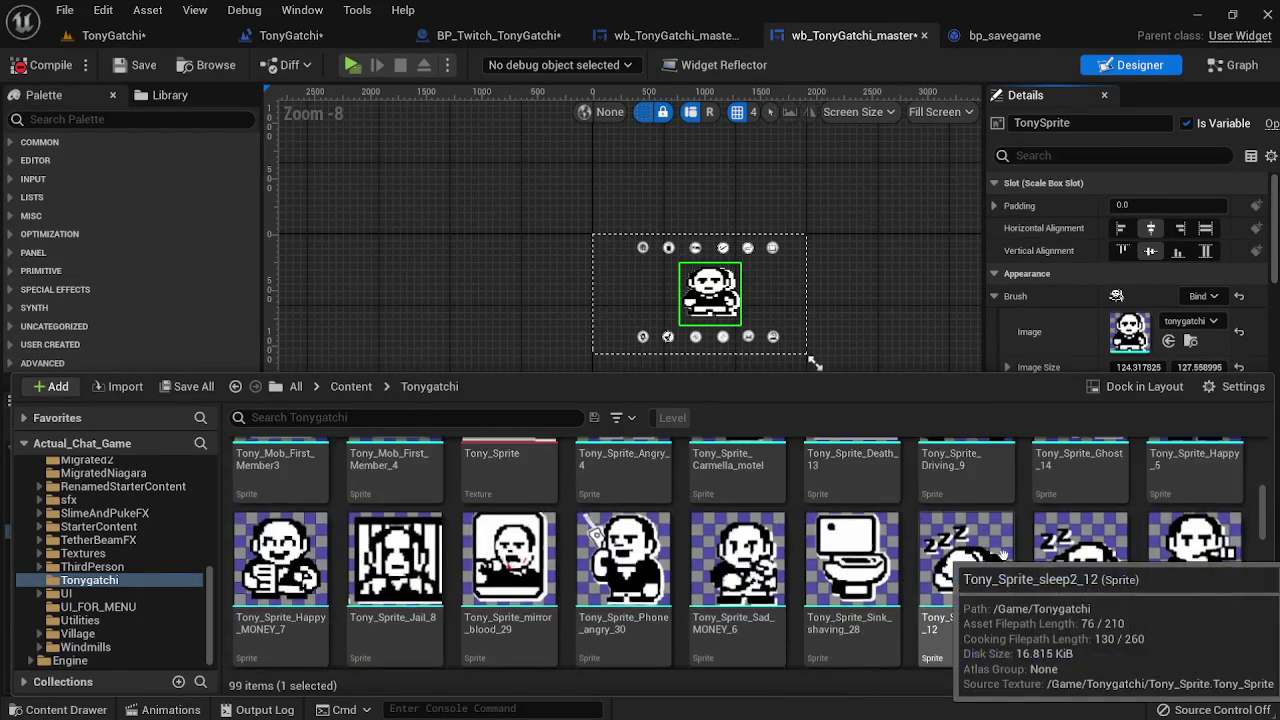
scroll(1003, 553, up, 2)
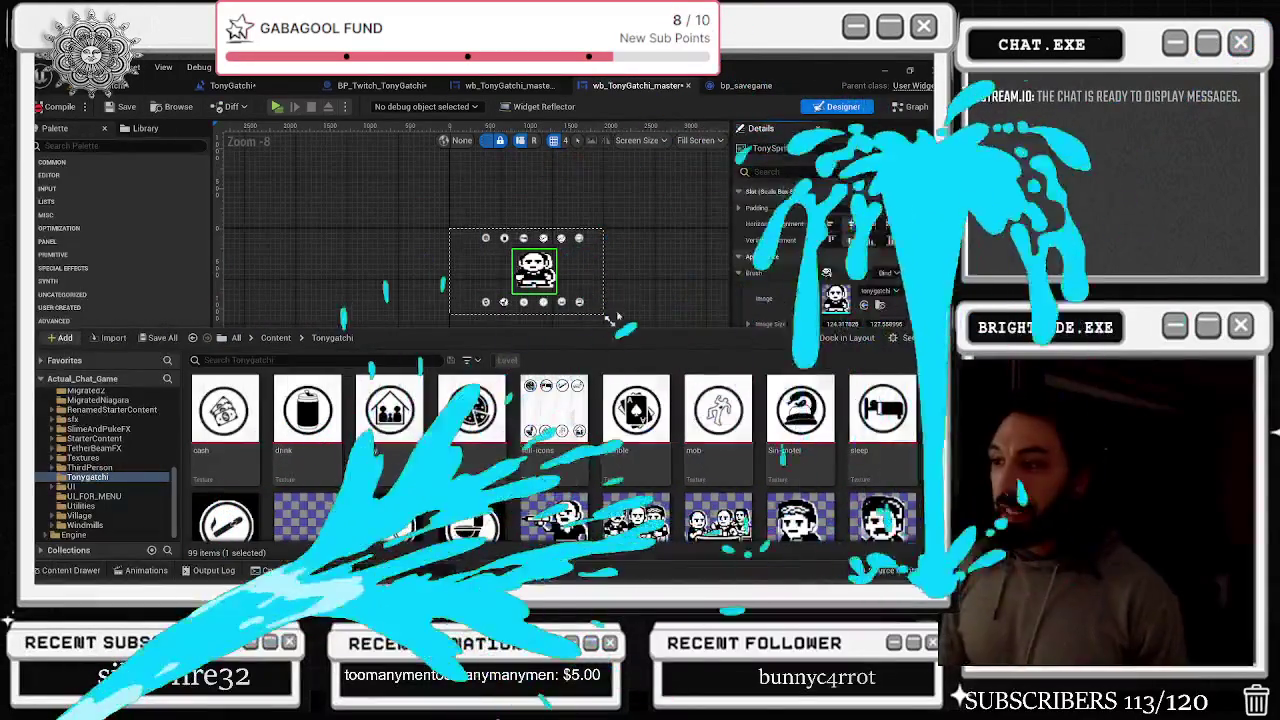
Dismiss the Content Drawer and scroll Compiler Results down to the Clockimage property errors
click(645, 272)
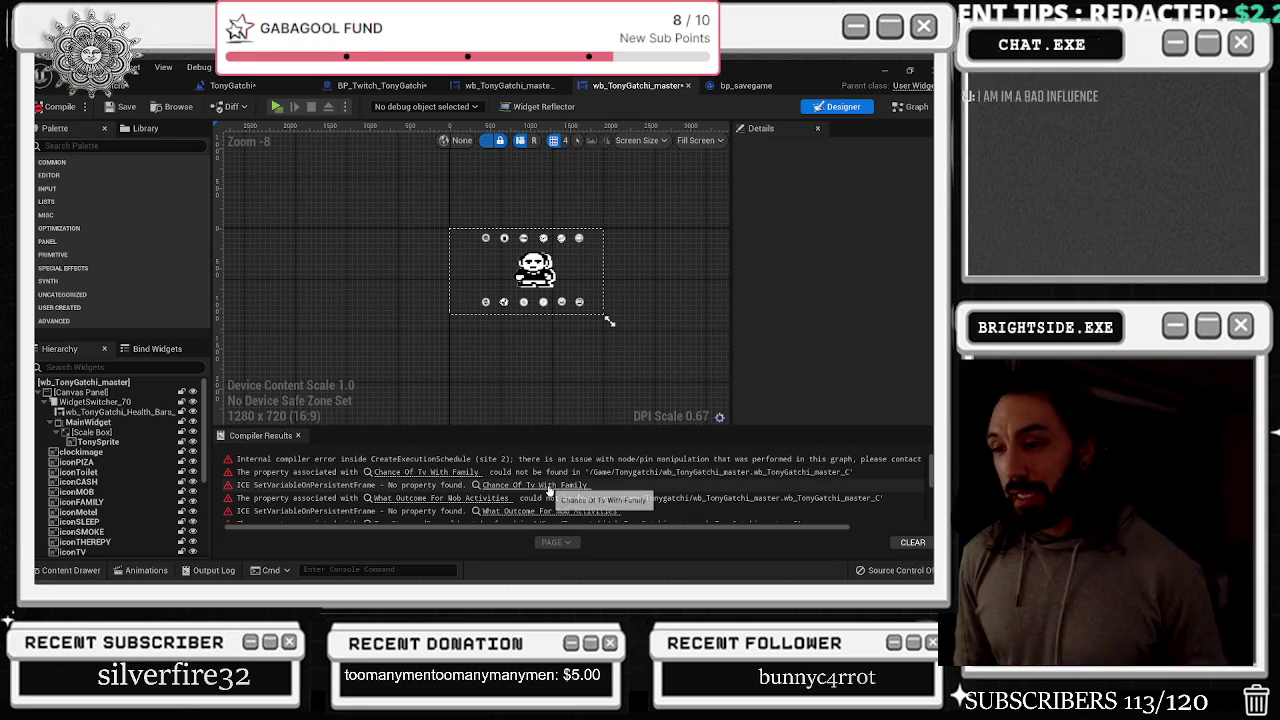
scroll(549, 491, down, 5)
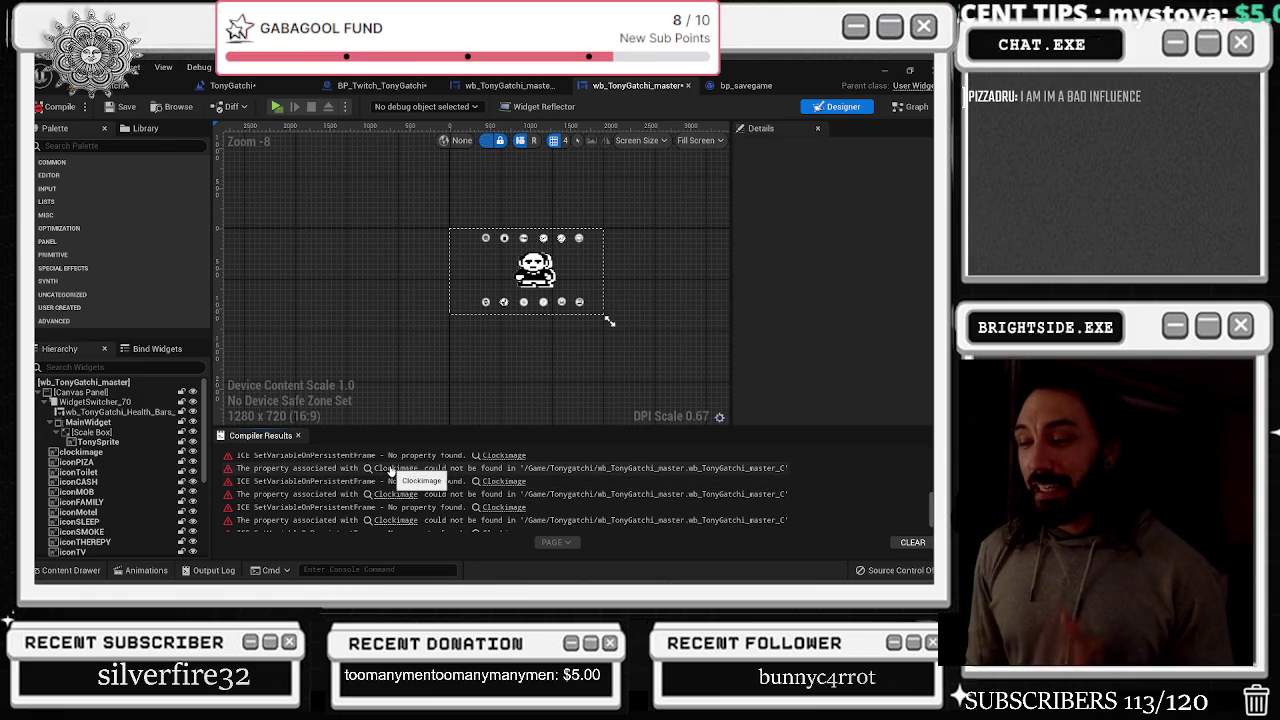
Jump to the node behind the Clockimage error and move Clockimage Event 2 left of the SetVariable node
click(396, 494)
scroll(663, 255, down, 5)
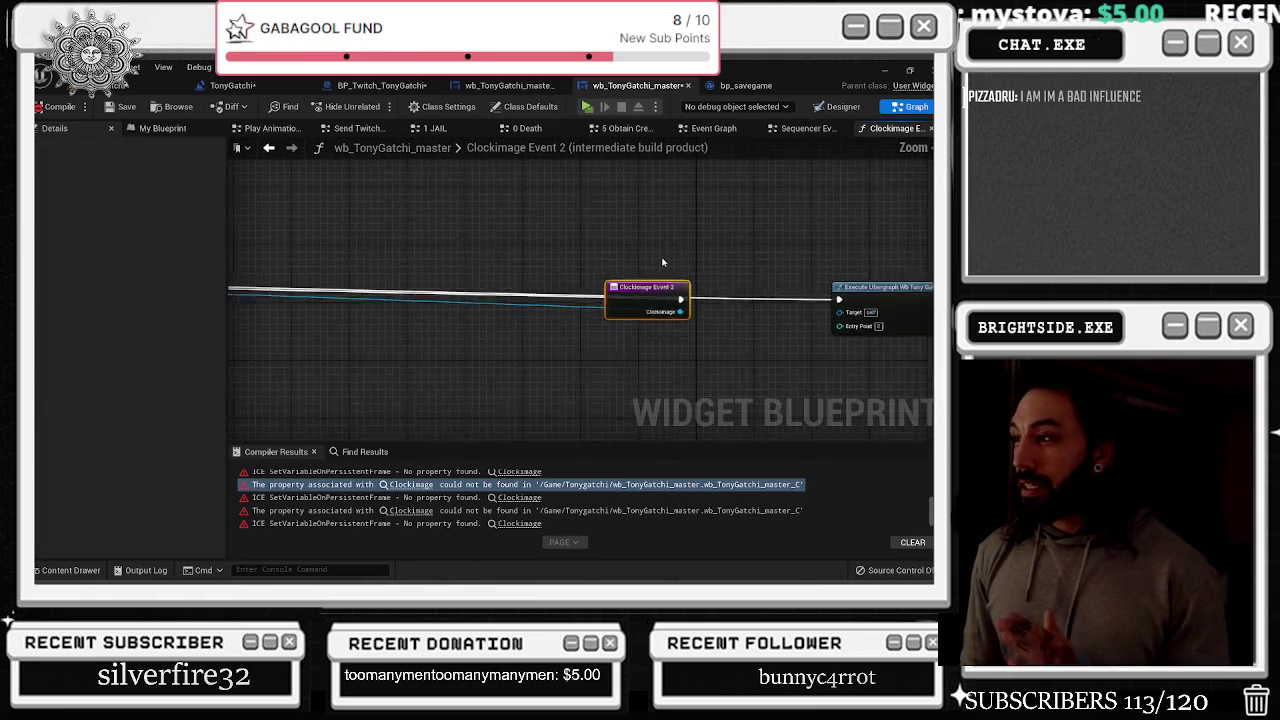
scroll(335, 272, up, 2)
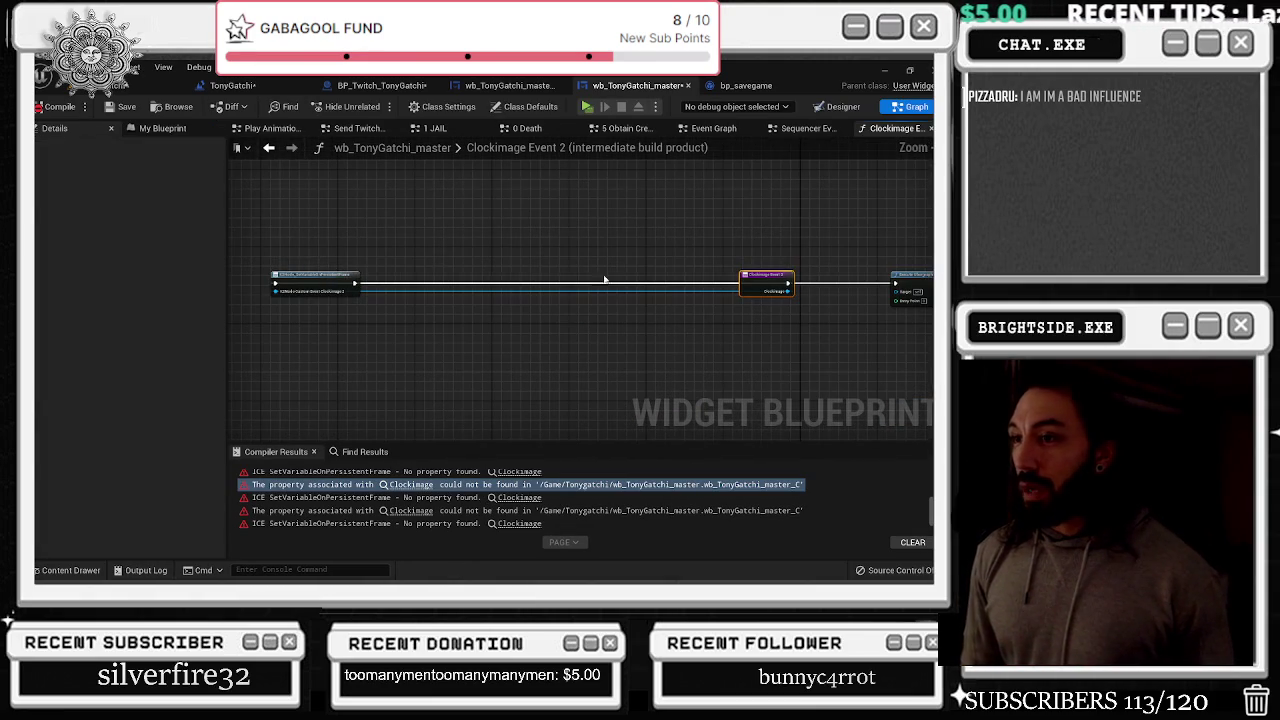
drag(741, 275, 346, 280)
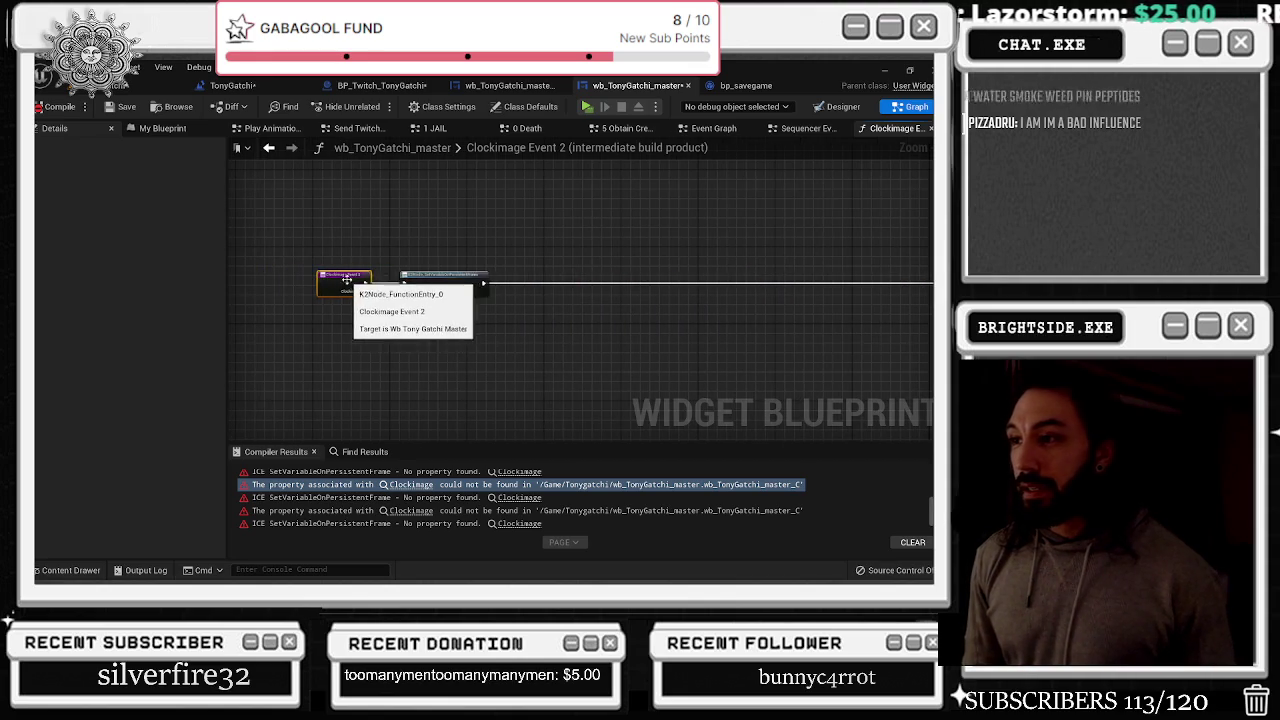
scroll(440, 280, up, 3)
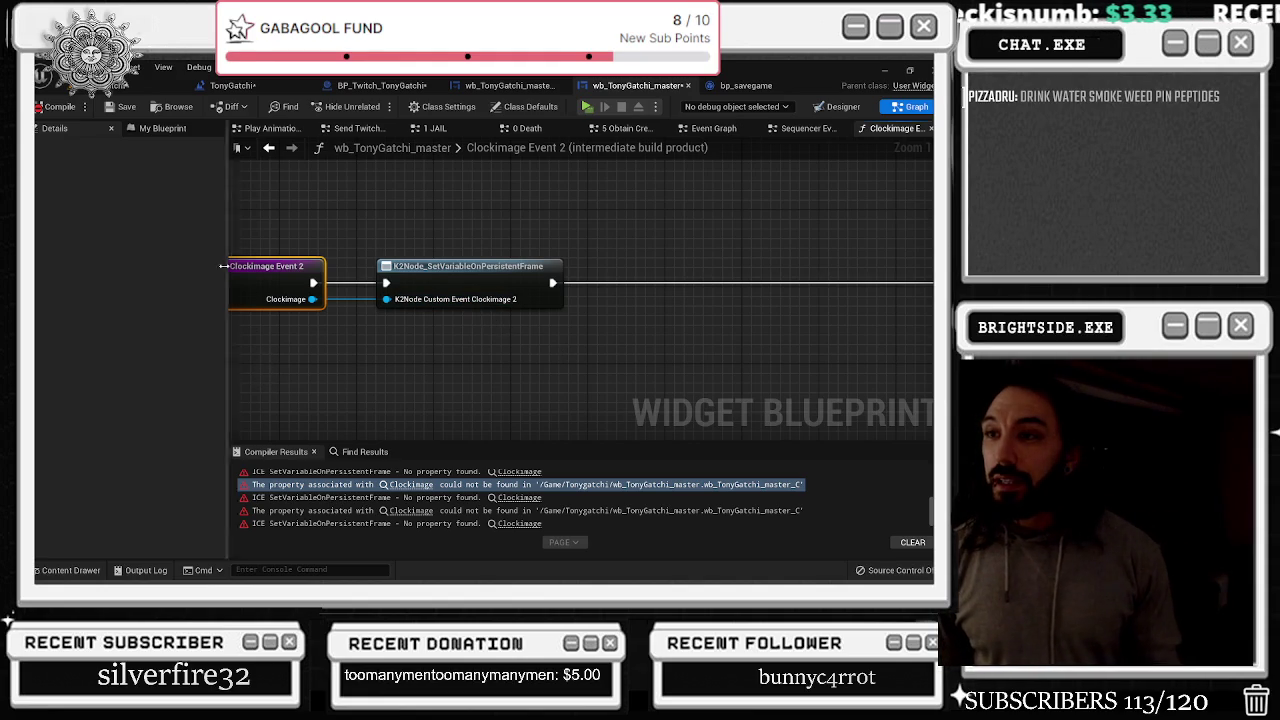
Inspect the erroring clockimage_Event in Sequencer Events, then select the clockimage widget in Designer
click(267, 149)
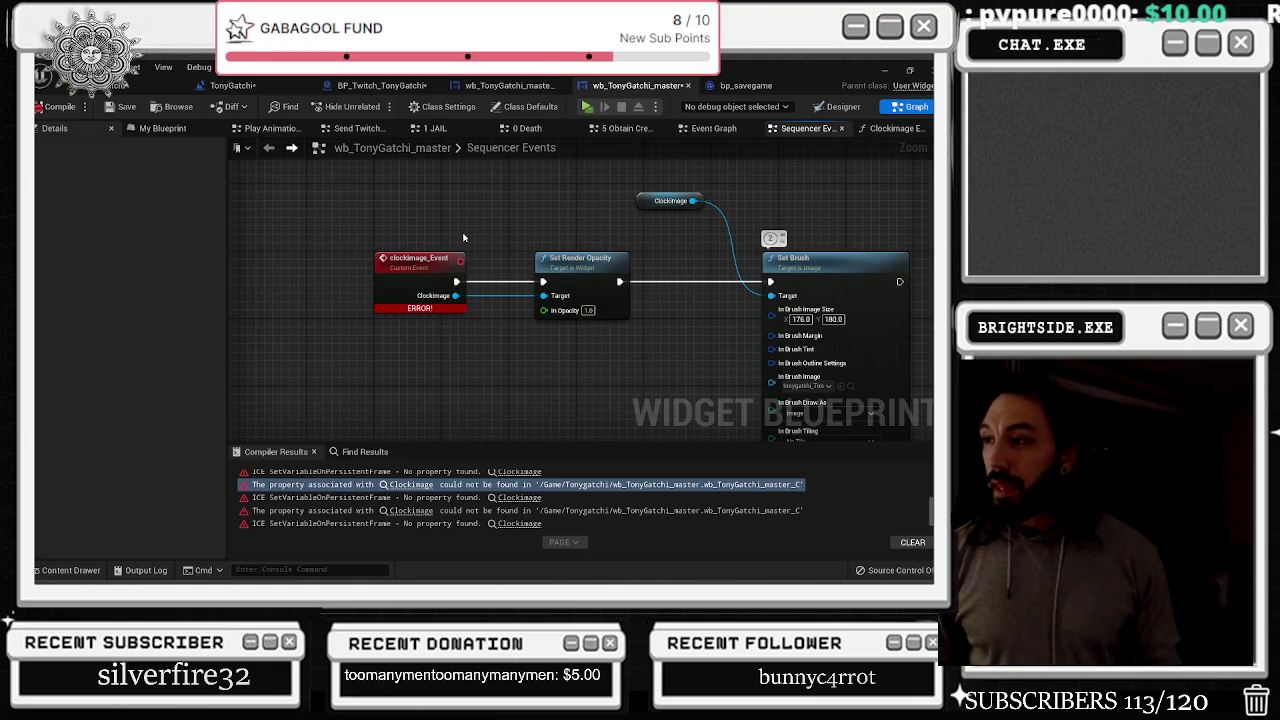
click(430, 272)
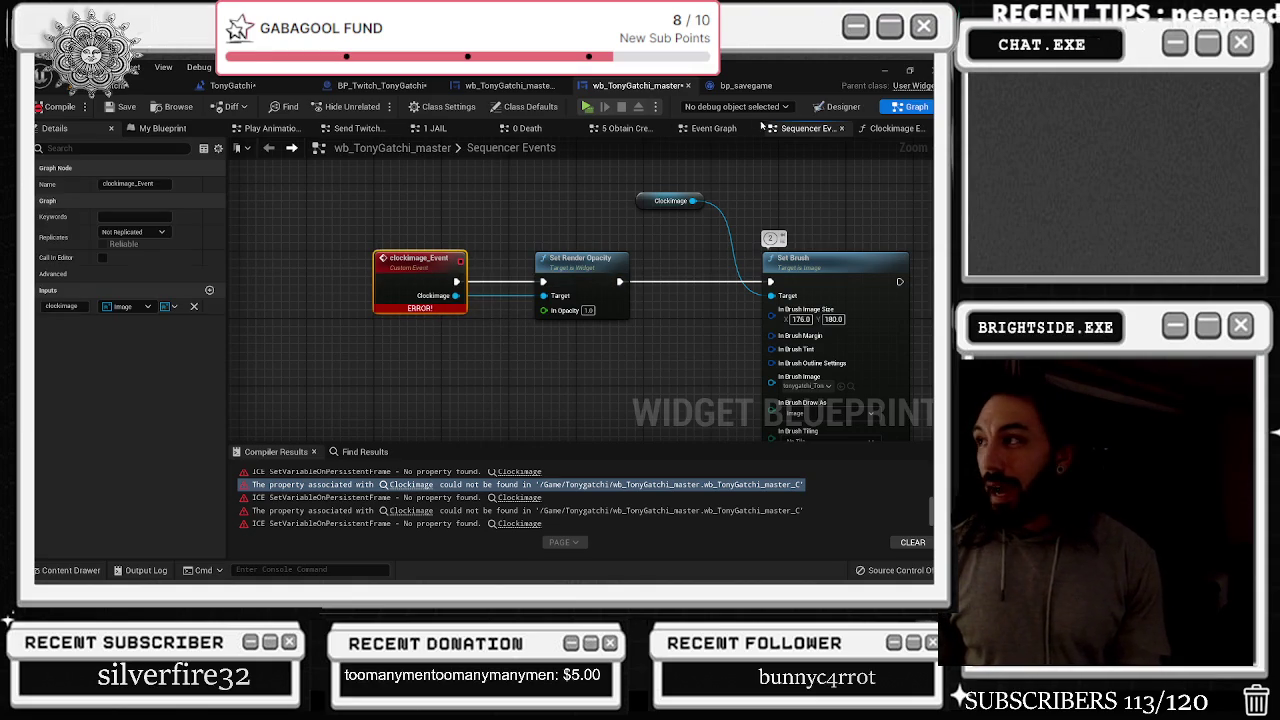
click(843, 106)
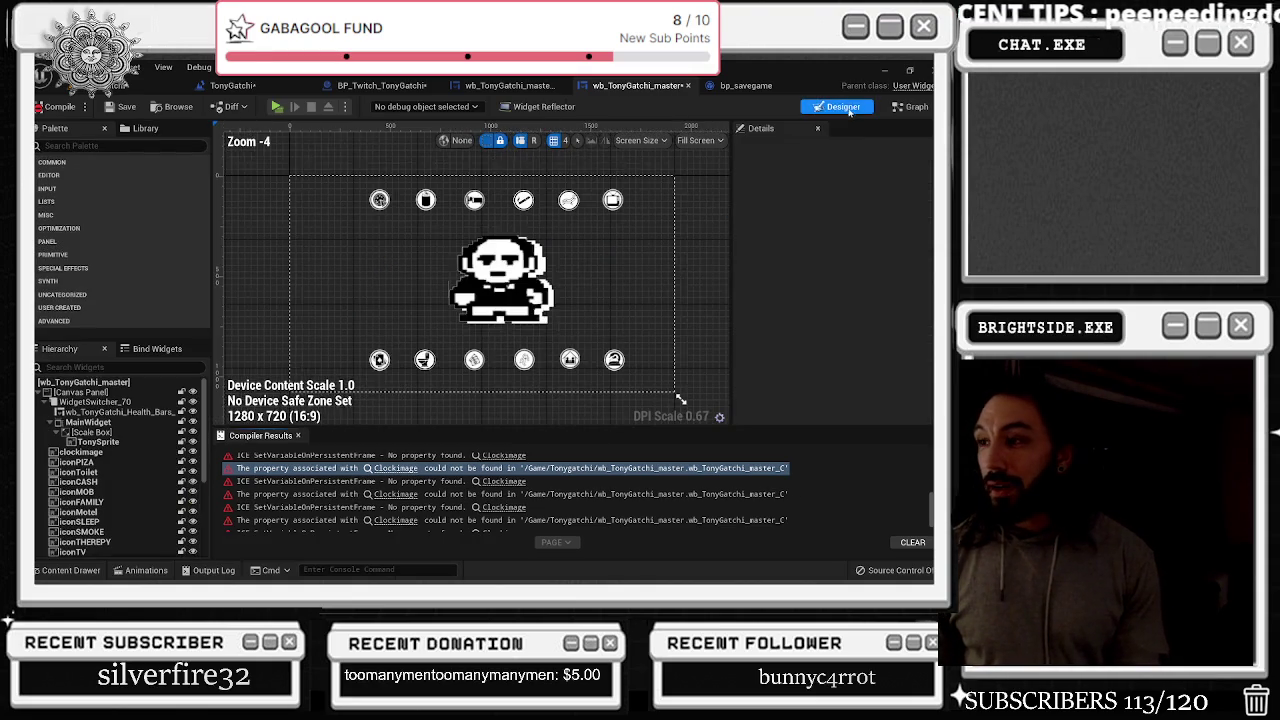
click(422, 328)
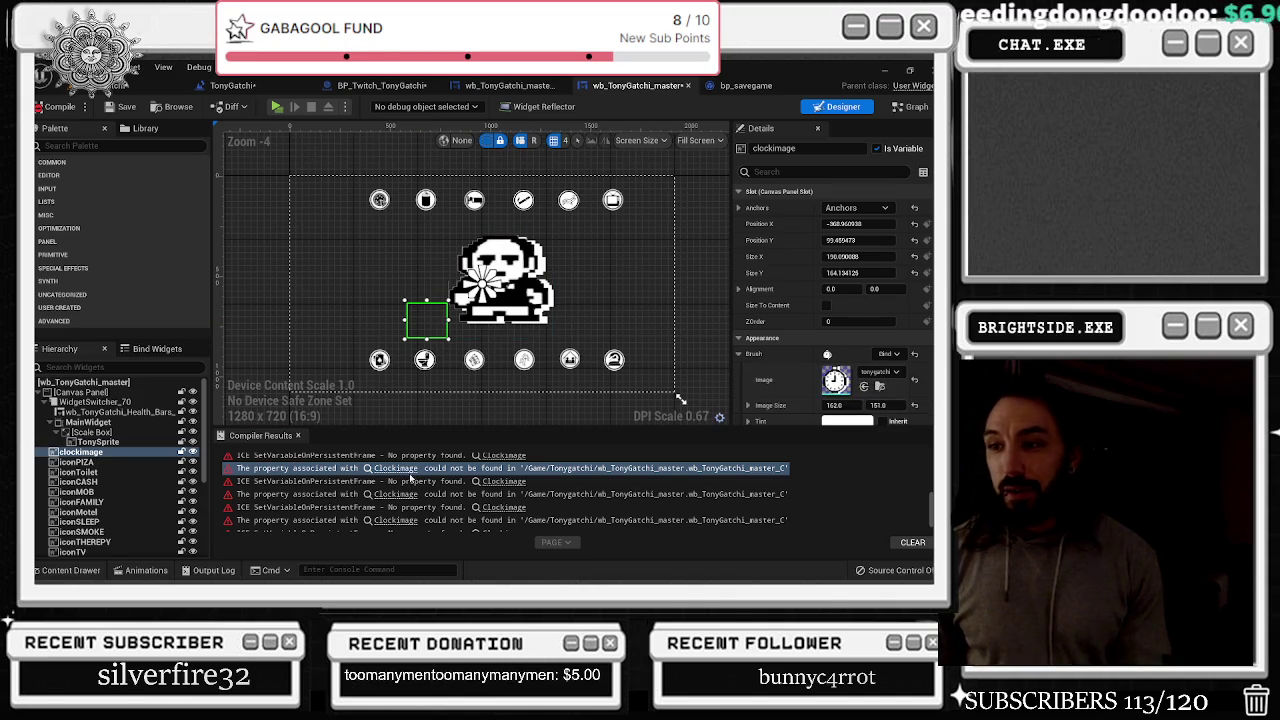
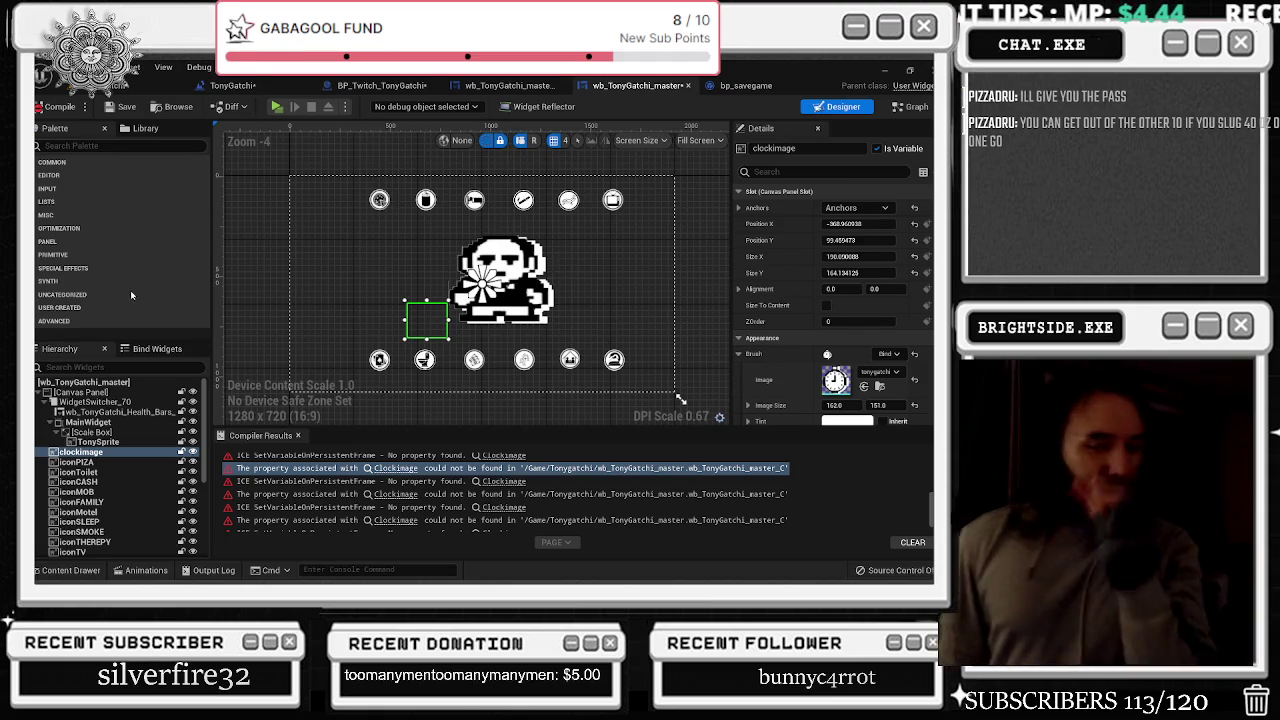
Switch to the widget's Event Graph and select the Mob Activities custom event node
click(912, 106)
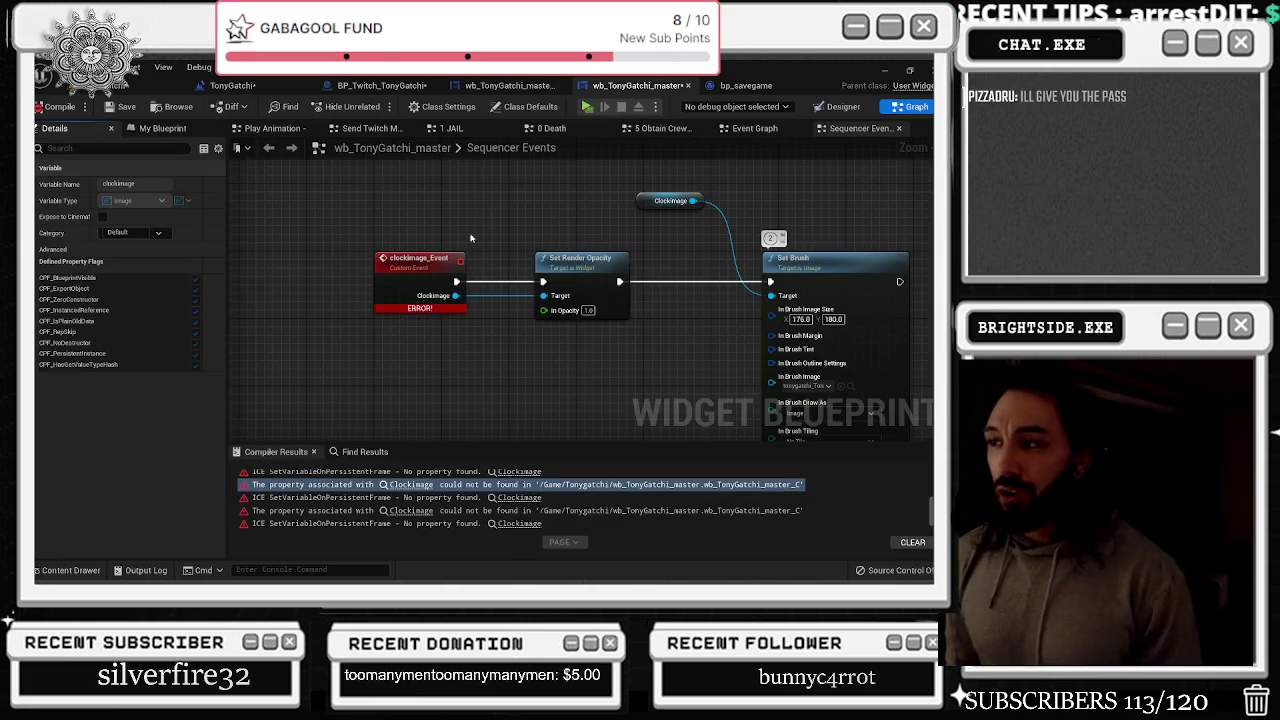
click(754, 128)
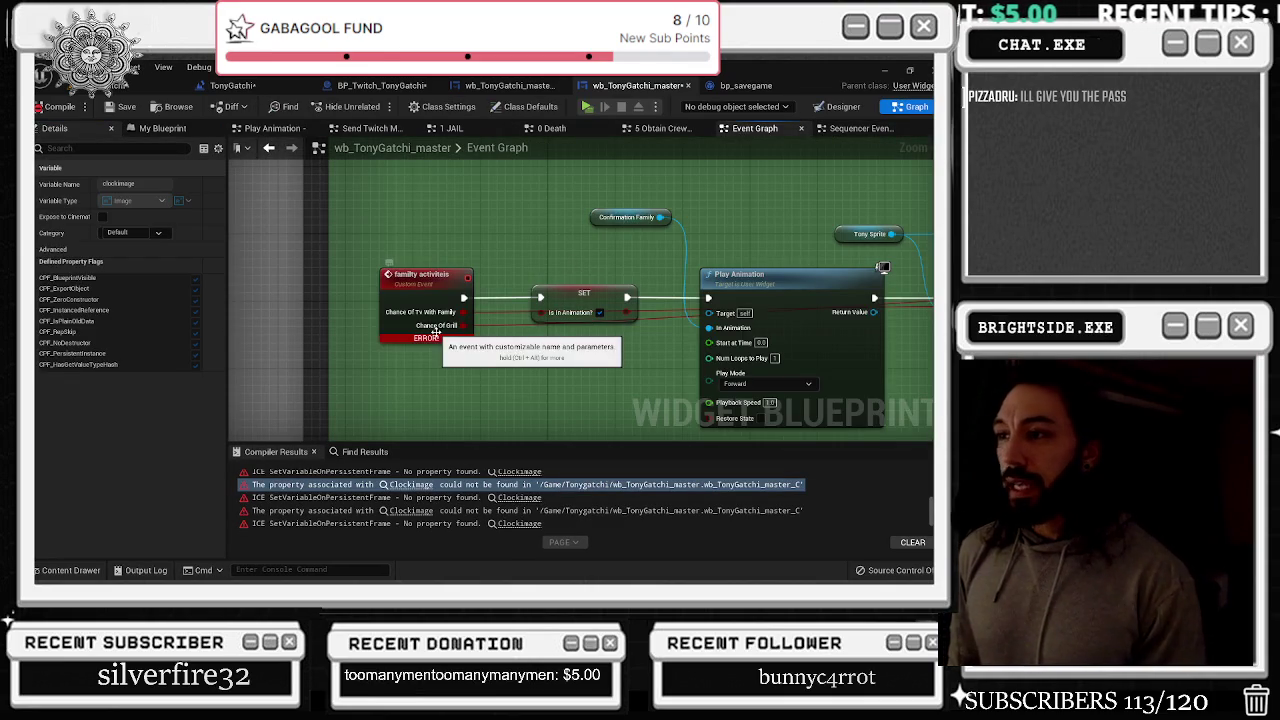
scroll(481, 251, down, 5)
scroll(581, 274, down, 2)
scroll(464, 355, down, 2)
scroll(420, 306, up, 2)
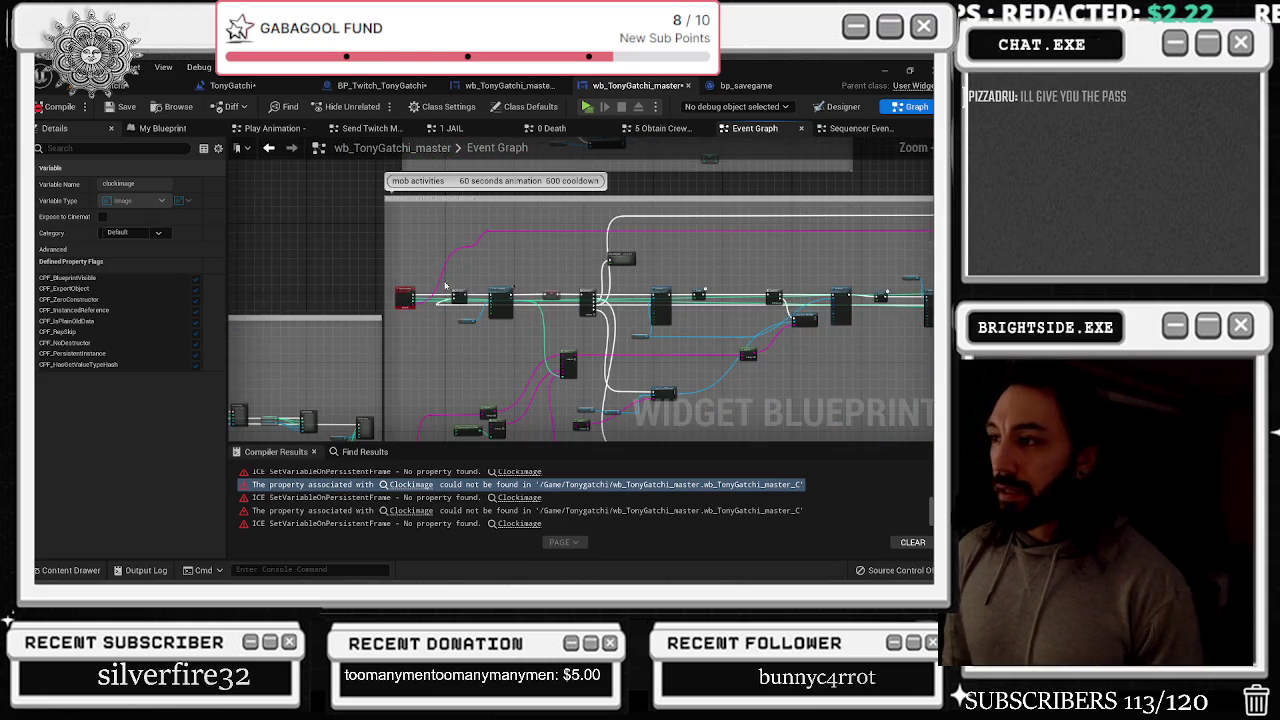
scroll(446, 290, up, 3)
click(450, 302)
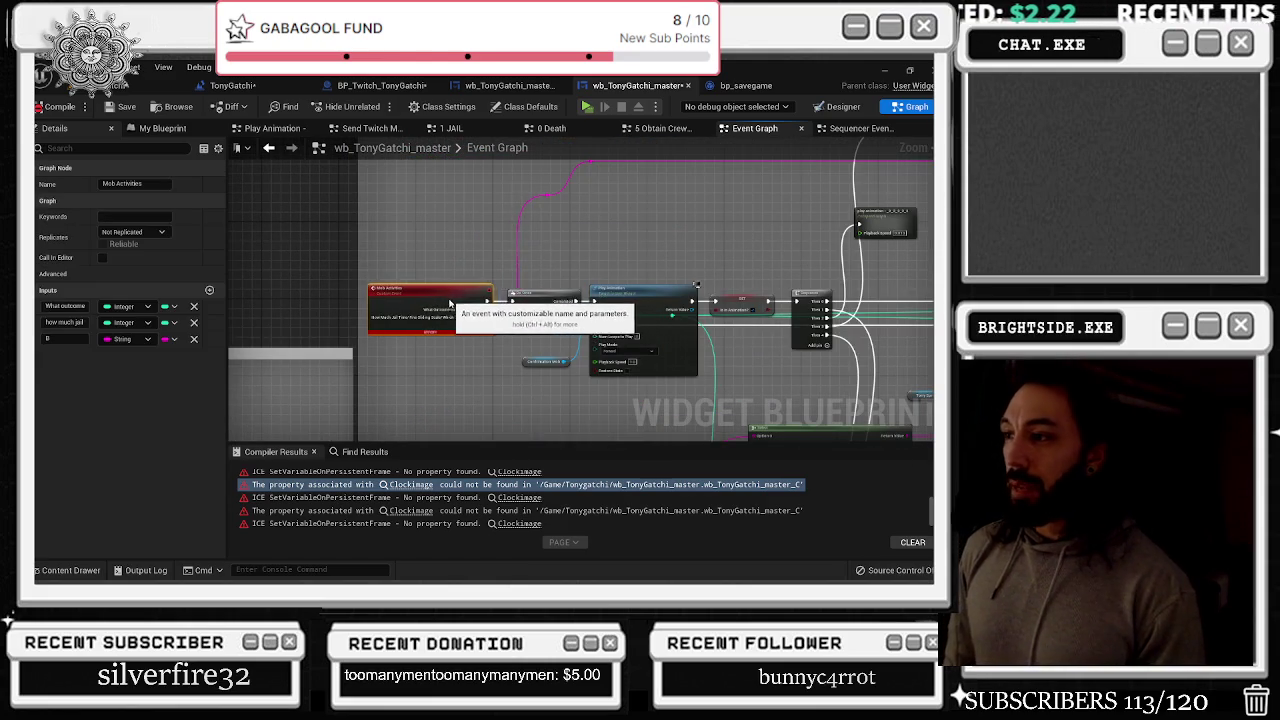
mouse_move(548, 291)
mouse_down()
mouse_move(510, 309)
mouse_move(600, 388)
mouse_up()
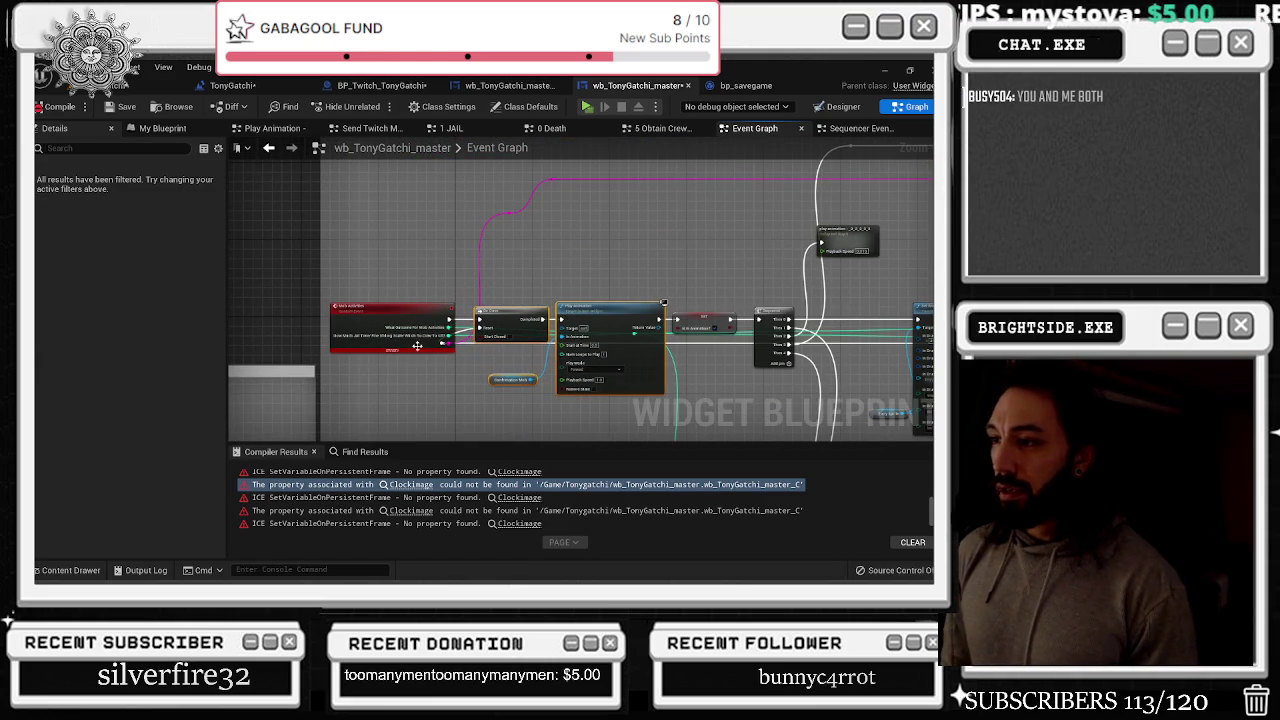
drag(425, 326, 405, 324)
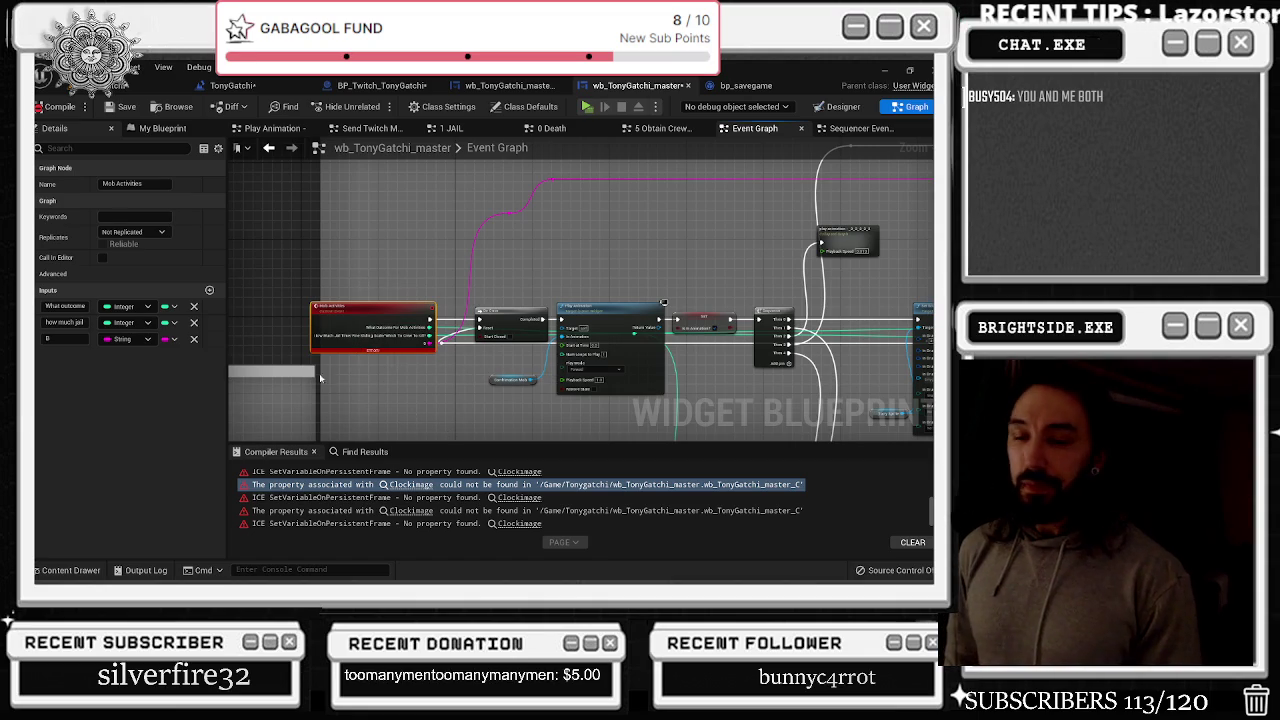
scroll(399, 257, down, 5)
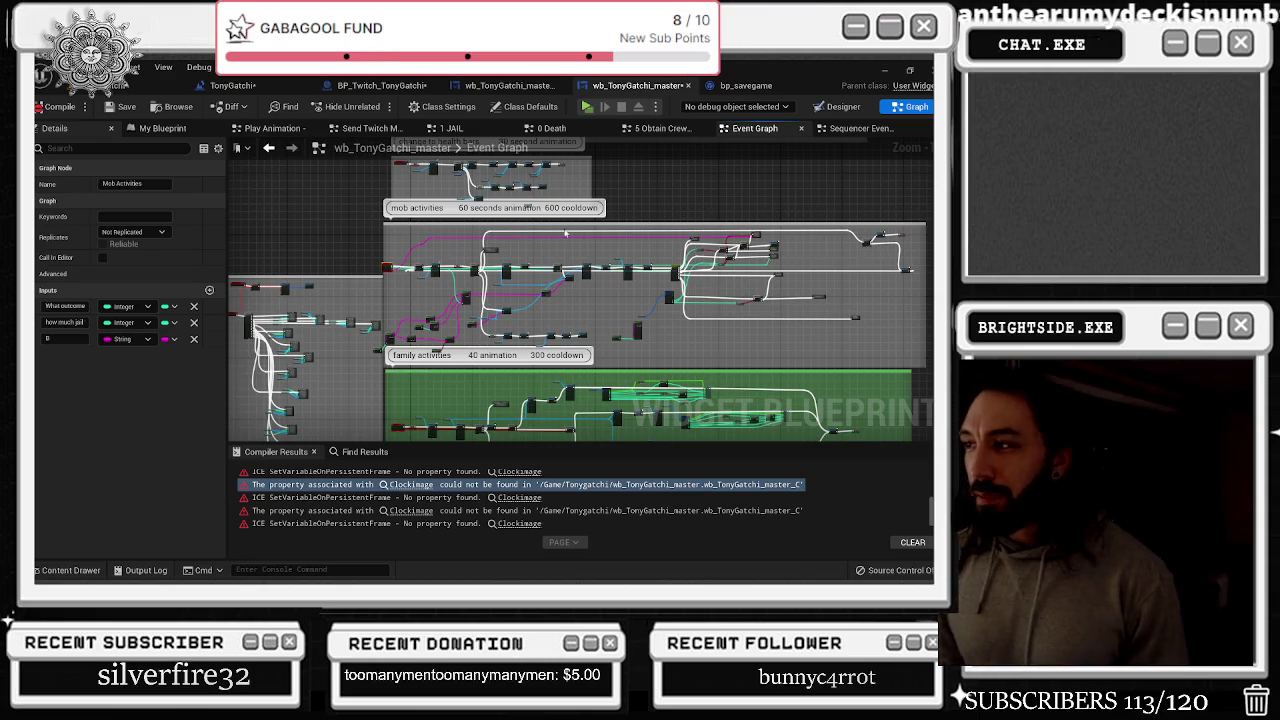
Pan past the therapy, toilet and ducks groups to the Motel event and inspect its error
mouse_move(473, 262)
mouse_down()
mouse_move(612, 355)
mouse_move(614, 530)
mouse_up()
drag(401, 218, 366, 278)
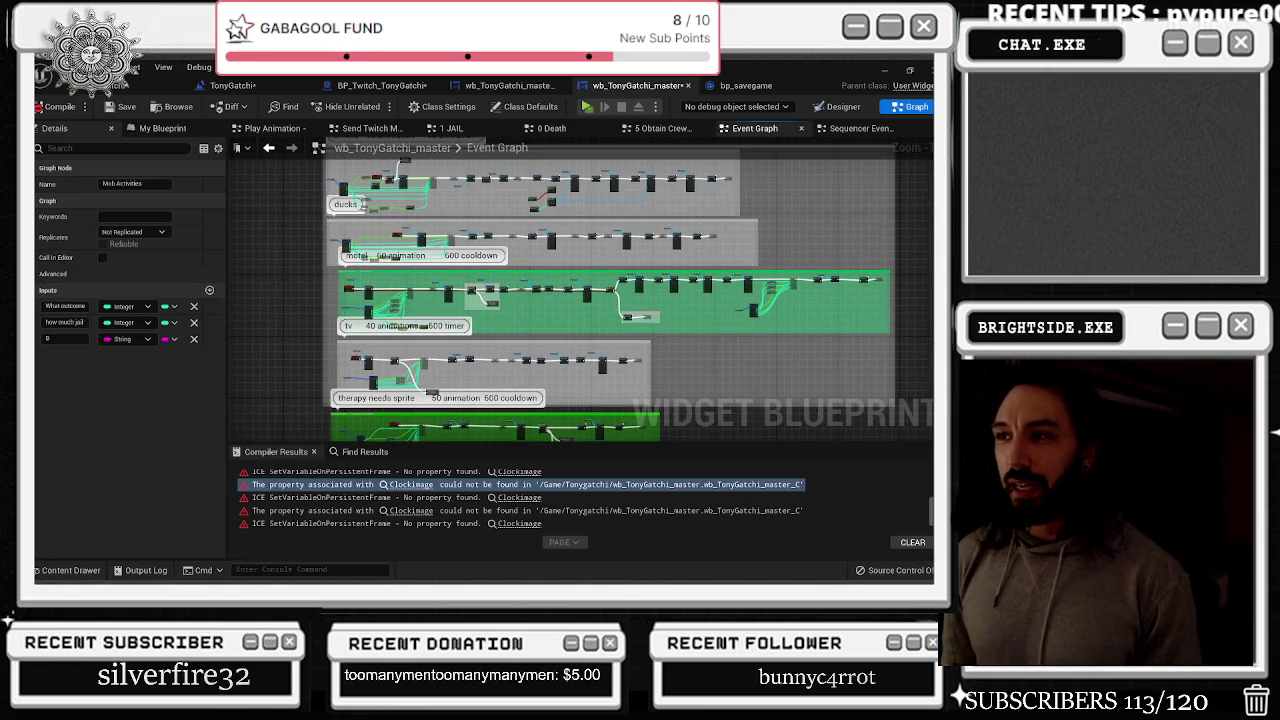
scroll(388, 240, up, 5)
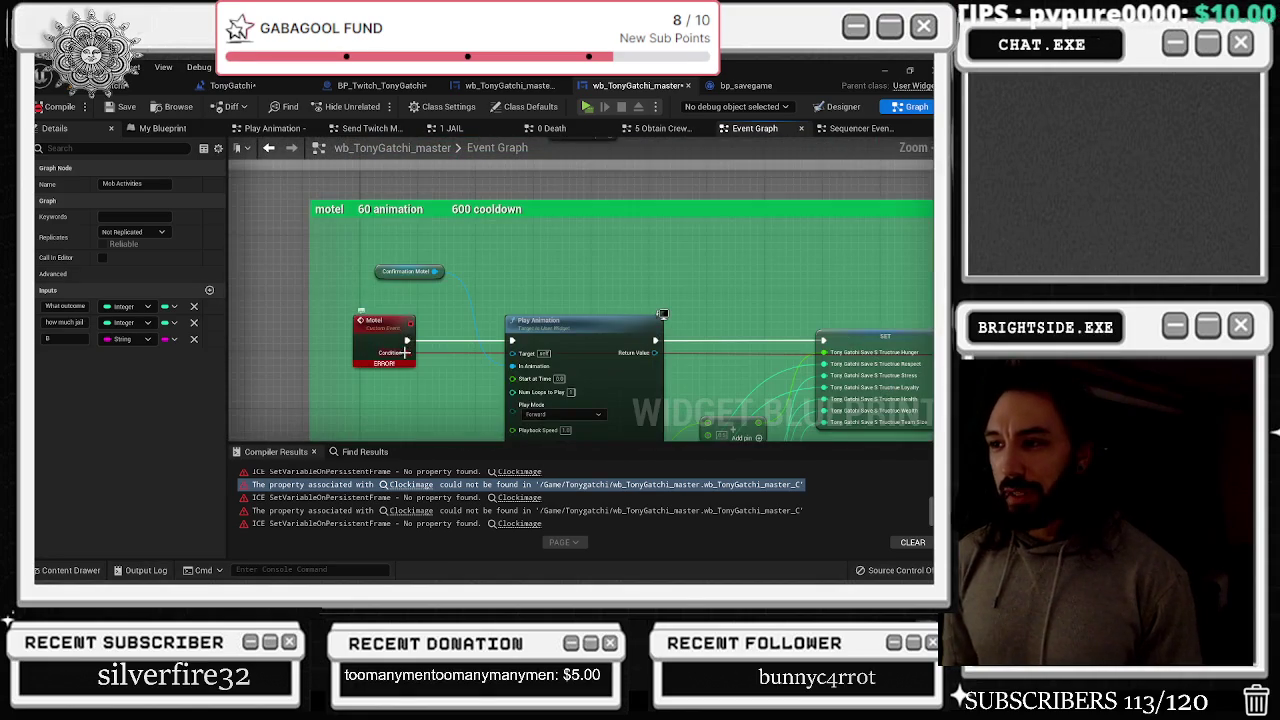
mouse_move(371, 364)
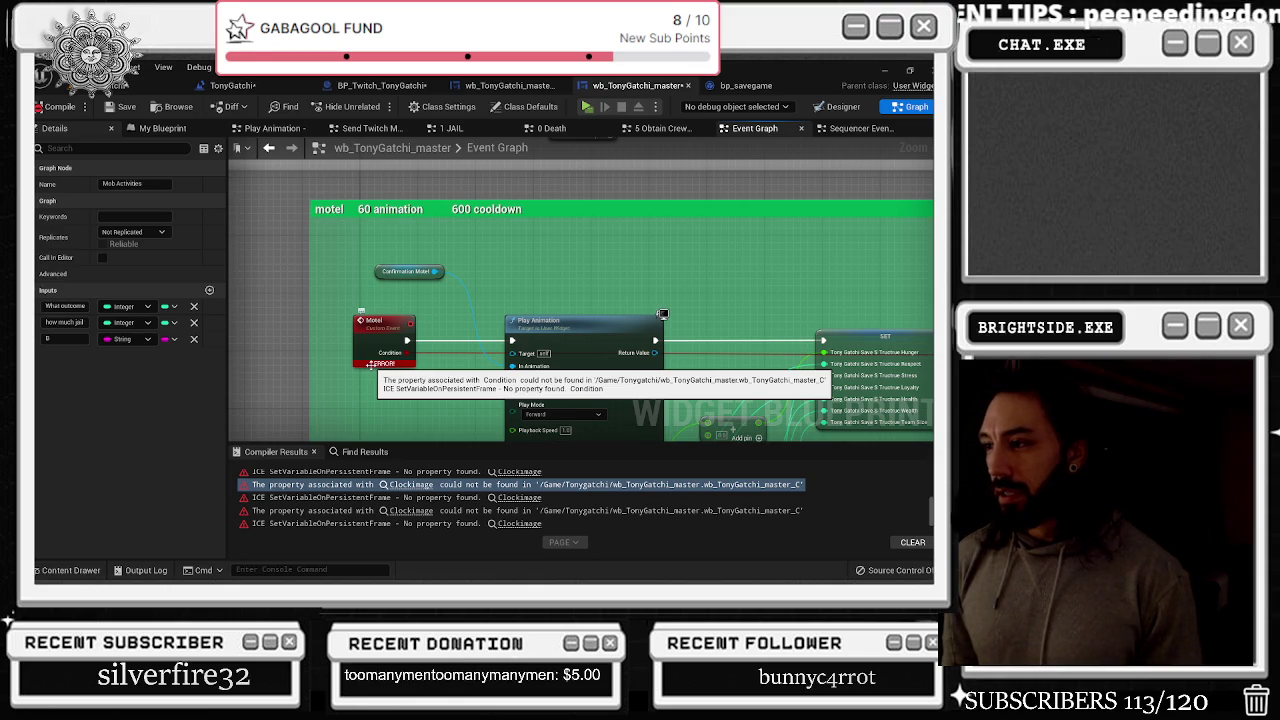
click(423, 361)
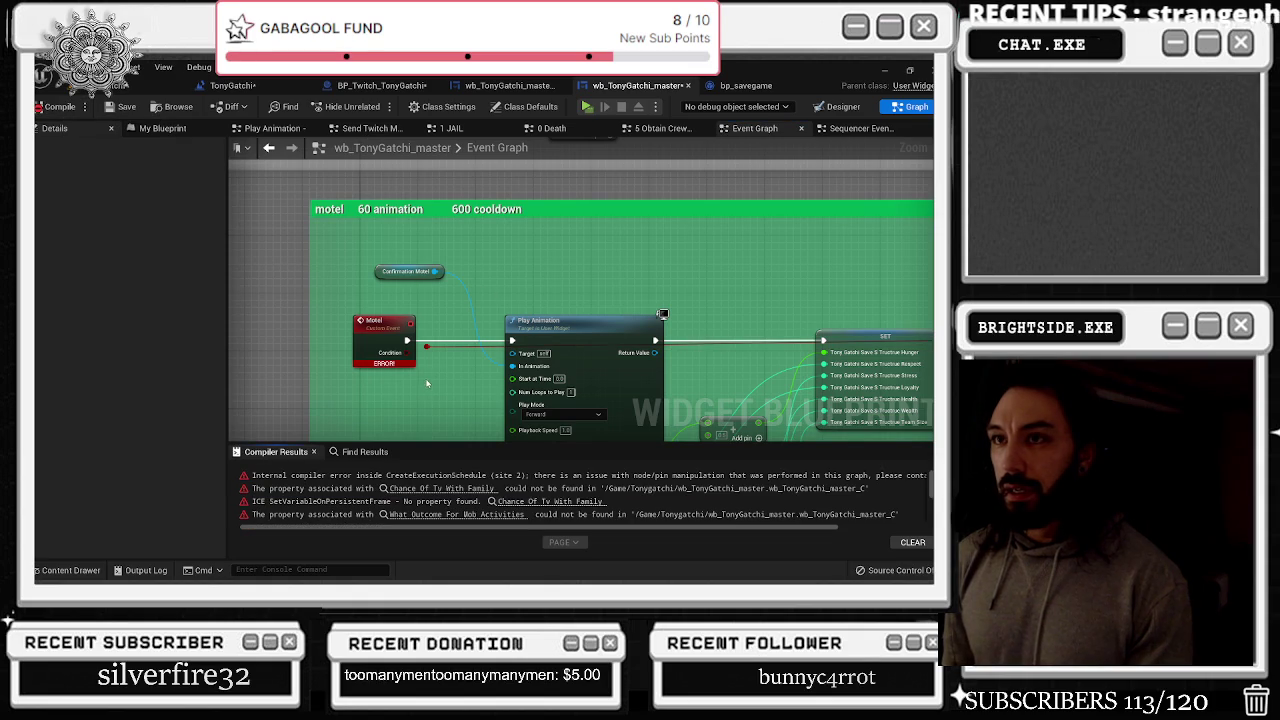
Bring up the Motel event node's actions, then compile the widget blueprint
right_click(378, 350)
click(340, 276)
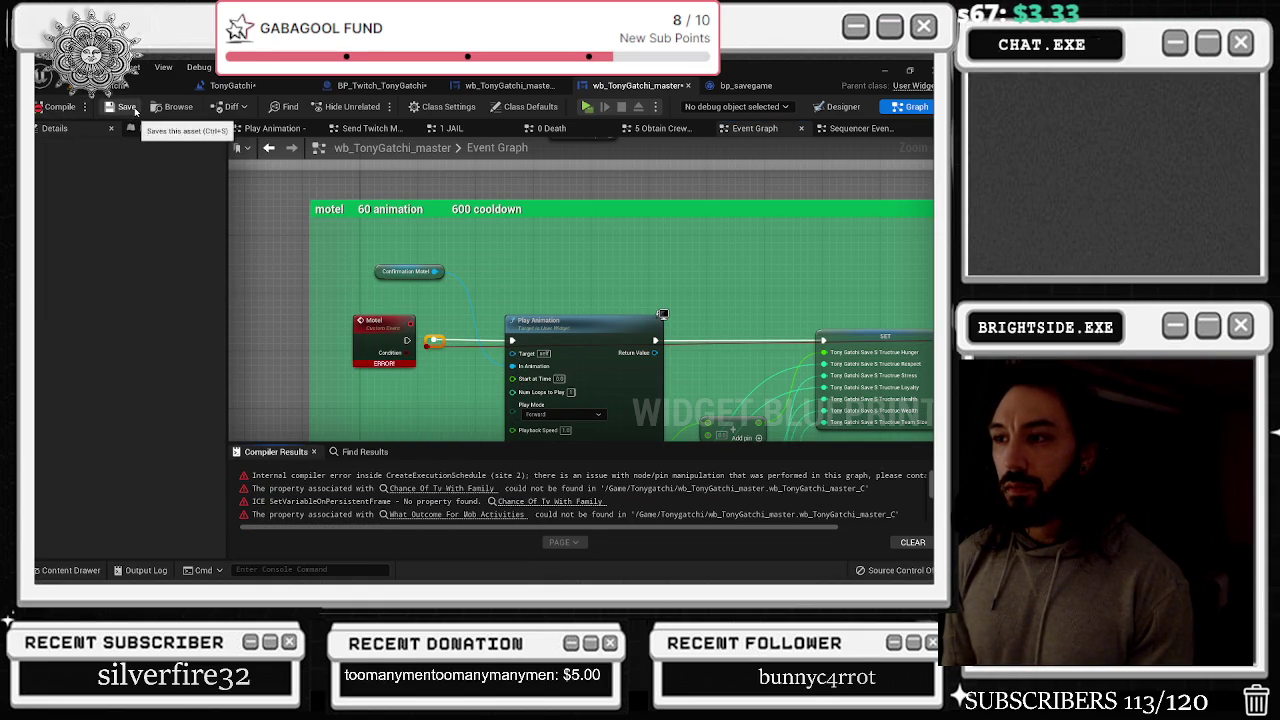
right_click(381, 330)
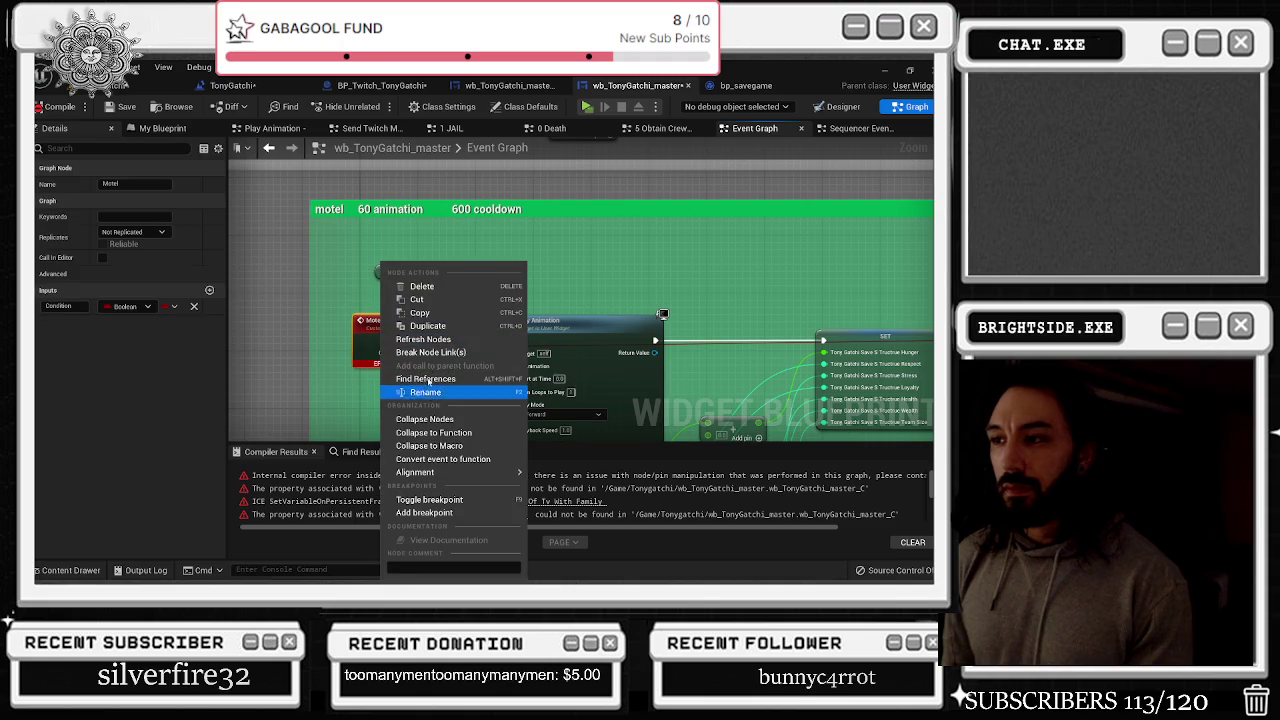
click(54, 108)
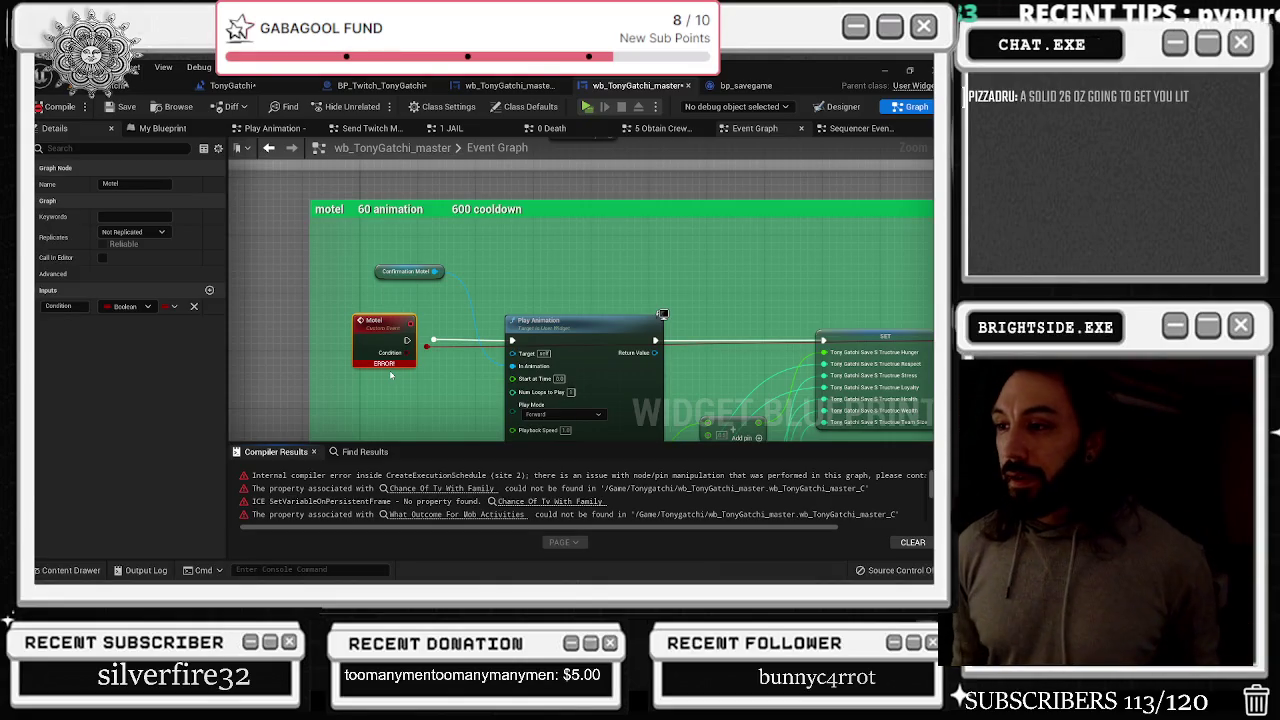
Zoom out the graph to review the Motel node's remaining error after compiling
scroll(447, 286, down, 1)
Review the motel section of the graph, then bring up the bp_savegame Blueprint
mouse_move(389, 355)
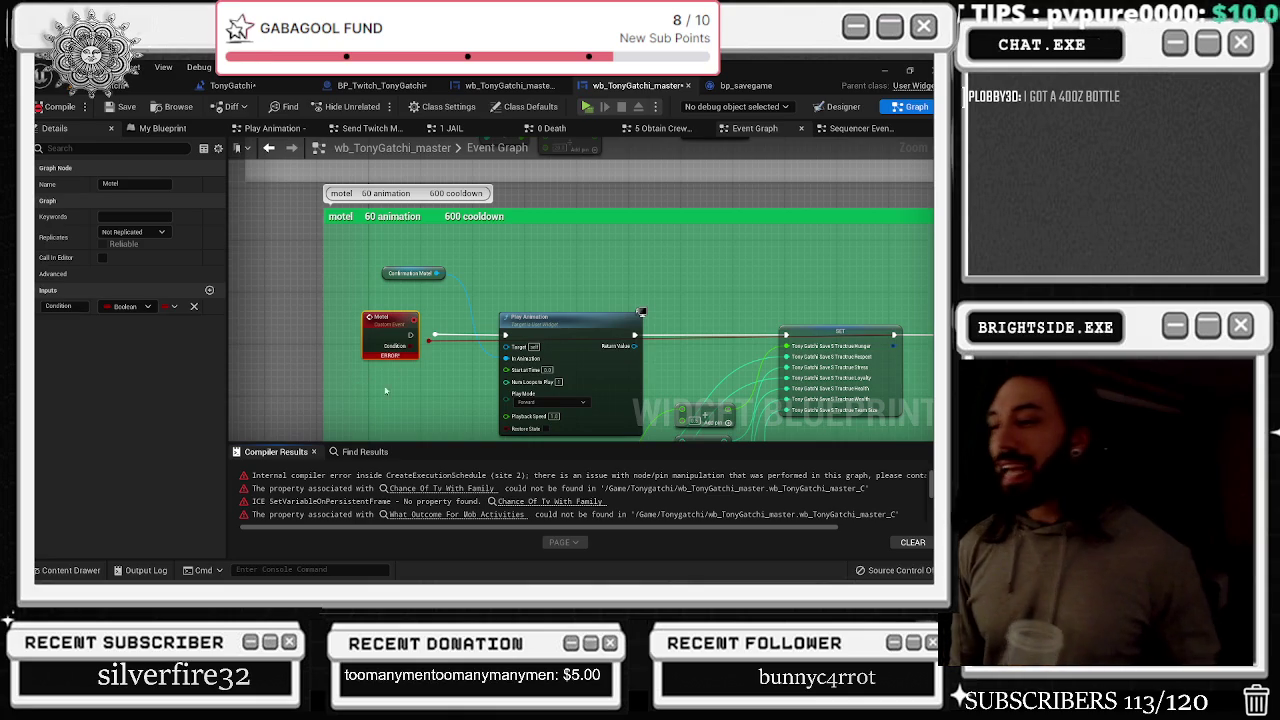
scroll(507, 253, down, 2)
drag(468, 261, 364, 277)
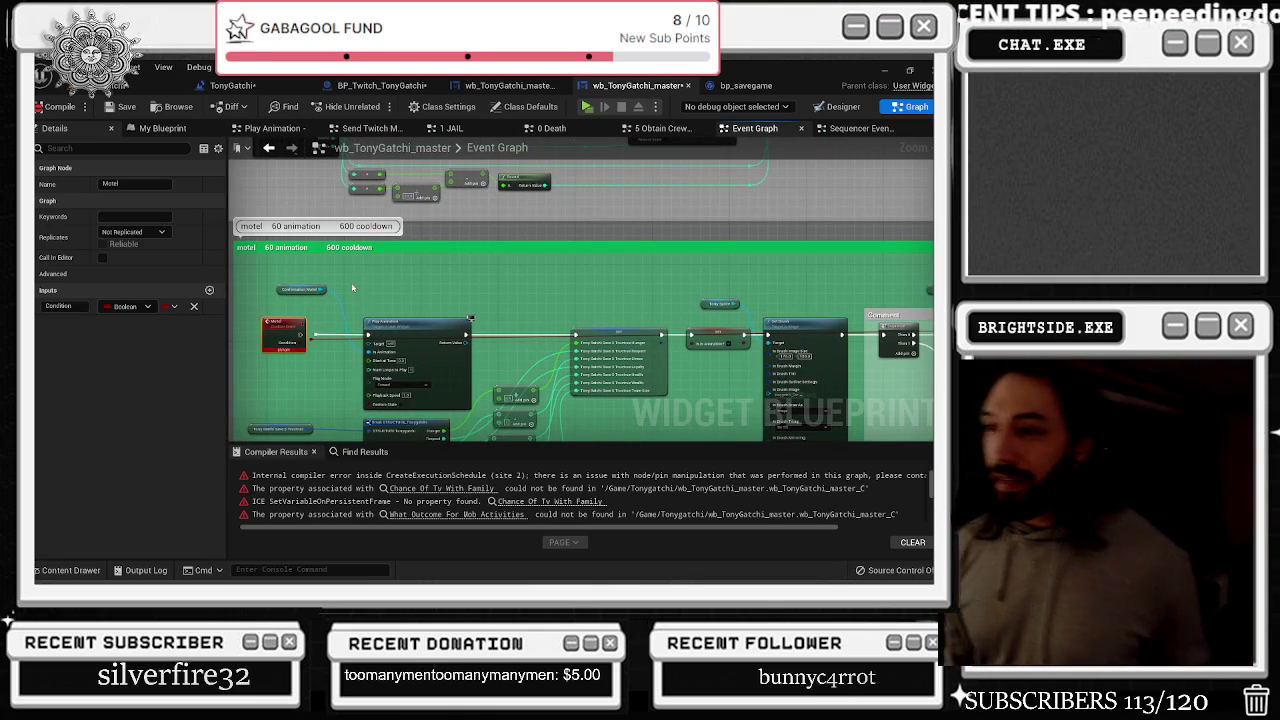
scroll(353, 318, down, 3)
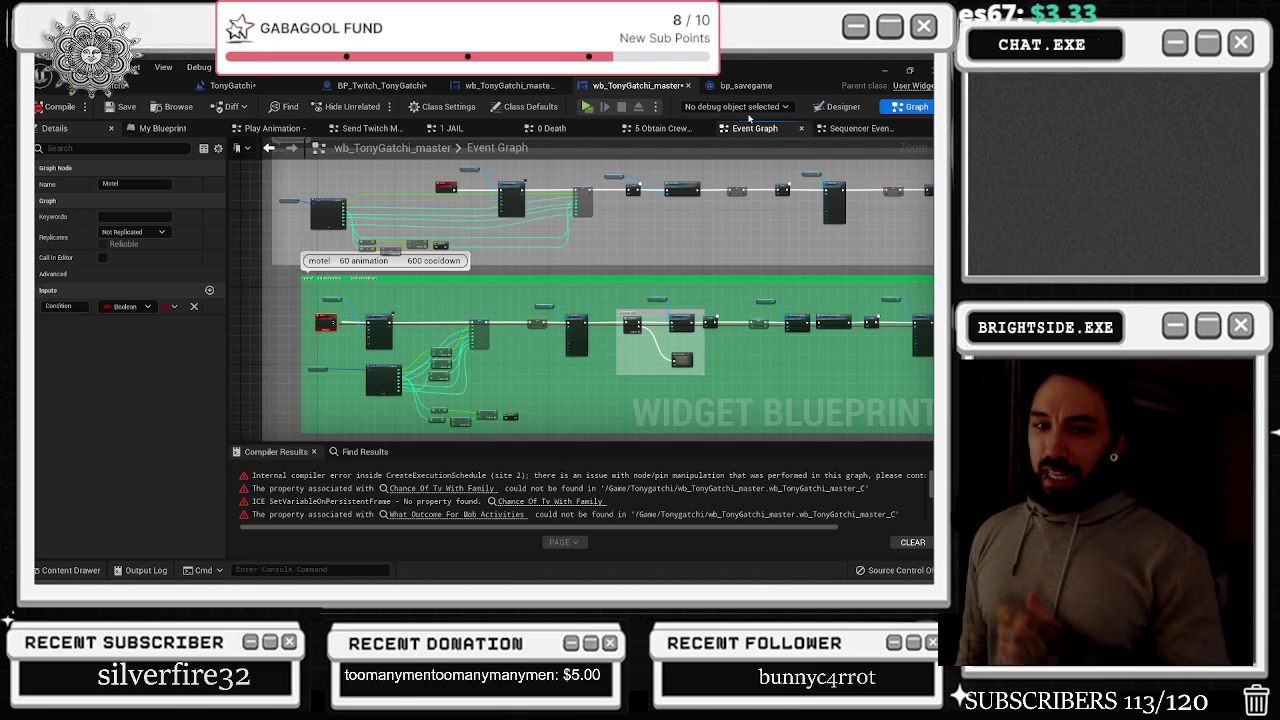
click(752, 86)
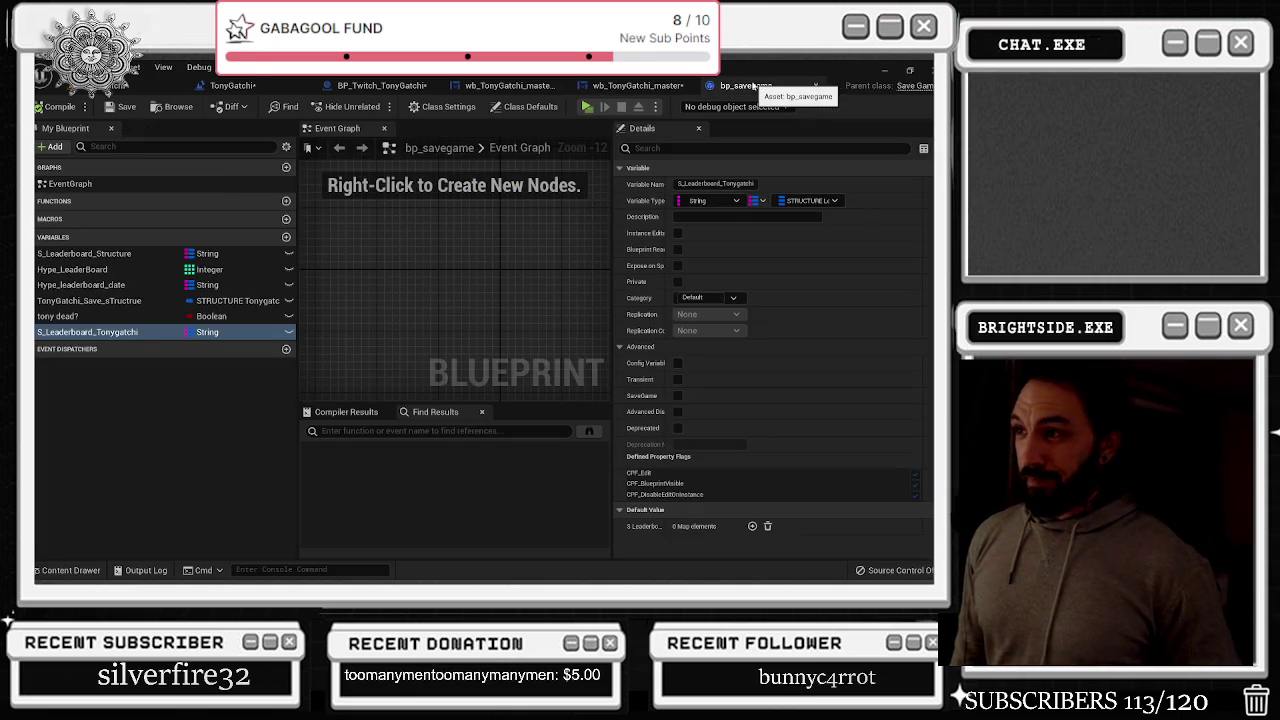
Compare the smoke, motel and television sections across wb_TonyGatchi_master and BP_Twitch_TonyGatchi graphs
click(533, 88)
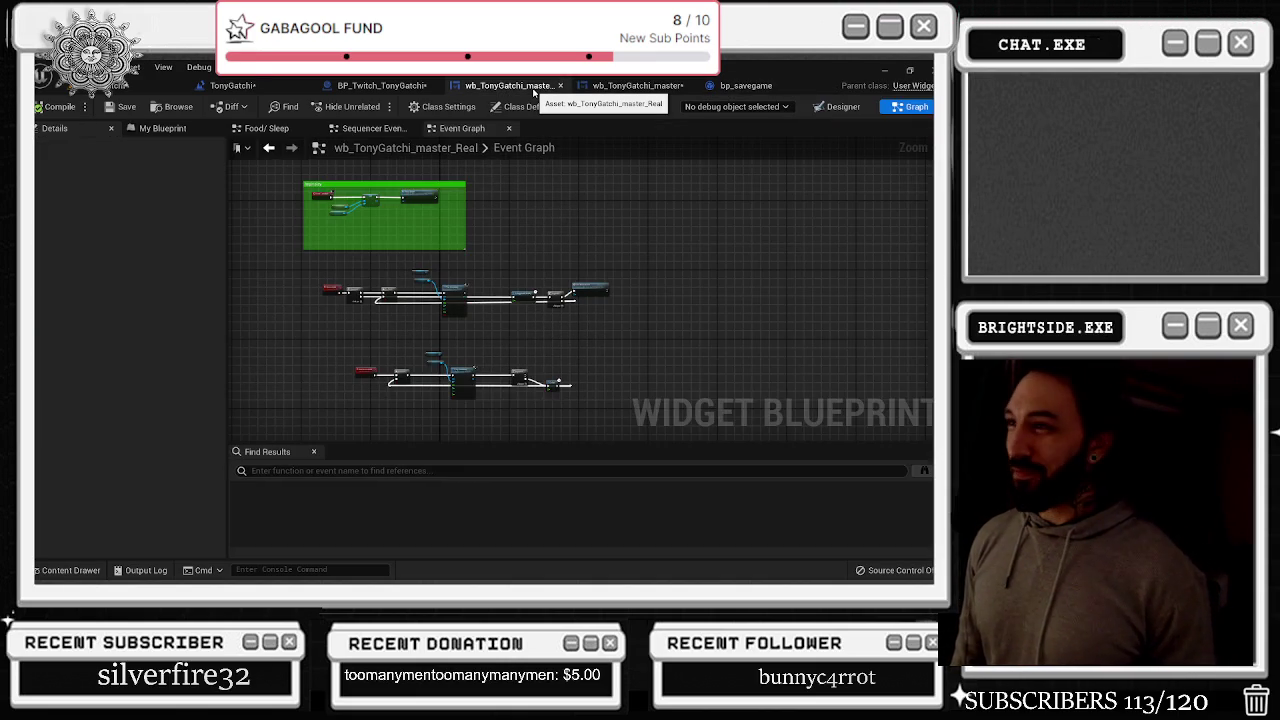
click(404, 86)
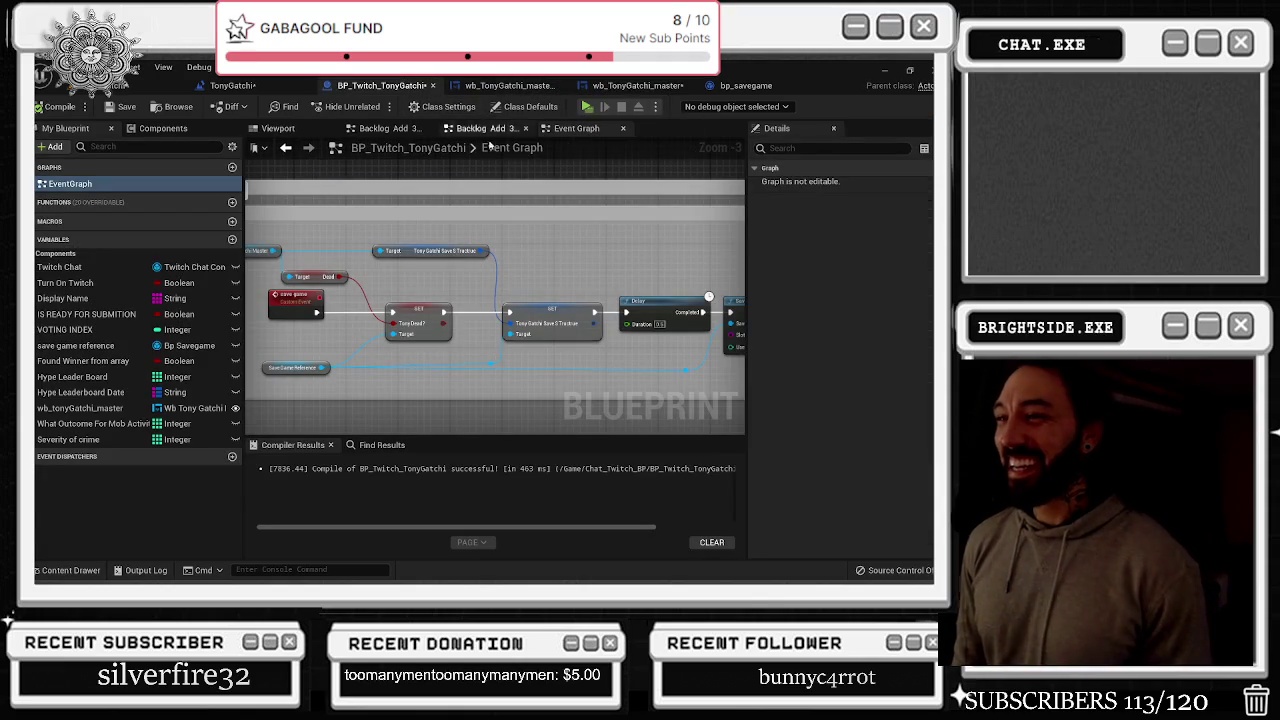
scroll(524, 270, down, 9)
drag(524, 266, 517, 137)
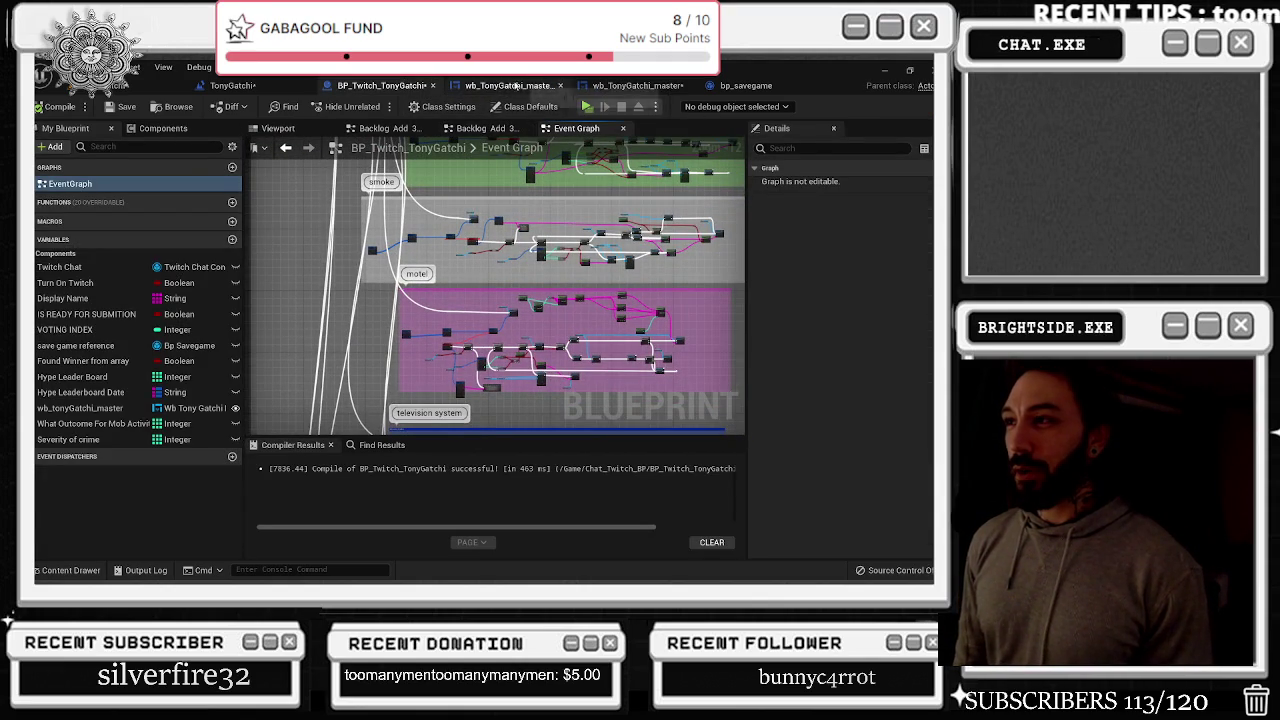
click(637, 85)
scroll(315, 336, up, 3)
scroll(315, 336, up, 3)
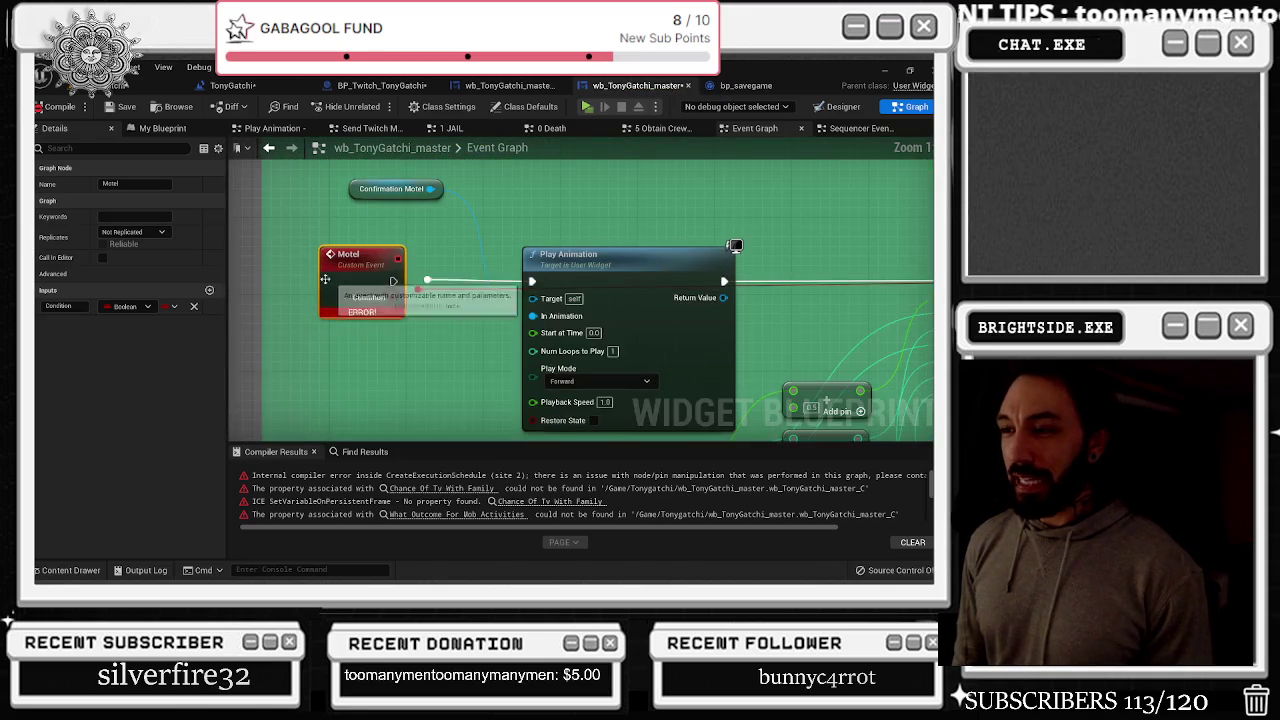
mouse_move(381, 313)
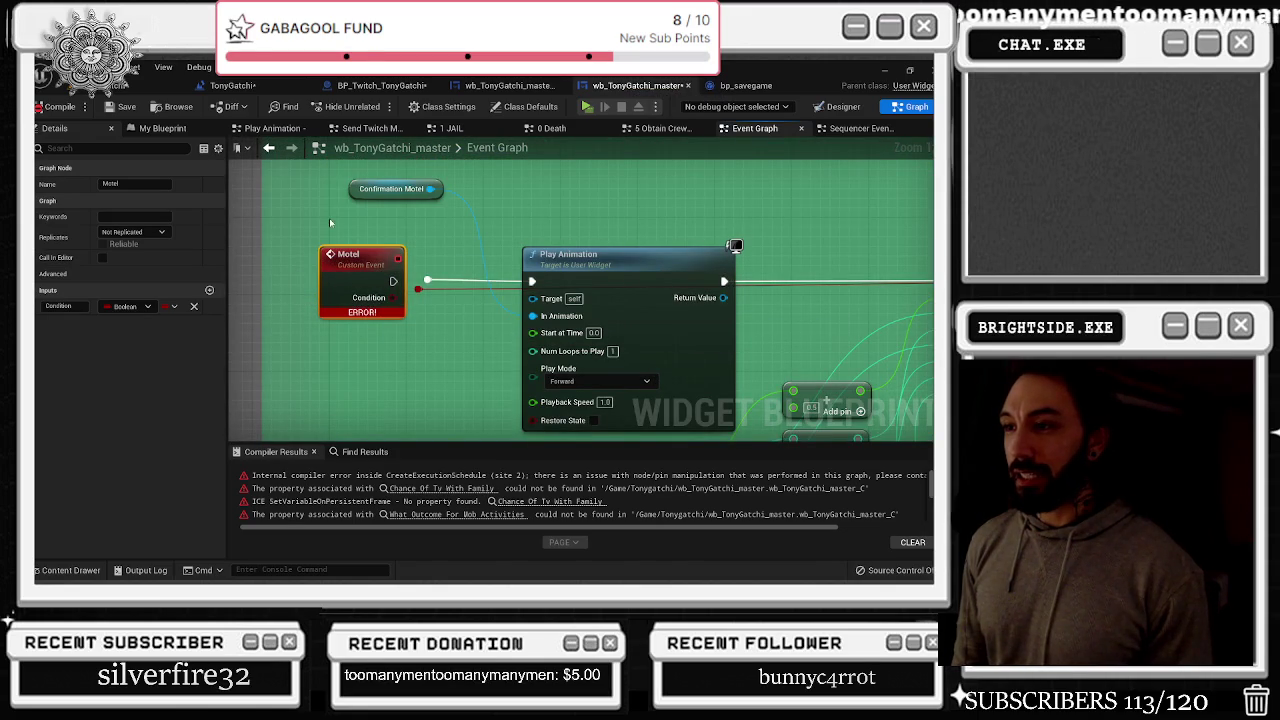
click(505, 85)
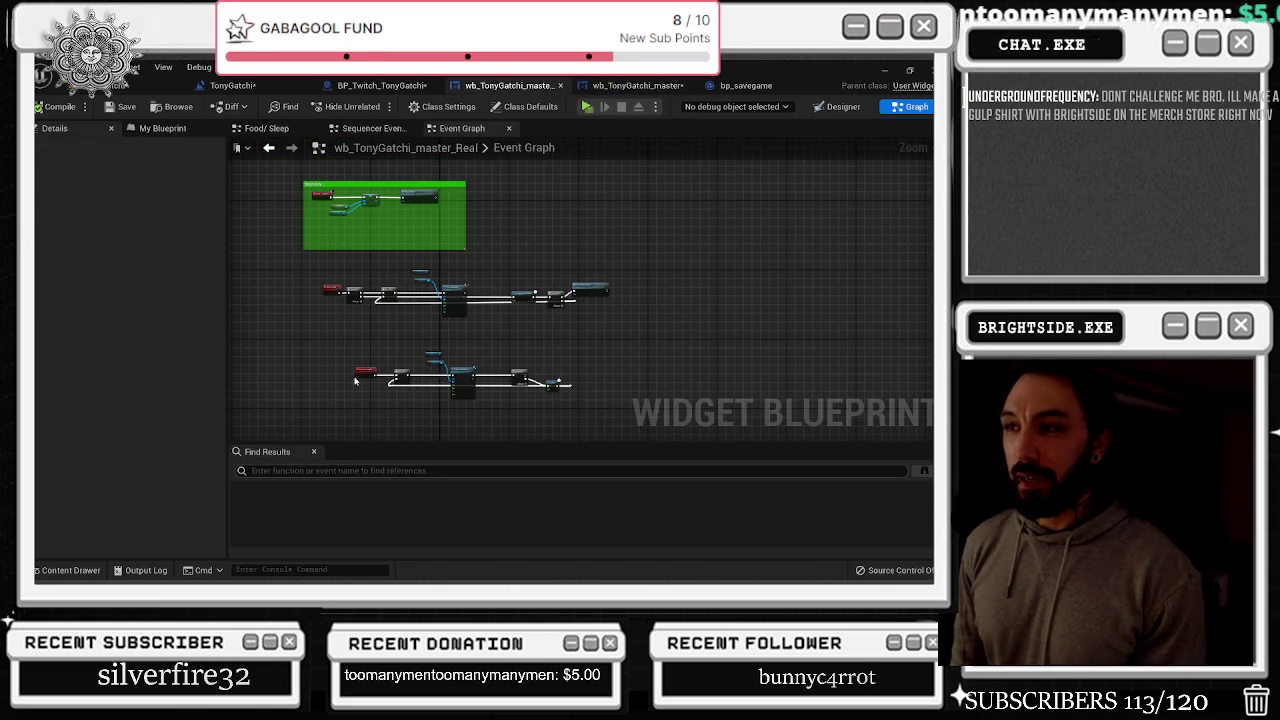
key(ctrl+Tab)
Search BP_Twitch_TonyGatchi for MOTEL and jump from the Motel call to its custom event
click(373, 448)
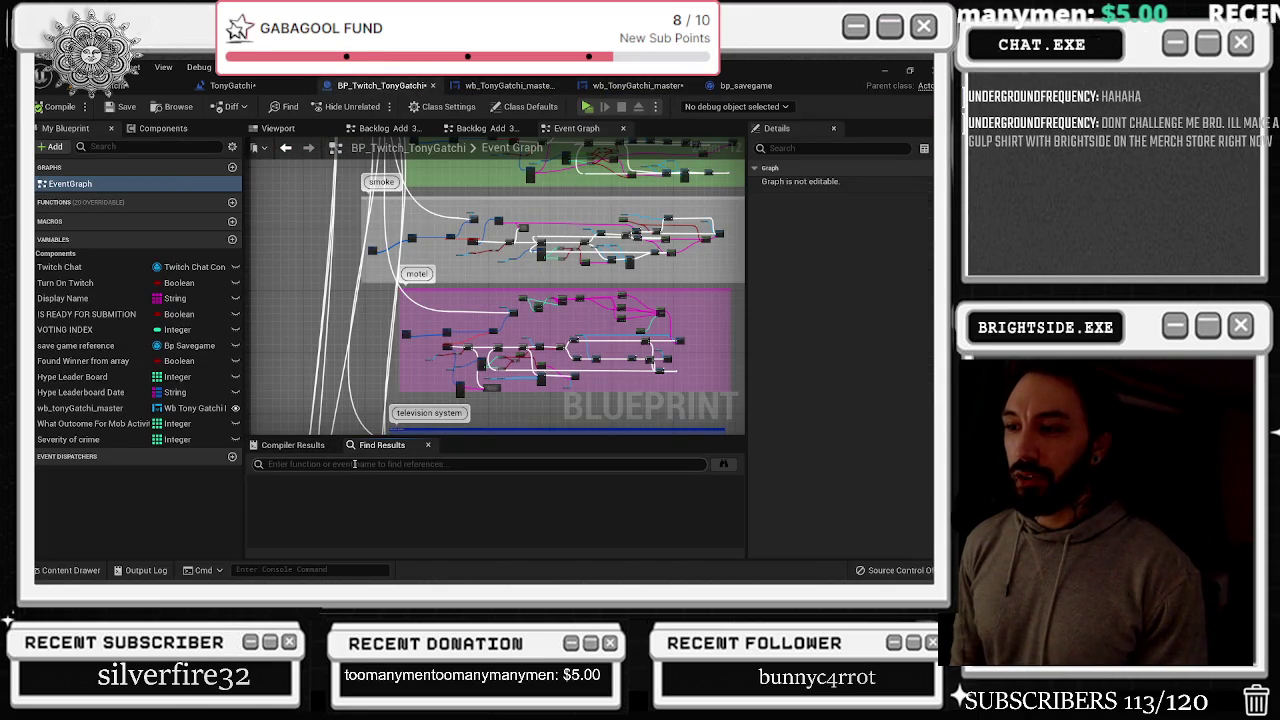
text(MOTEL)
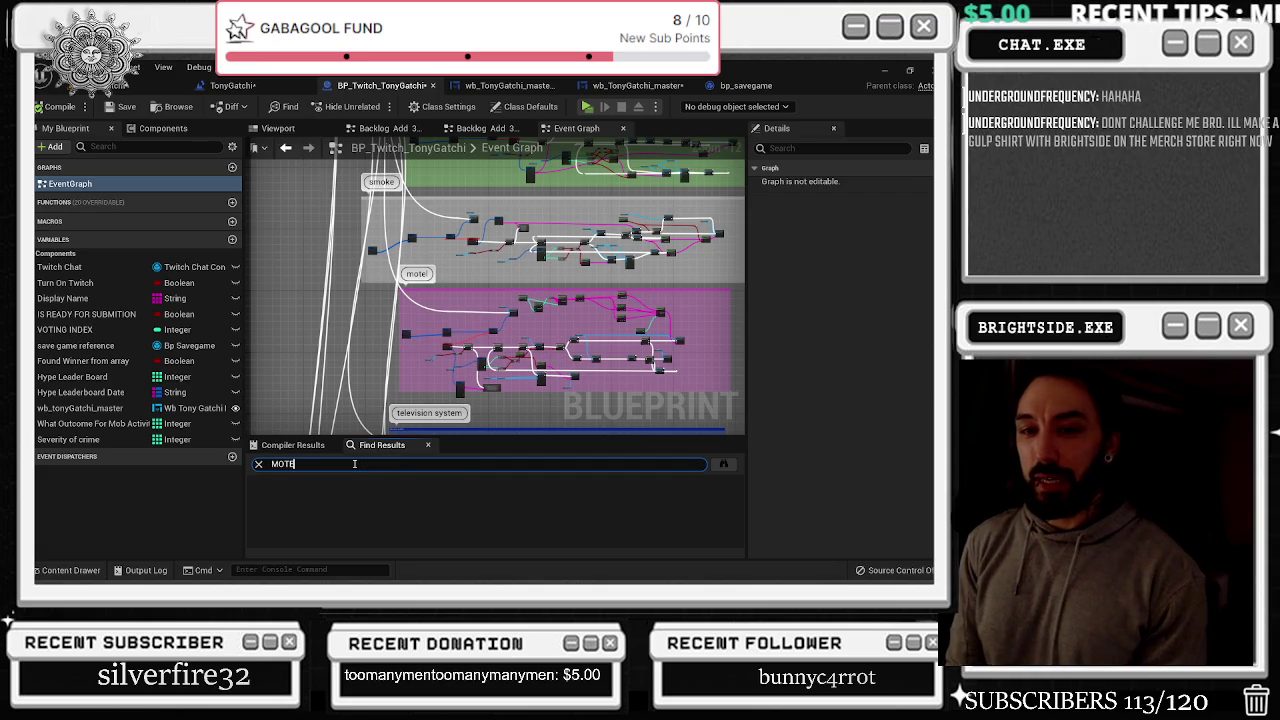
key(Return)
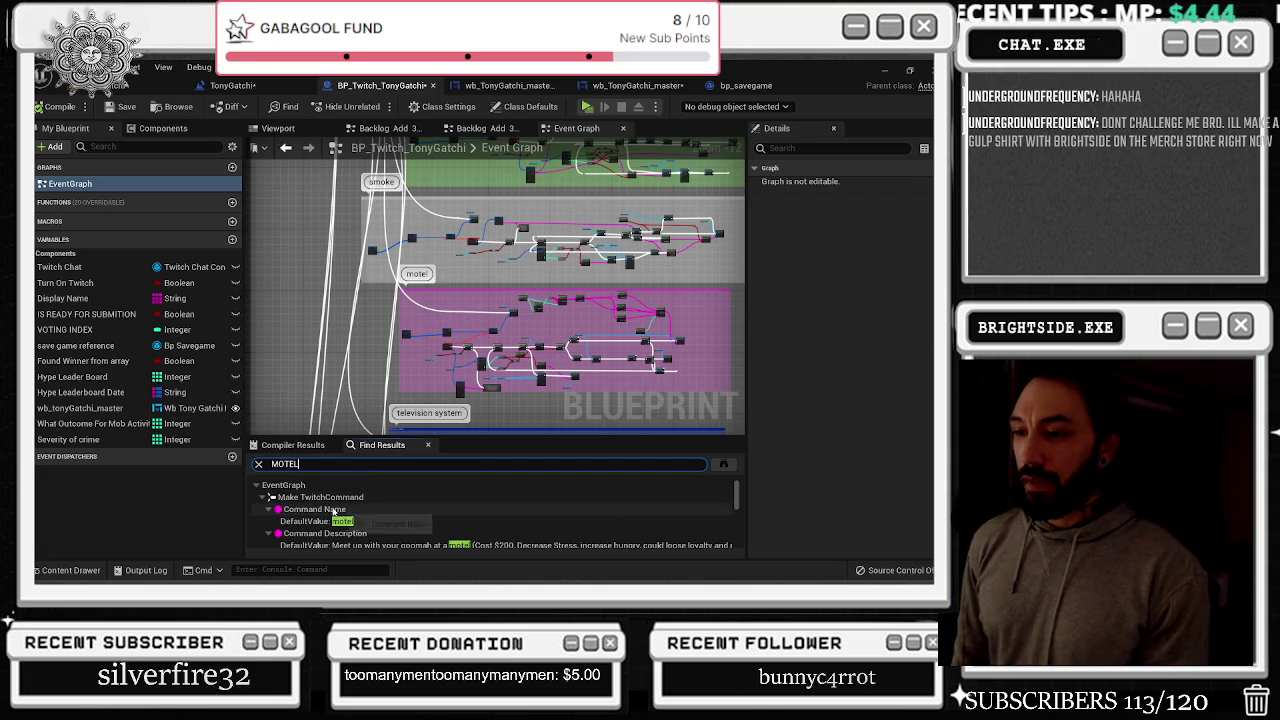
click(314, 509)
scroll(533, 294, down, 5)
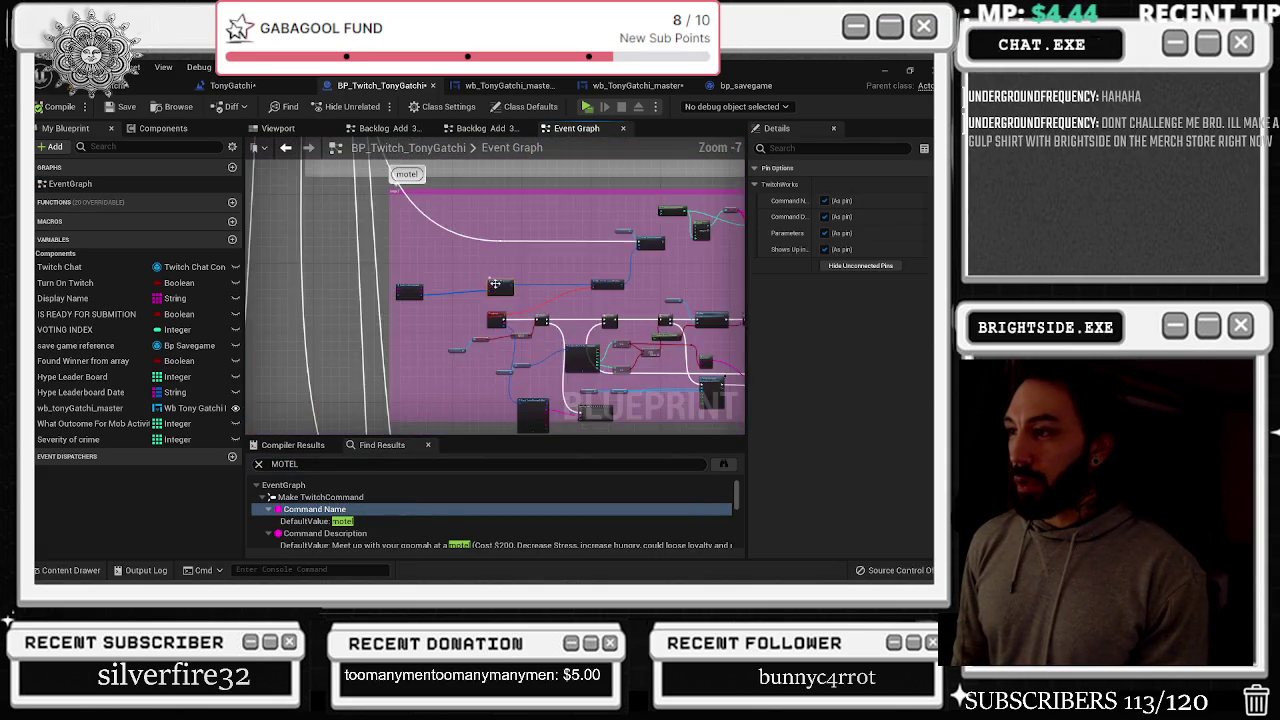
scroll(424, 271, up, 2)
click(410, 240)
scroll(476, 225, up, 1)
scroll(476, 225, down, 2)
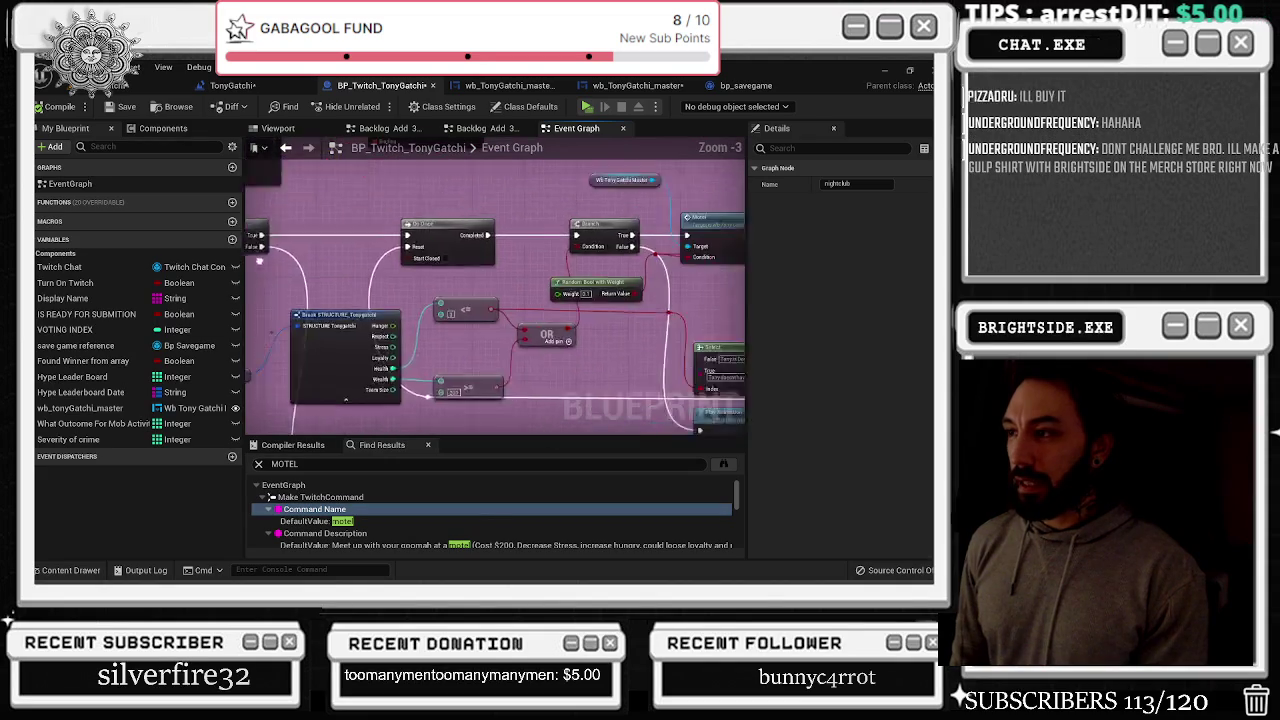
scroll(521, 307, up, 2)
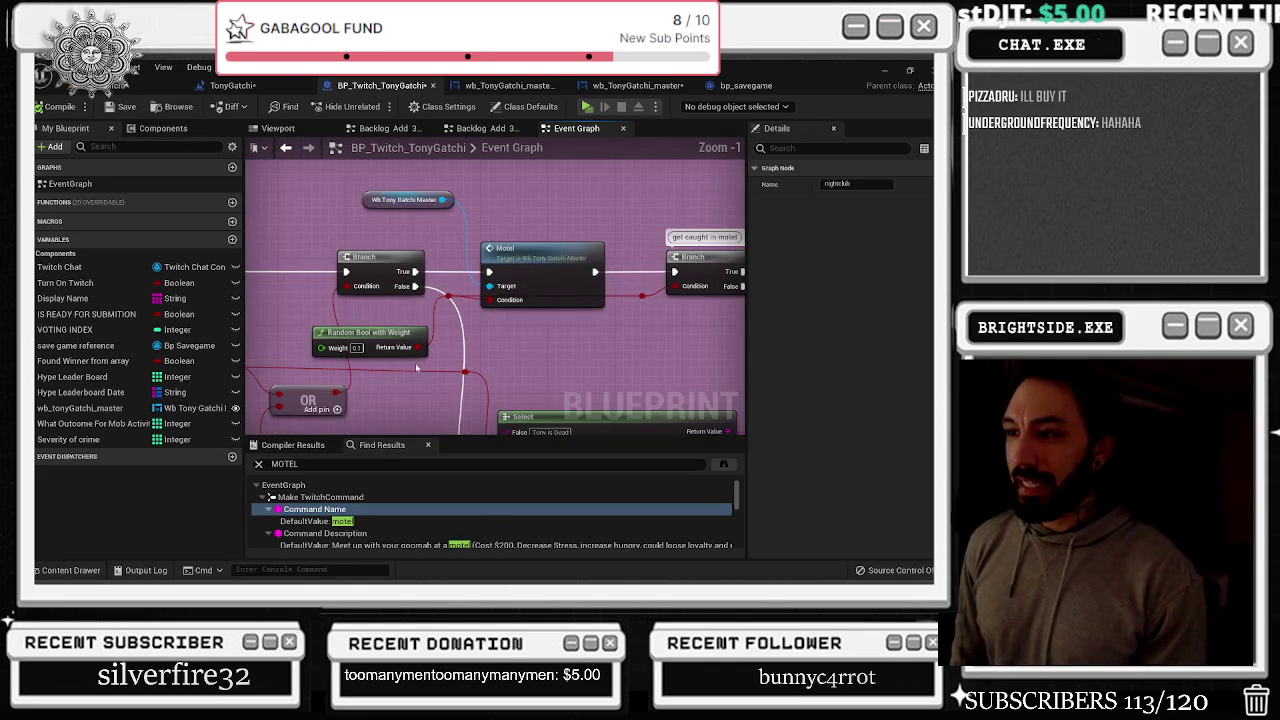
double_click(494, 258)
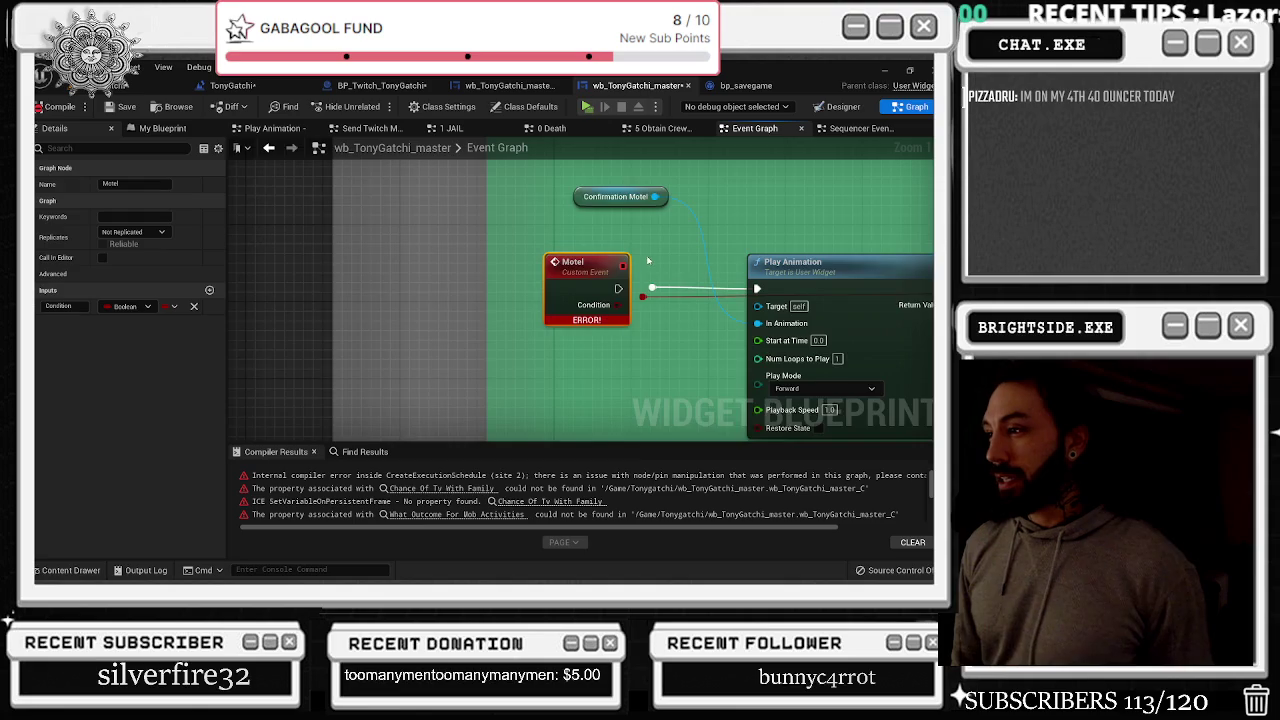
Delete the Motel event's Condition input, recompile, and add a fresh Boolean input pin
drag(551, 291, 461, 317)
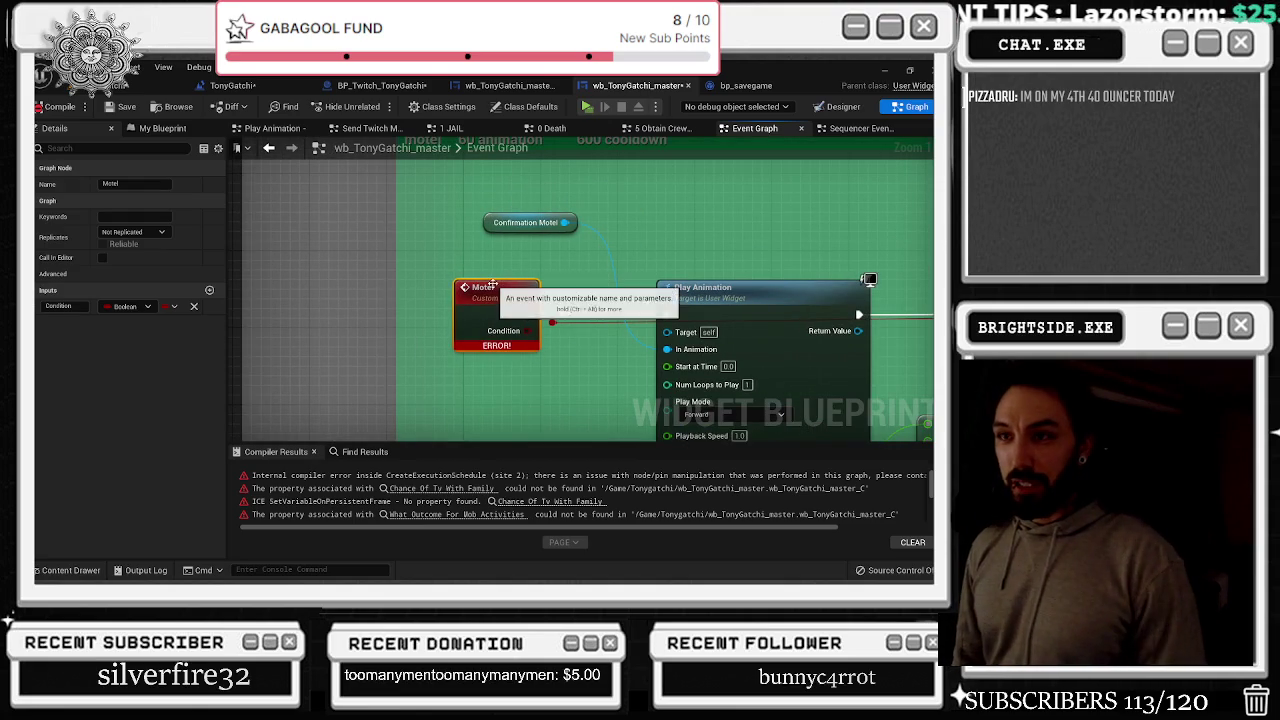
scroll(498, 300, down, 5)
scroll(498, 303, up, 4)
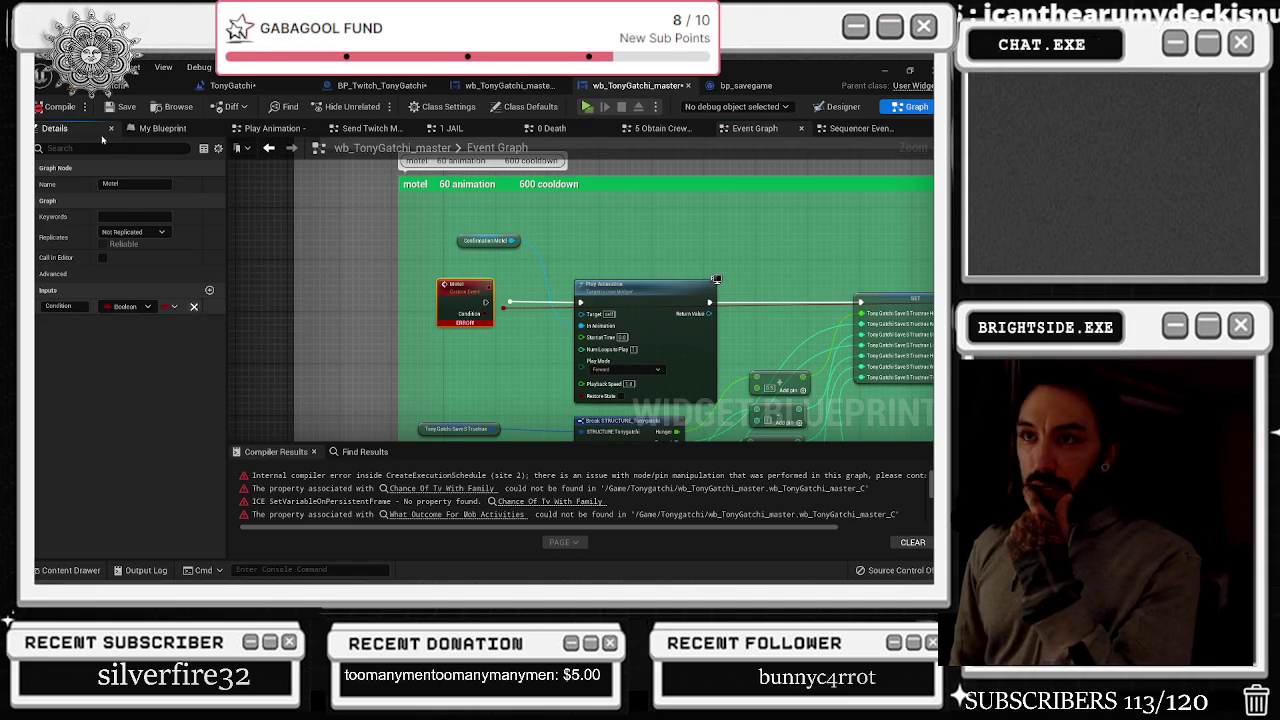
click(194, 306)
click(69, 110)
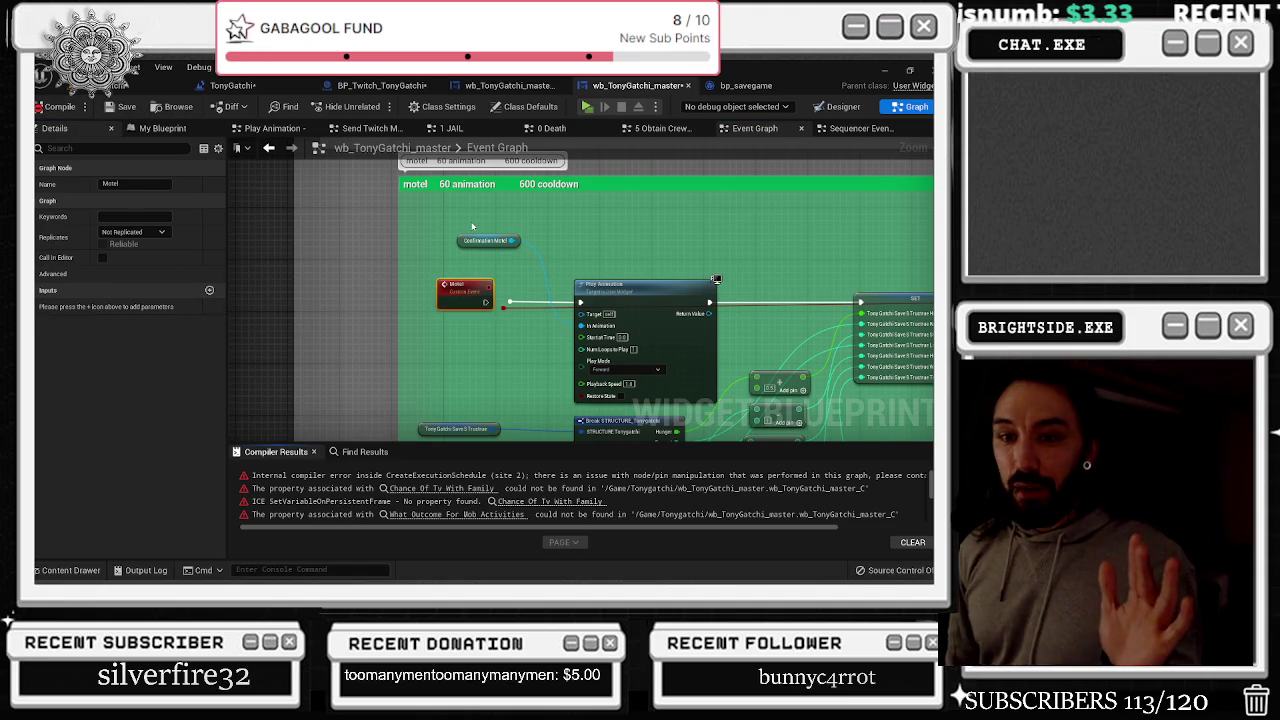
scroll(409, 340, up, 2)
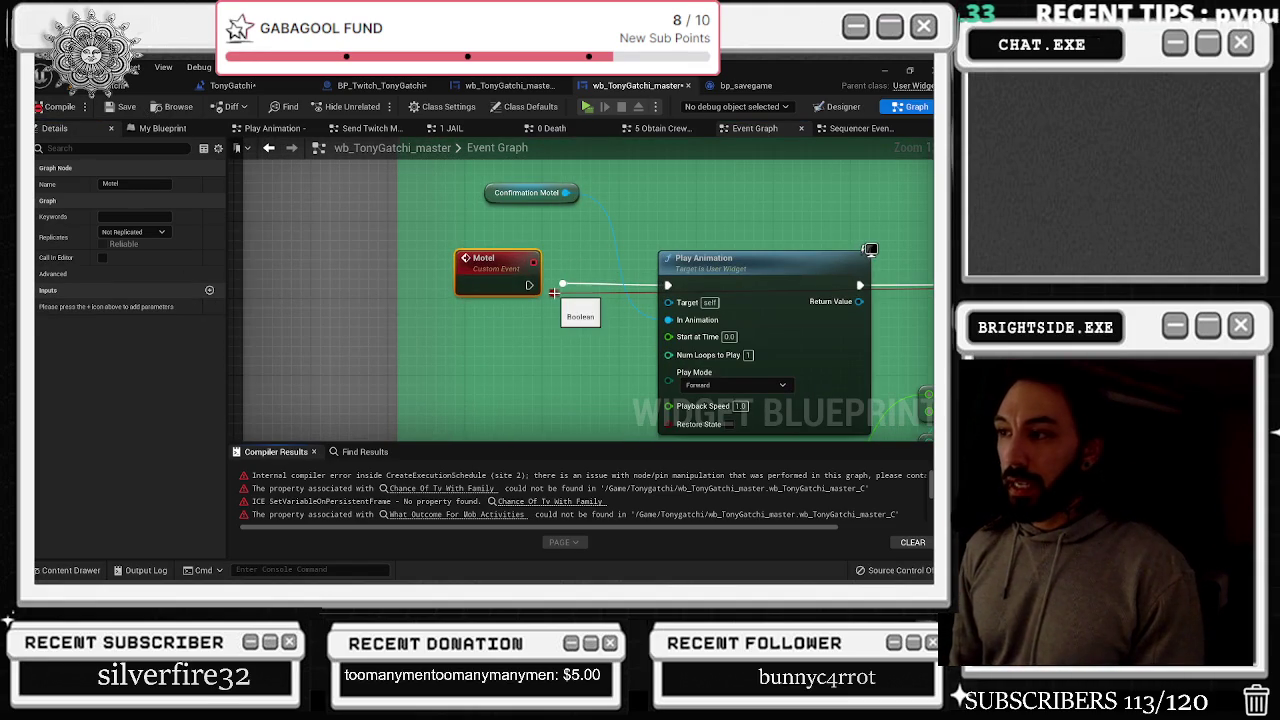
mouse_move(555, 292)
mouse_down()
mouse_move(536, 288)
mouse_move(668, 285)
mouse_up()
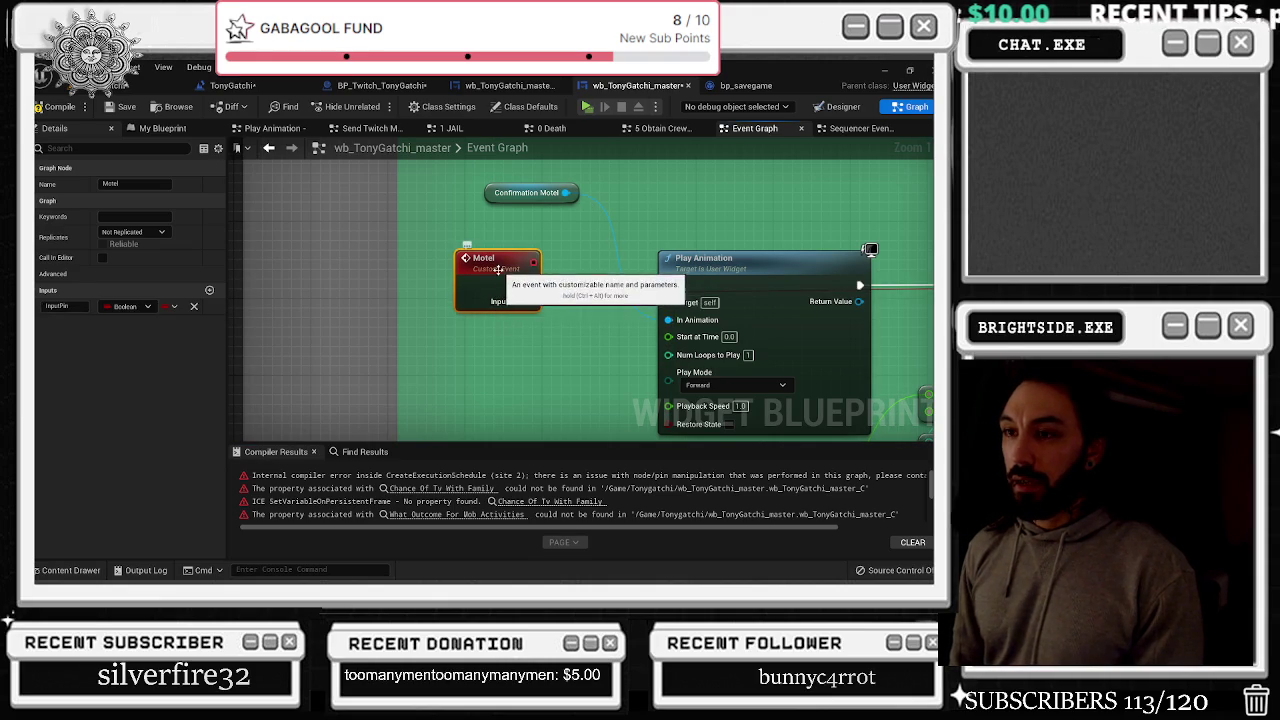
scroll(562, 338, down, 5)
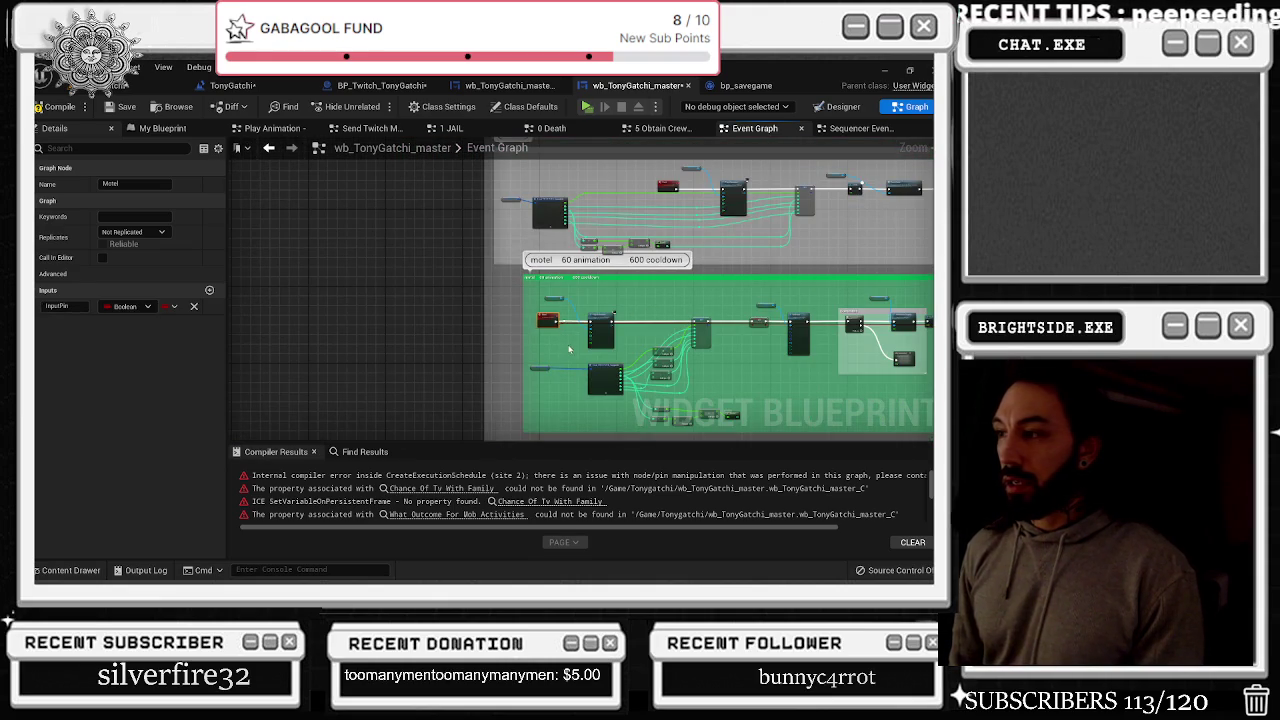
scroll(570, 349, down, 5)
Replace the Toilet event's Too Stressed? input with a new Boolean input named TOO STRESSED
scroll(450, 255, up, 6)
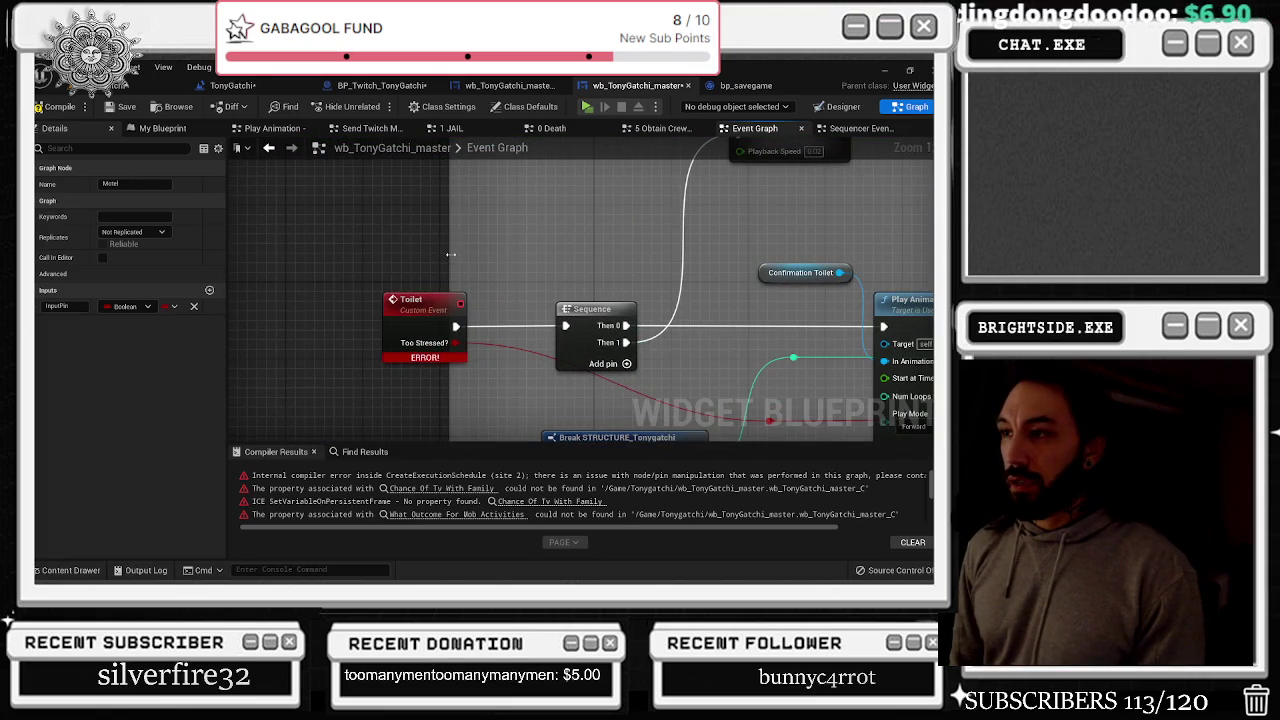
drag(450, 255, 372, 256)
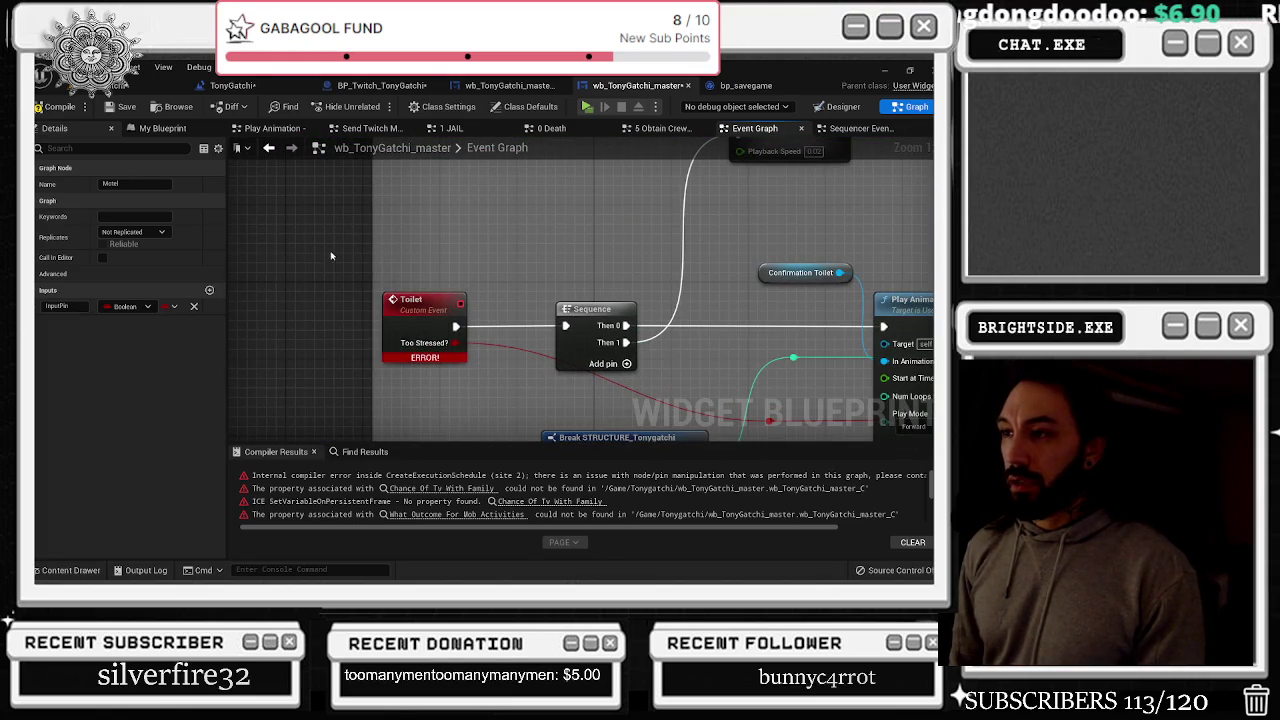
click(492, 349)
click(436, 337)
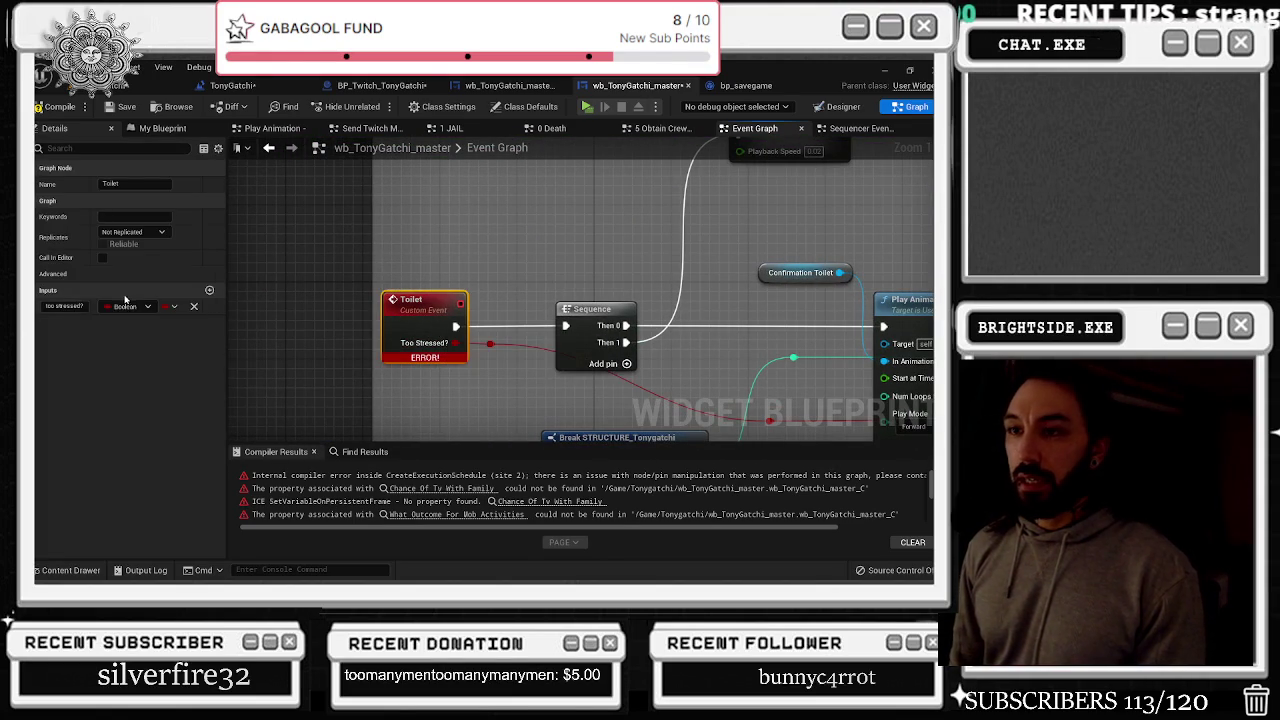
click(193, 306)
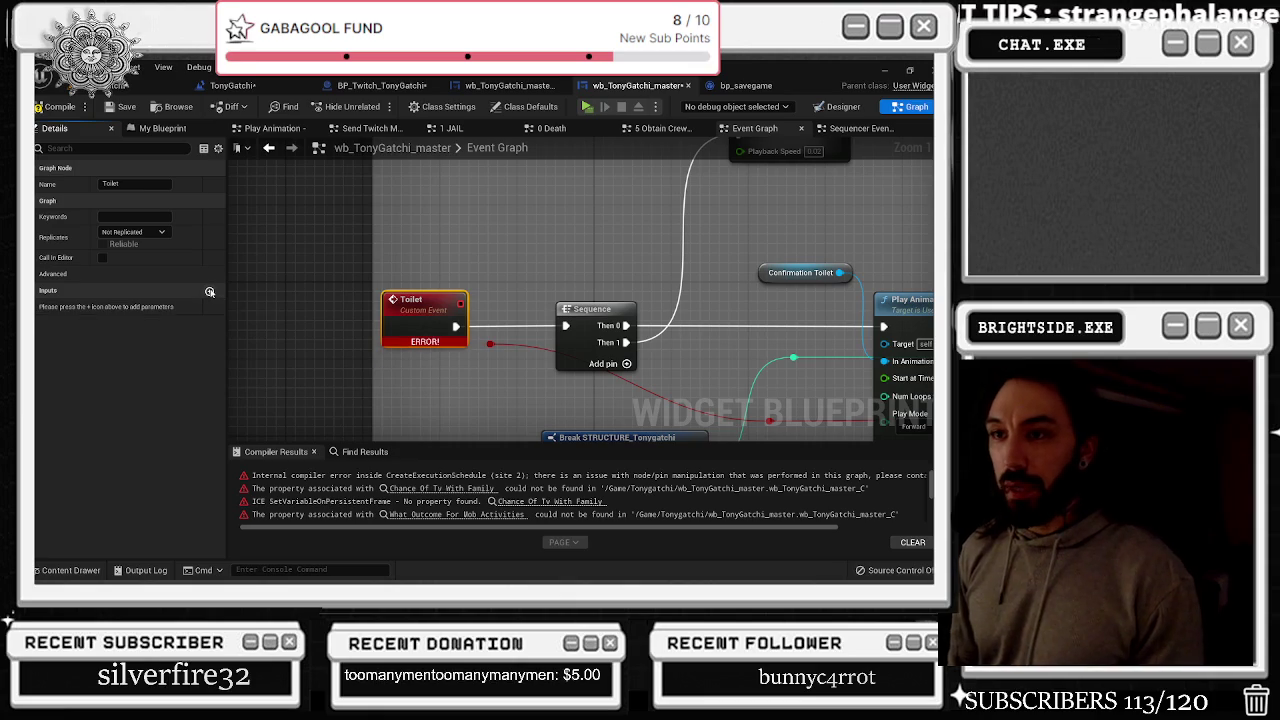
click(210, 291)
click(125, 307)
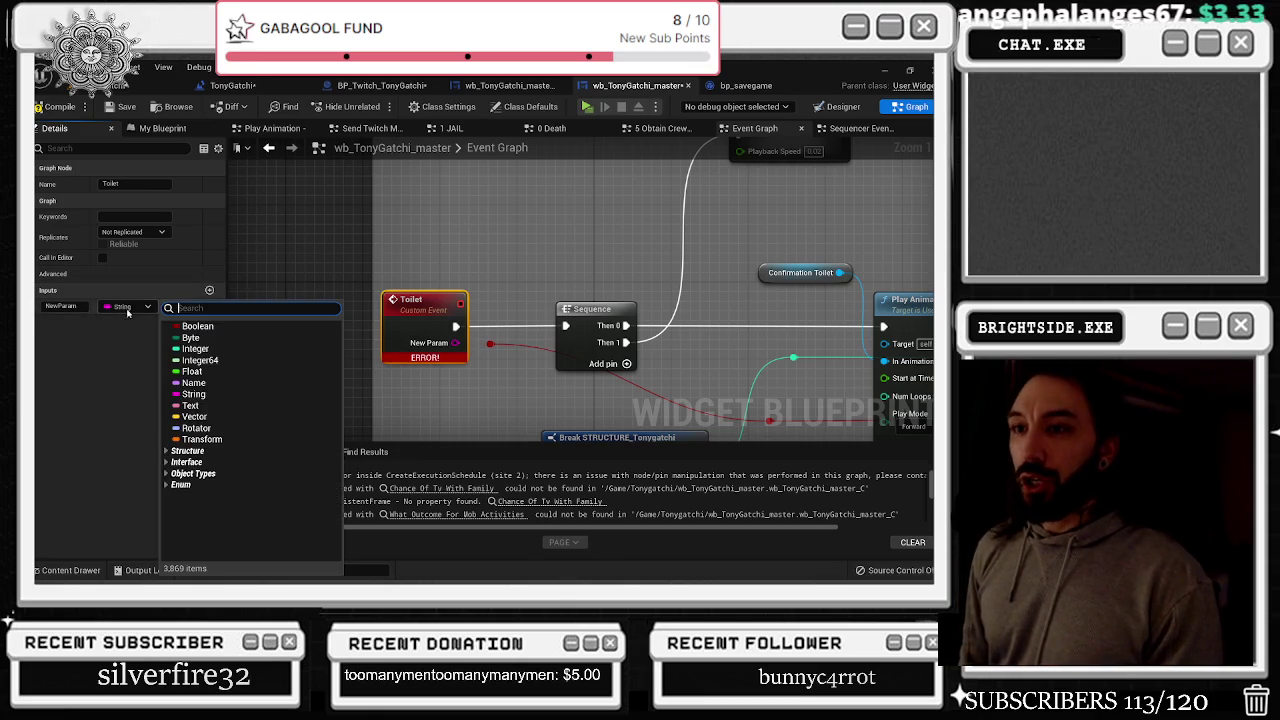
click(197, 326)
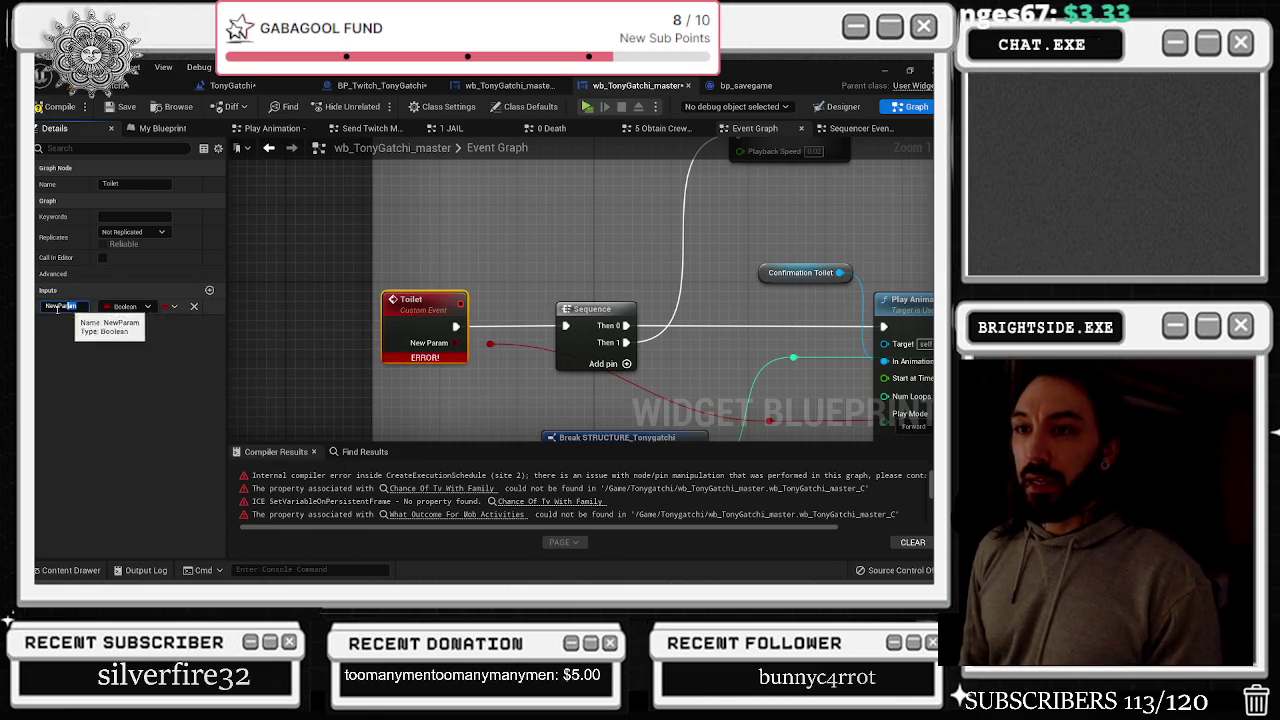
click(76, 307)
text(To)
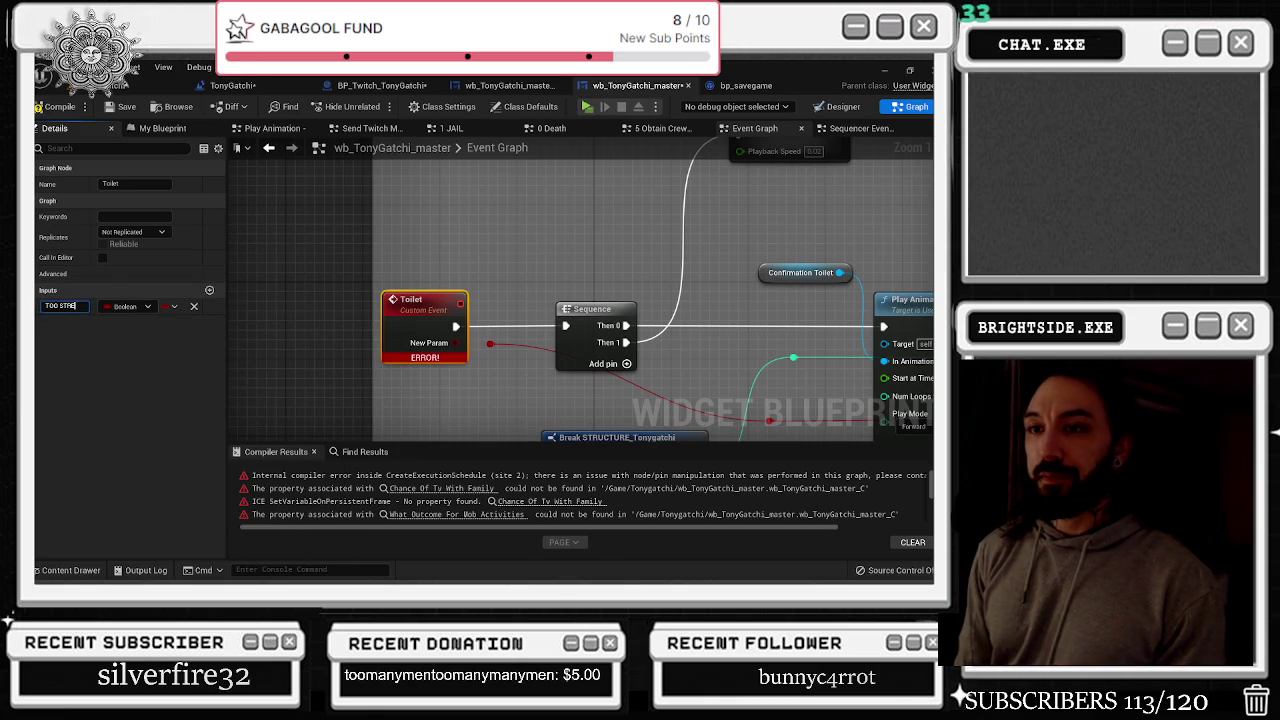
key(Return)
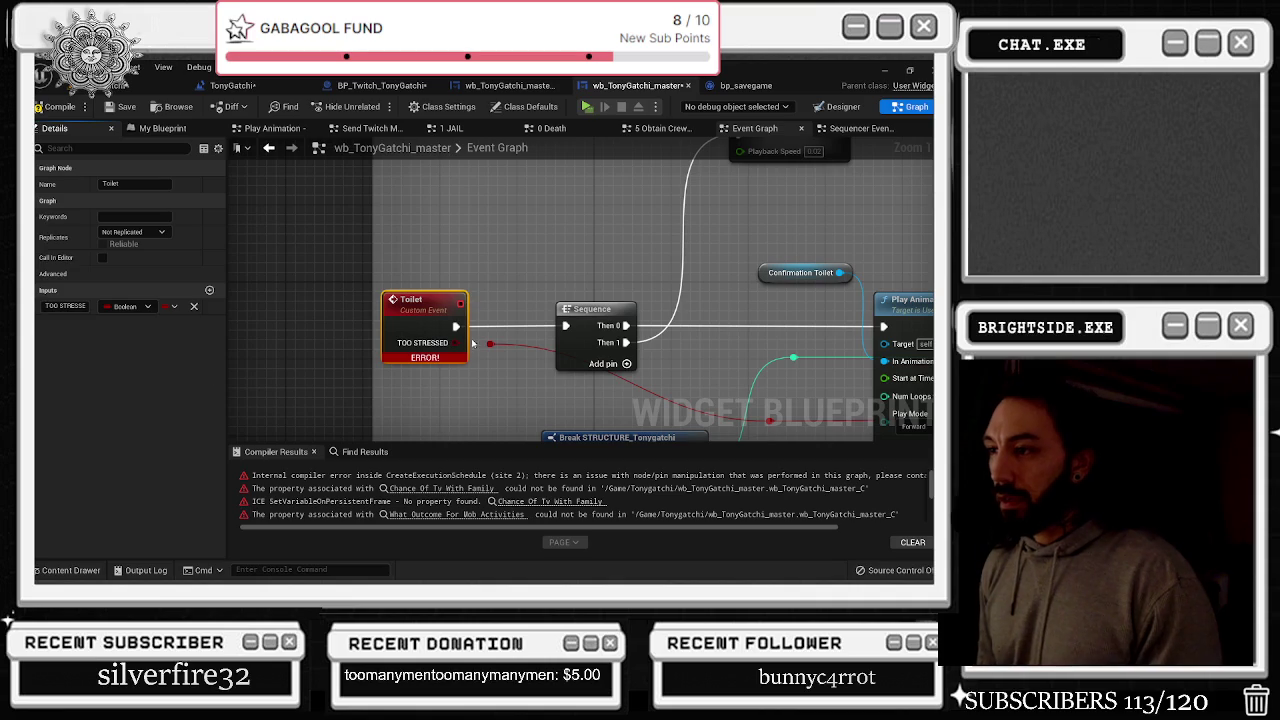
Compile, then remove the TOO STRESSED input from the Toilet event and recompile
click(460, 250)
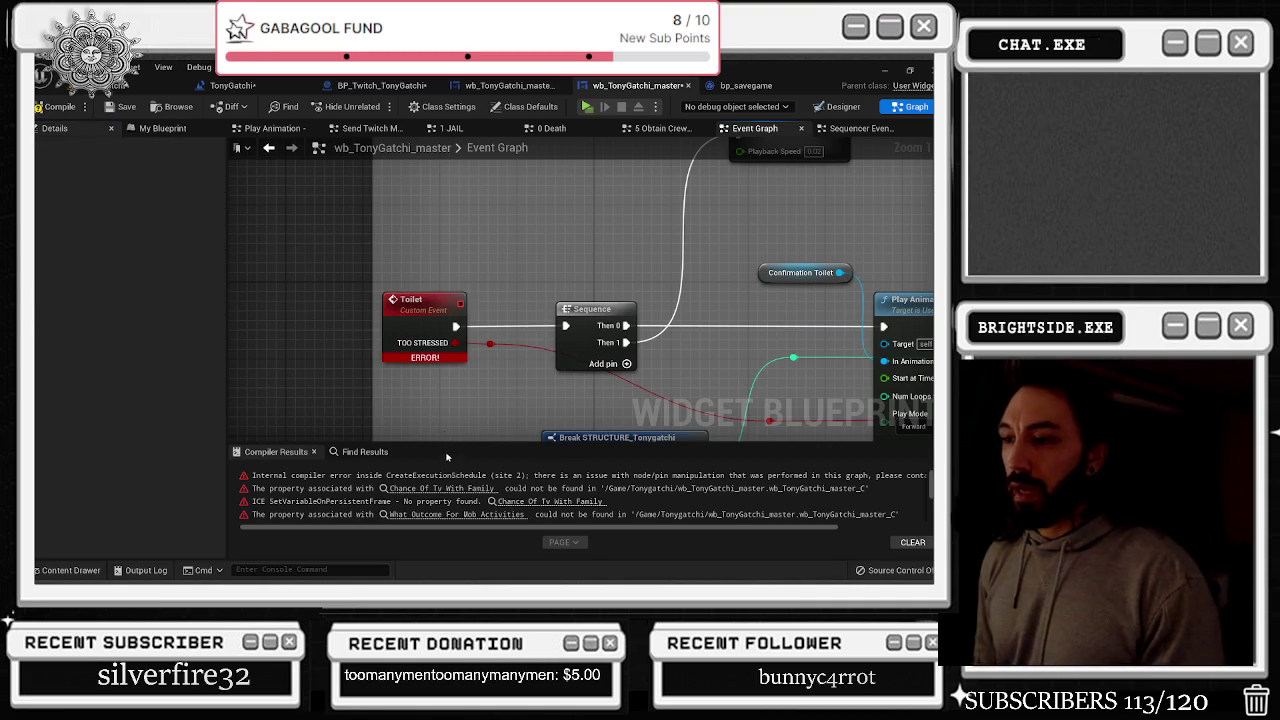
scroll(467, 173, down, 5)
drag(409, 327, 234, 222)
click(58, 106)
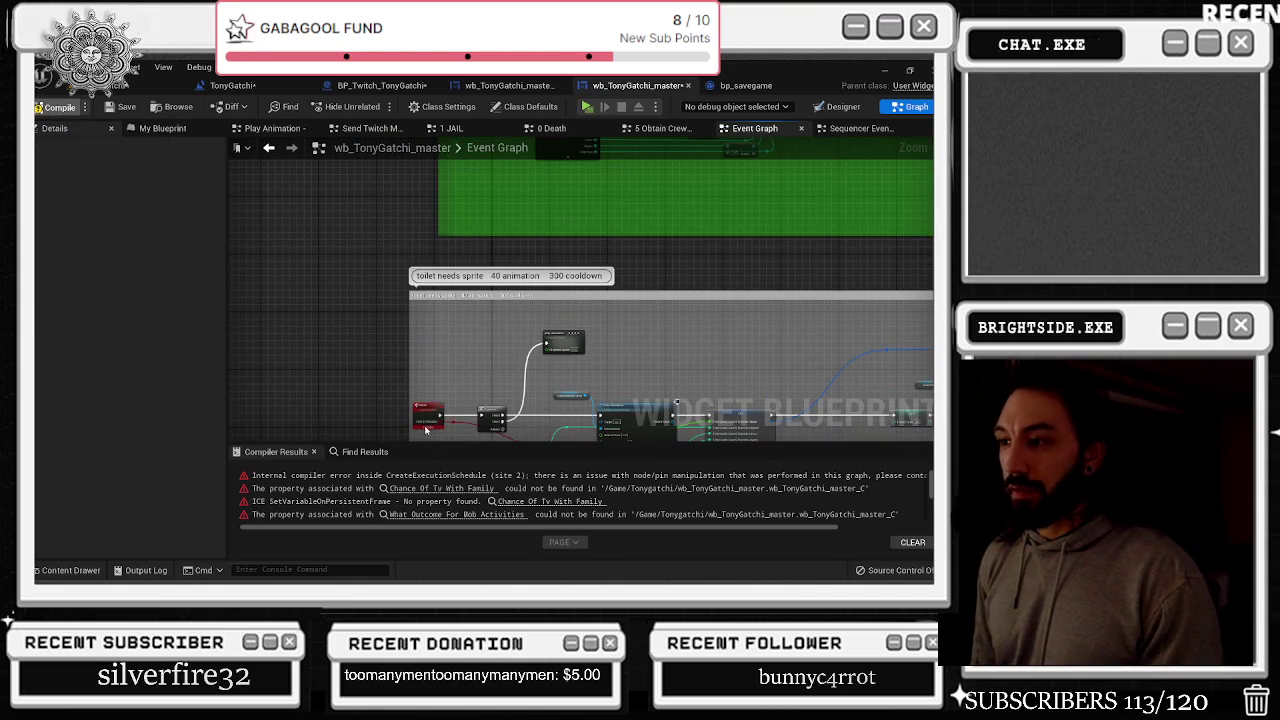
drag(467, 397, 467, 352)
scroll(467, 352, up, 5)
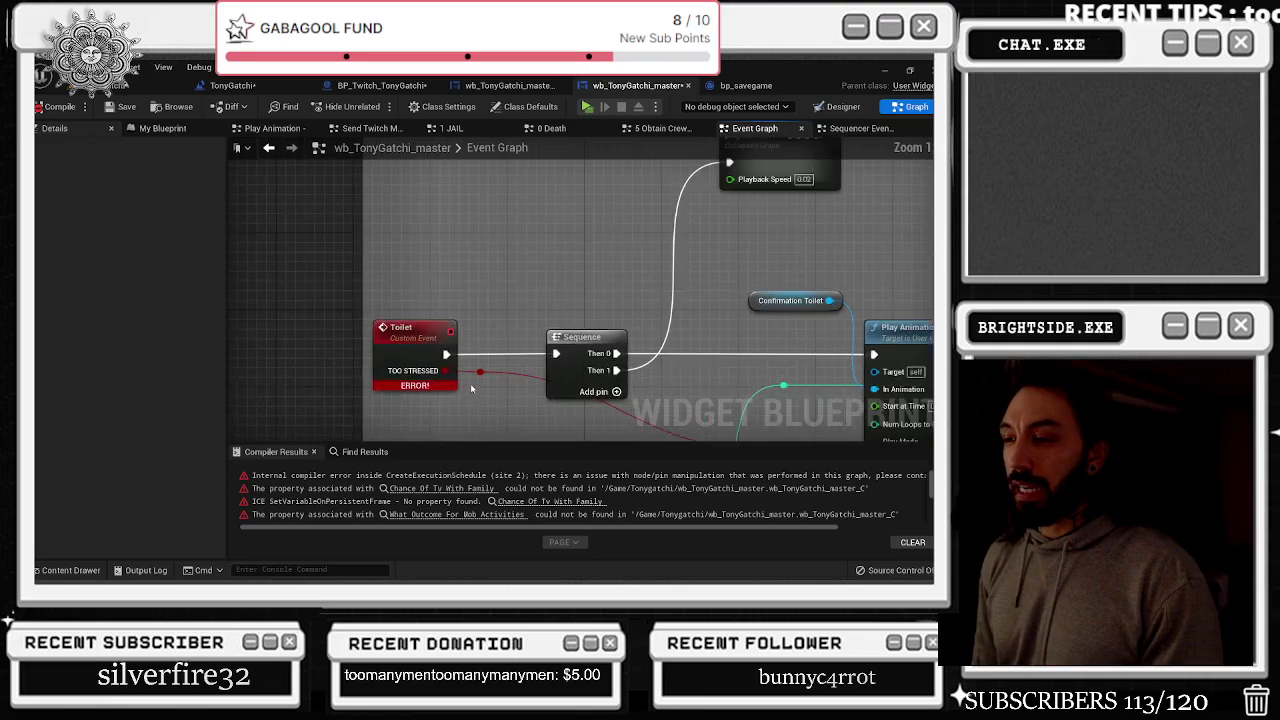
click(417, 305)
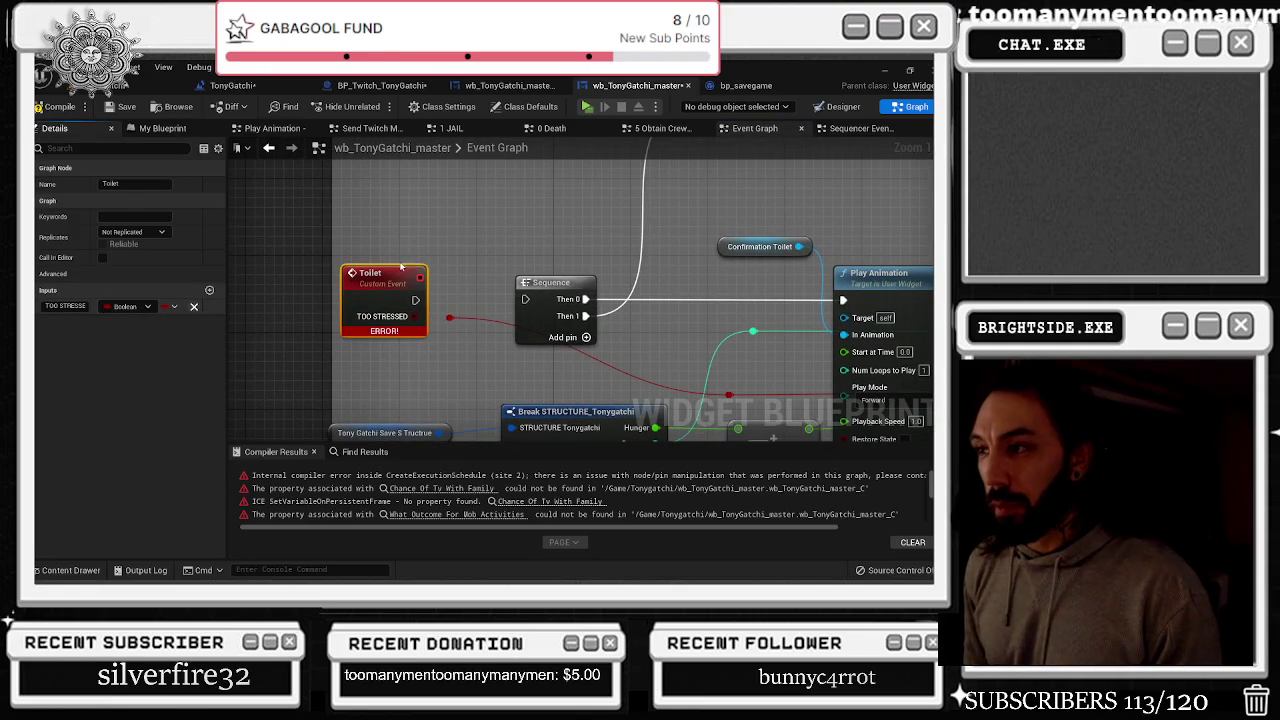
click(194, 306)
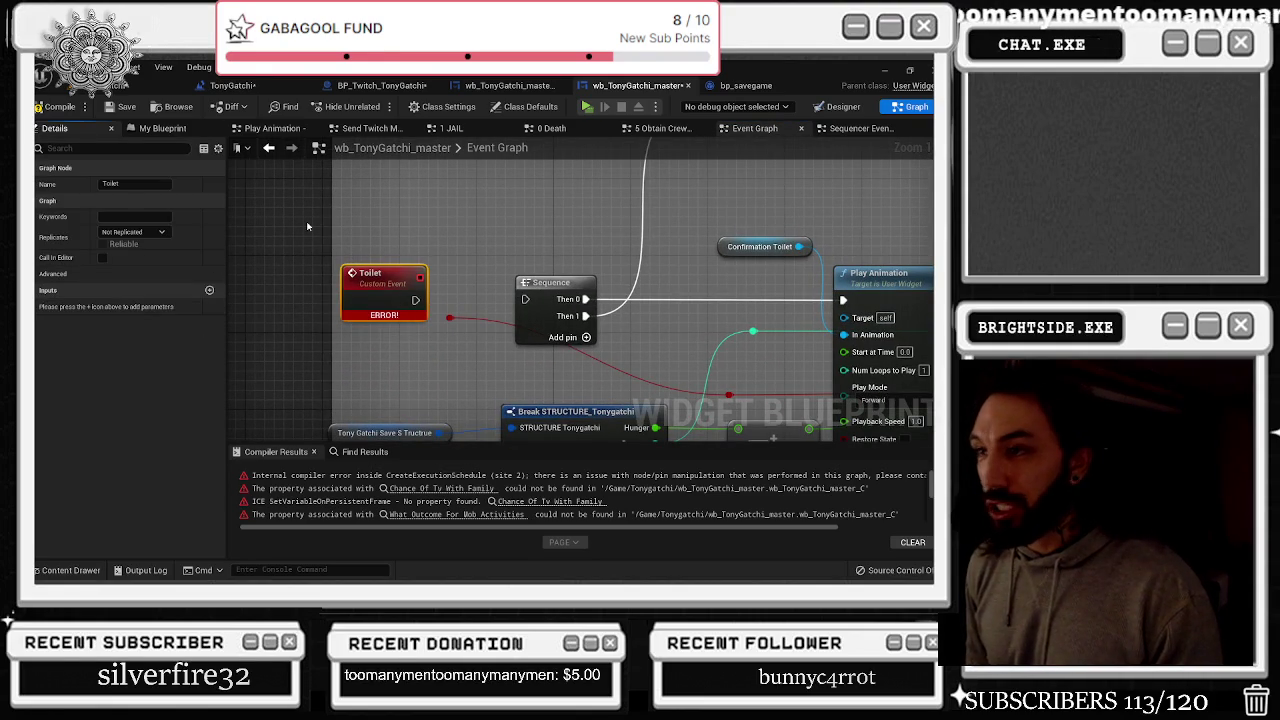
click(77, 108)
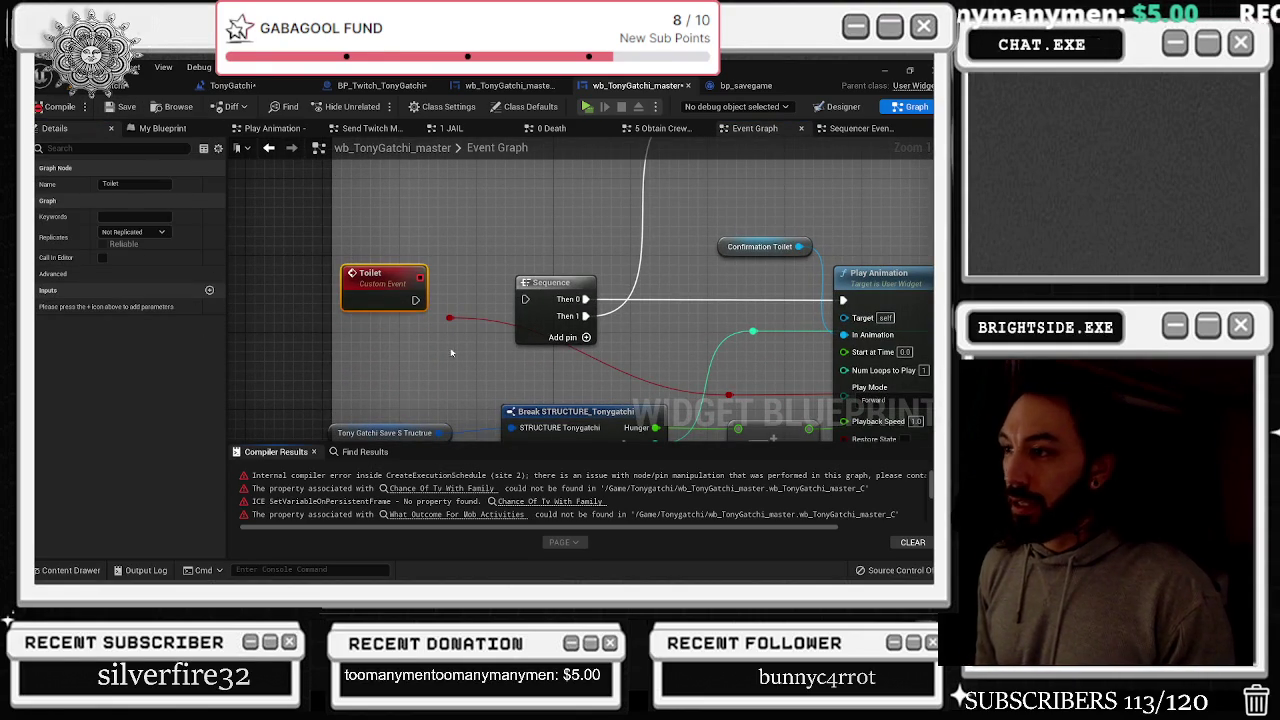
Rename the Toilet event's Boolean input to TOO STRESSED?
click(485, 240)
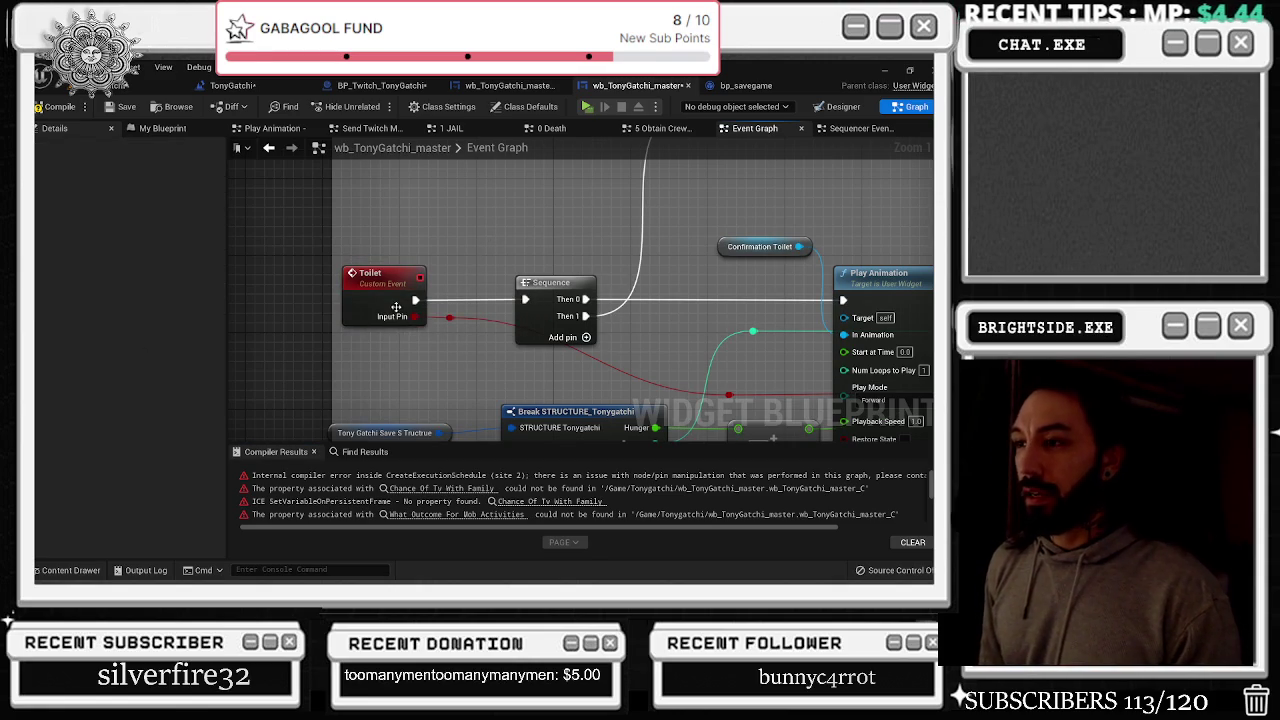
click(177, 135)
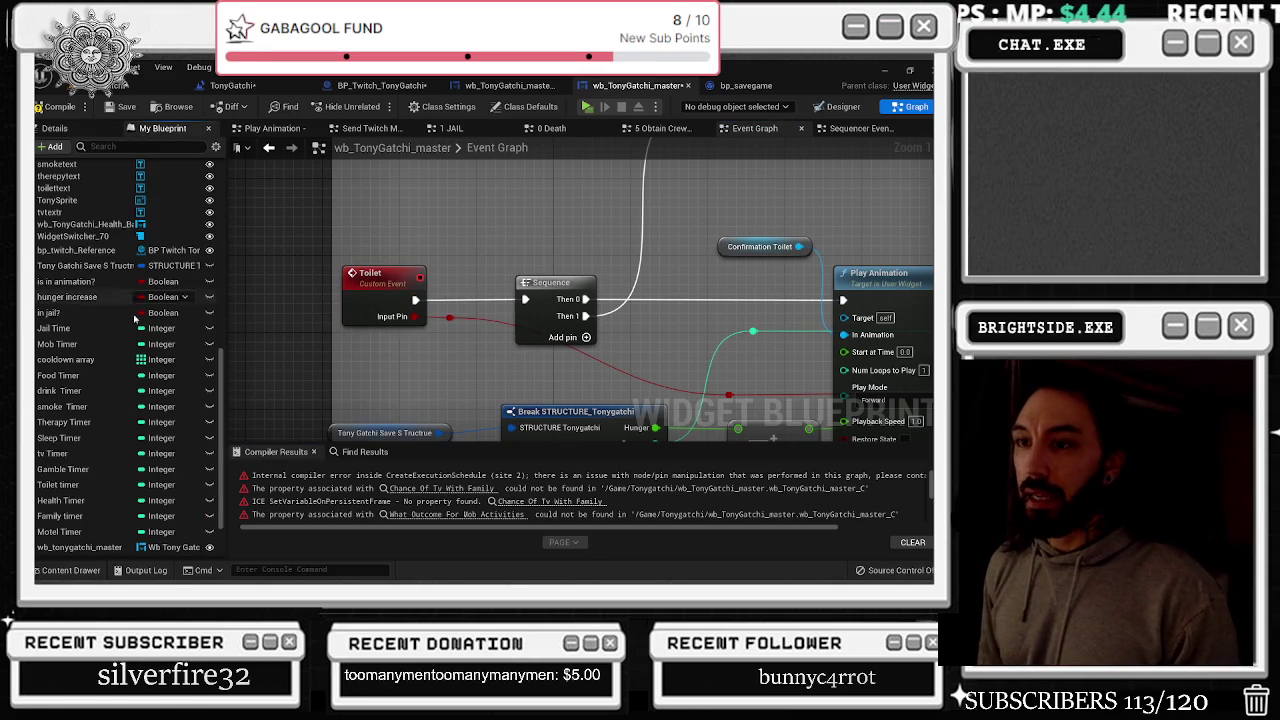
click(71, 135)
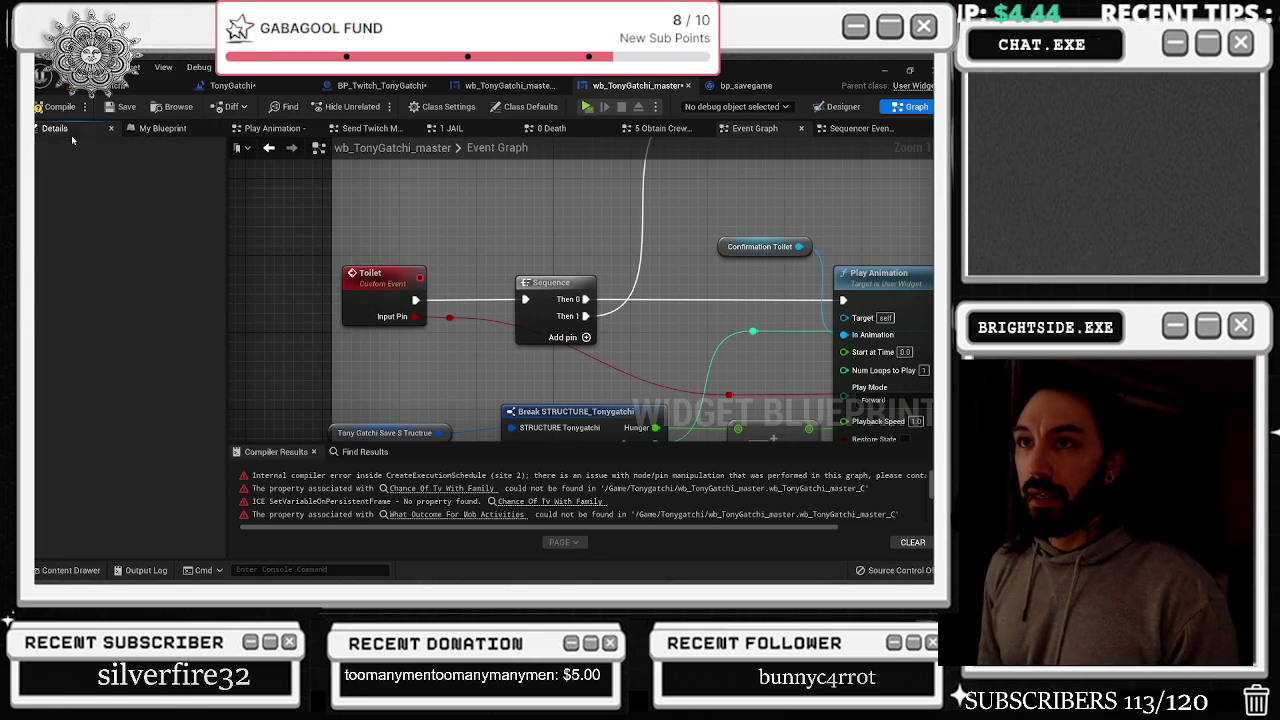
click(380, 279)
click(58, 306)
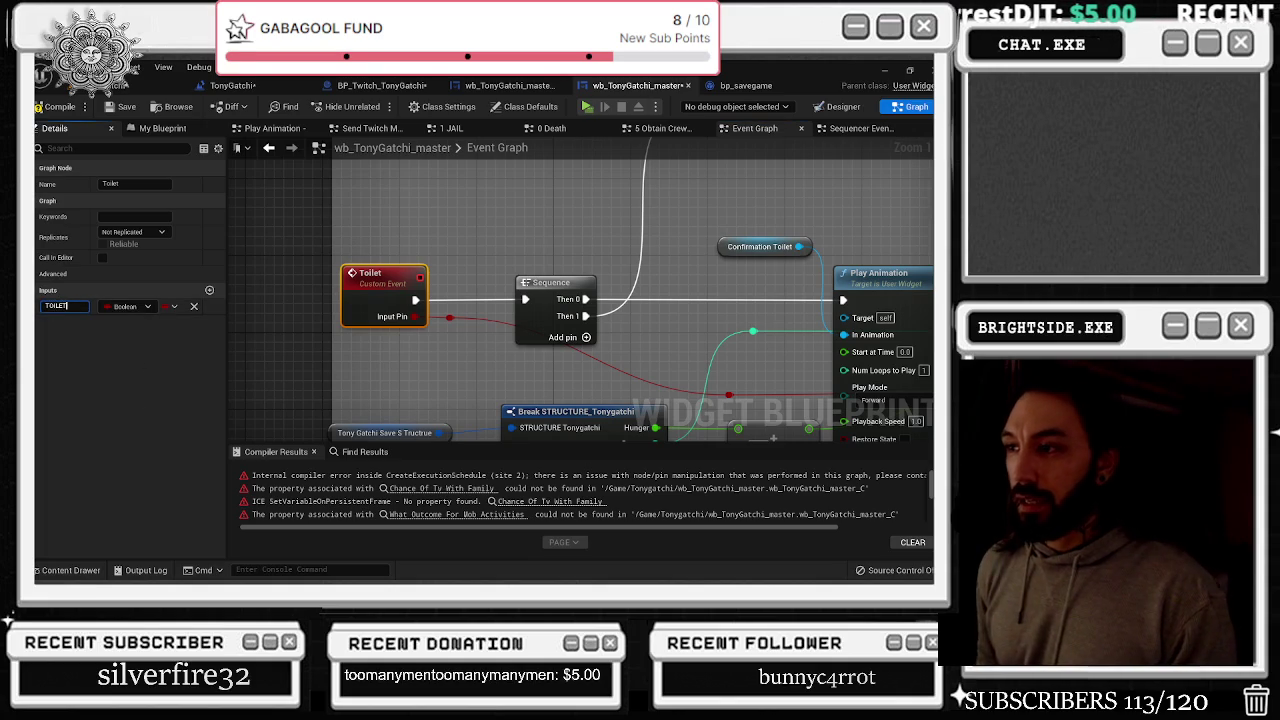
drag(384, 325, 414, 325)
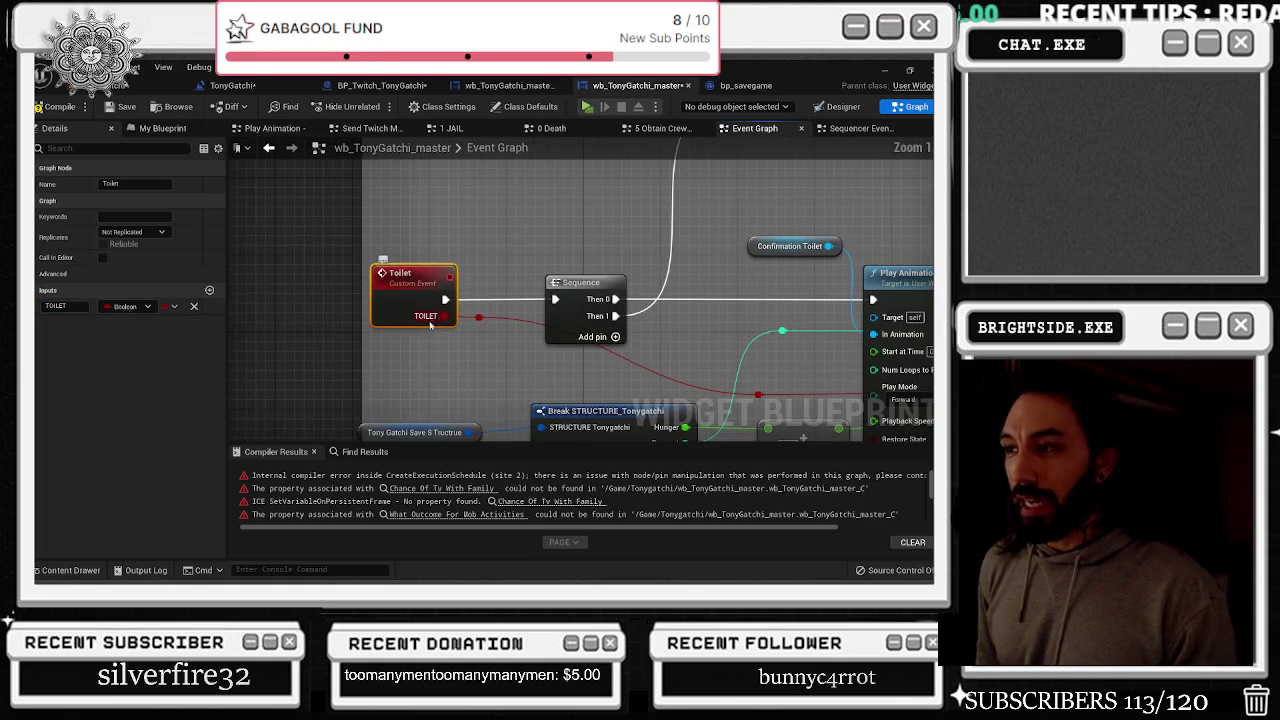
click(87, 305)
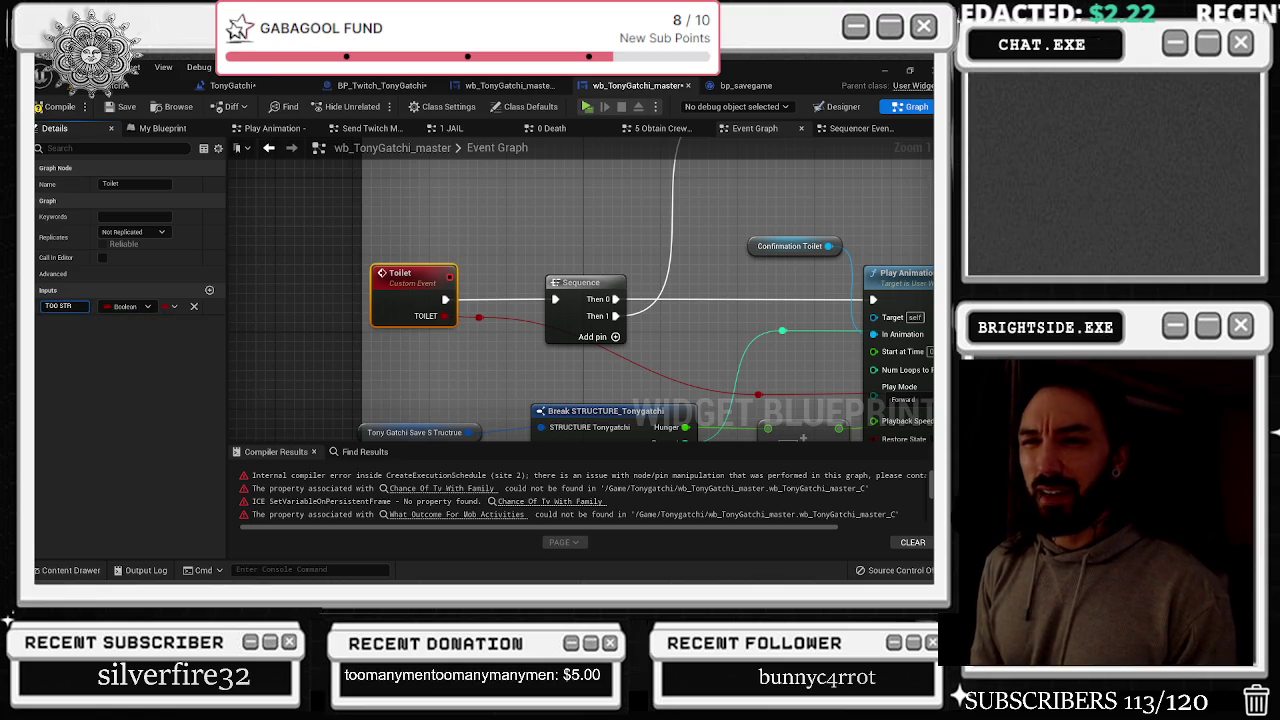
key(Return)
mouse_move(503, 440)
mouse_down()
mouse_move(459, 300)
mouse_move(449, 209)
mouse_up()
Delete the Mob Activities event's 'What outcome for mob activities' input, then recompile
scroll(449, 209, down, 4)
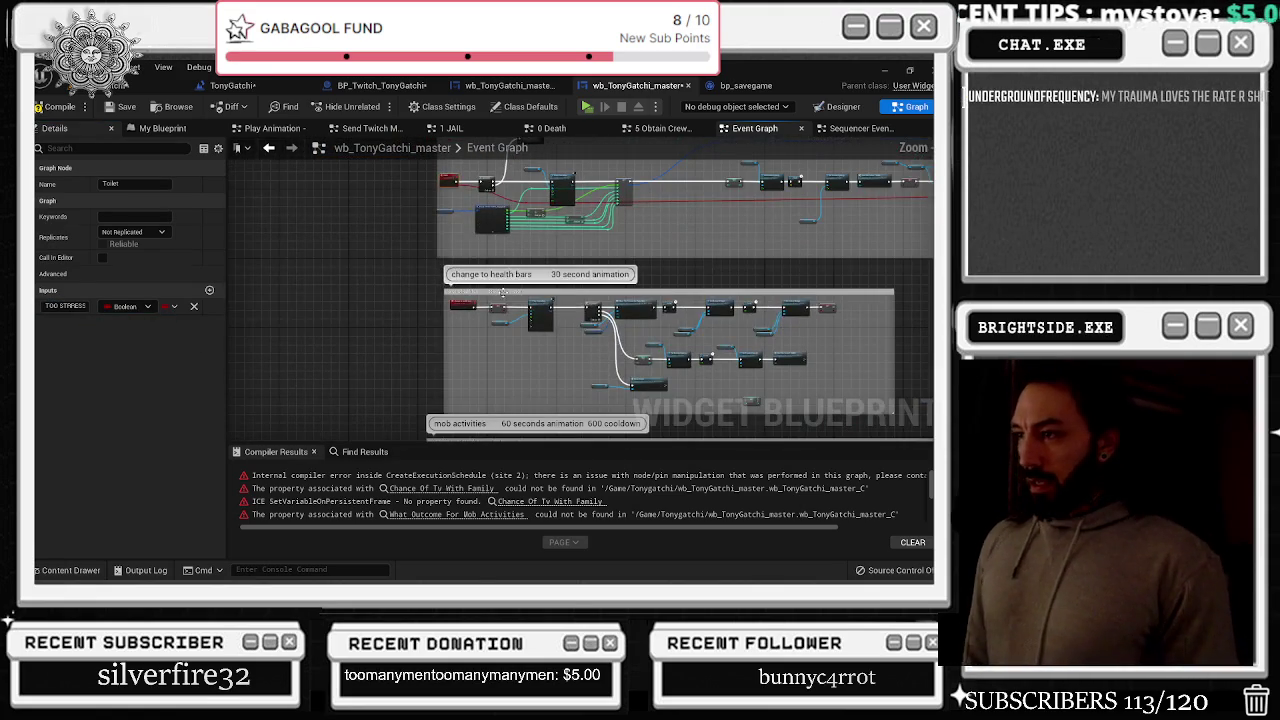
scroll(577, 292, up, 3)
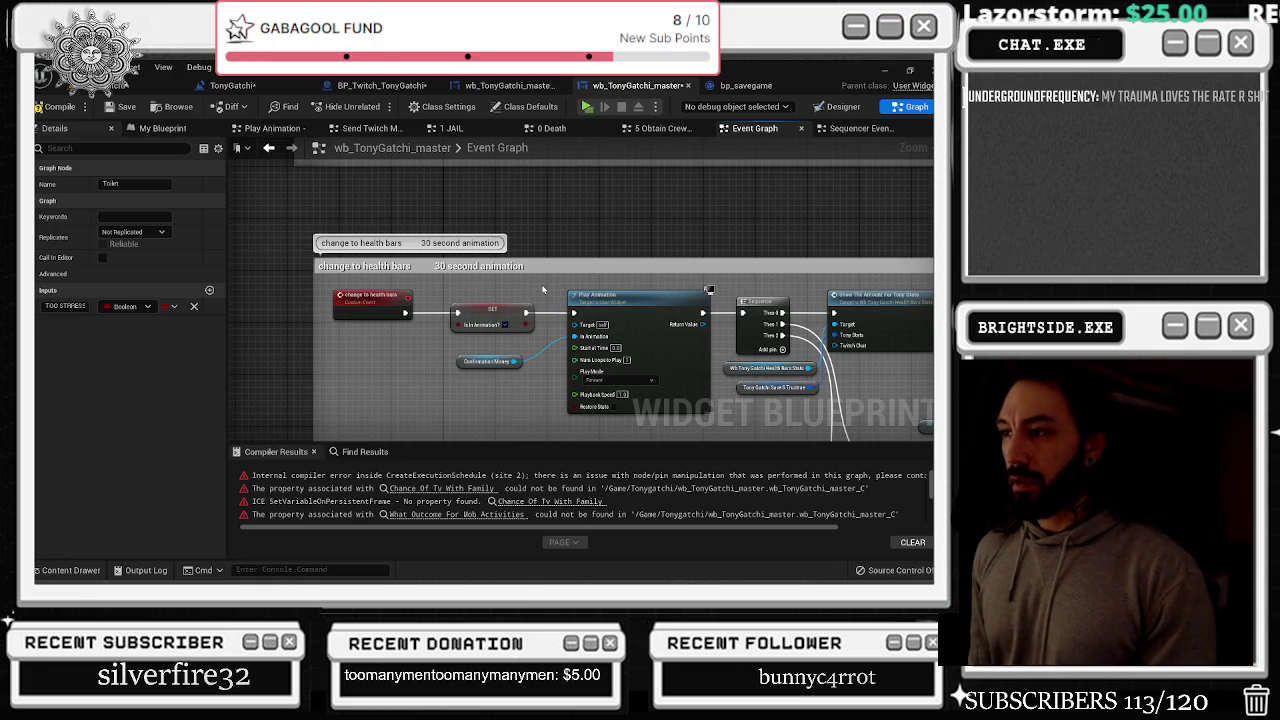
scroll(542, 288, down, 6)
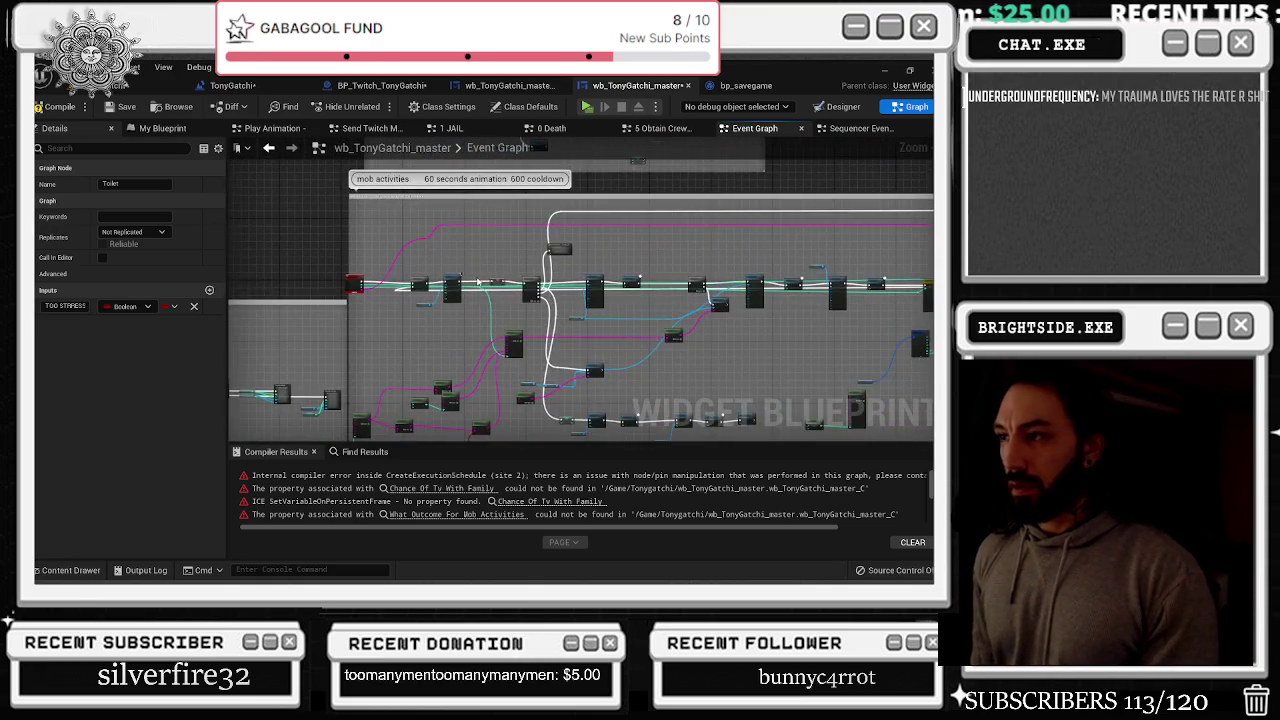
scroll(477, 282, up, 5)
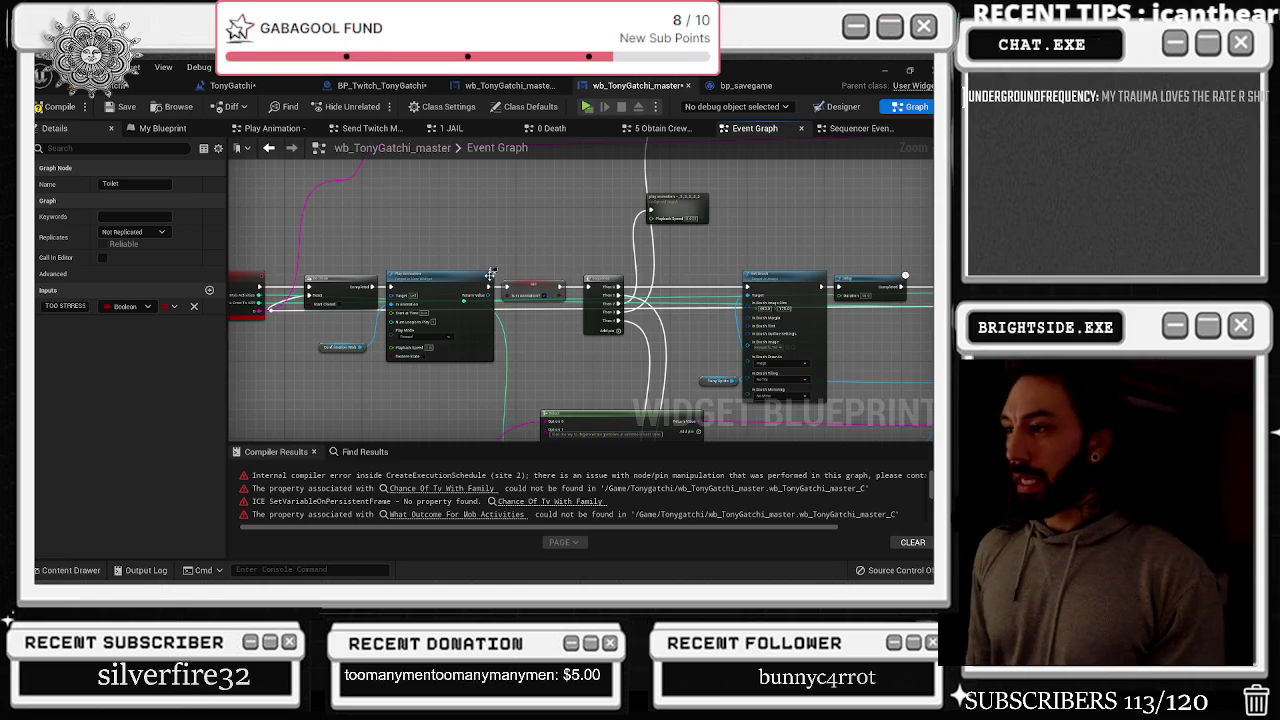
scroll(494, 270, up, 3)
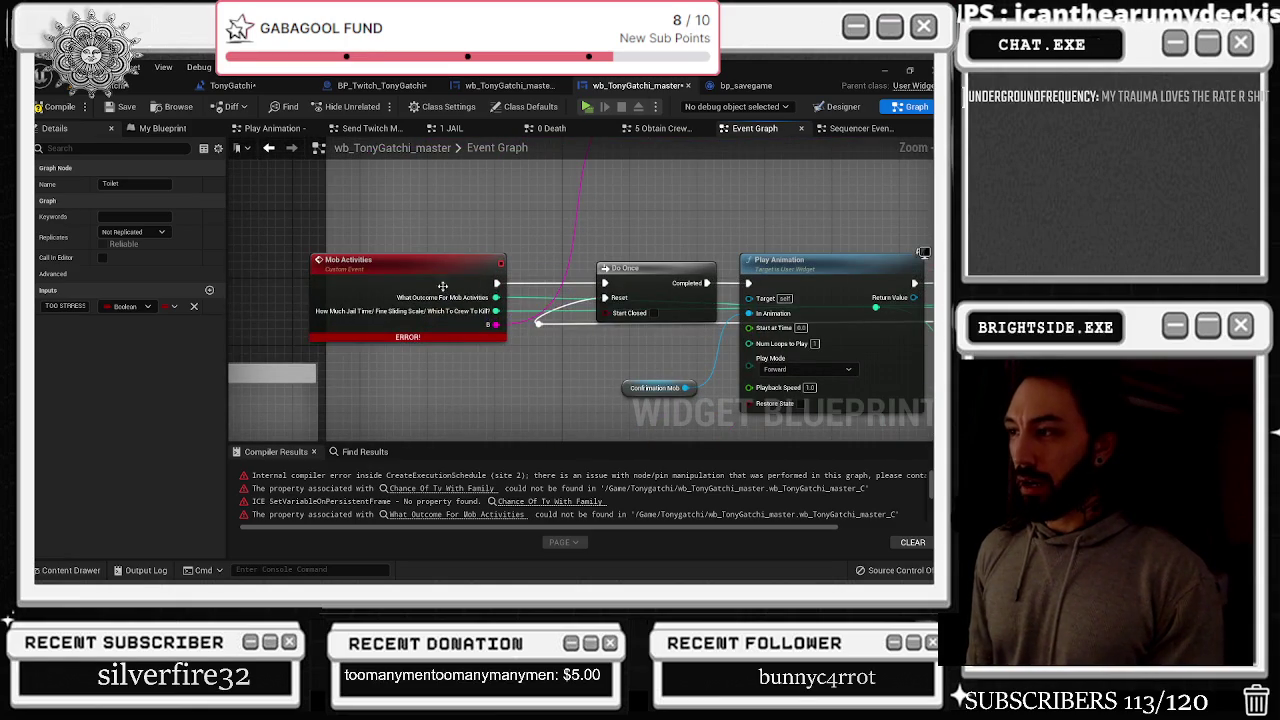
click(447, 286)
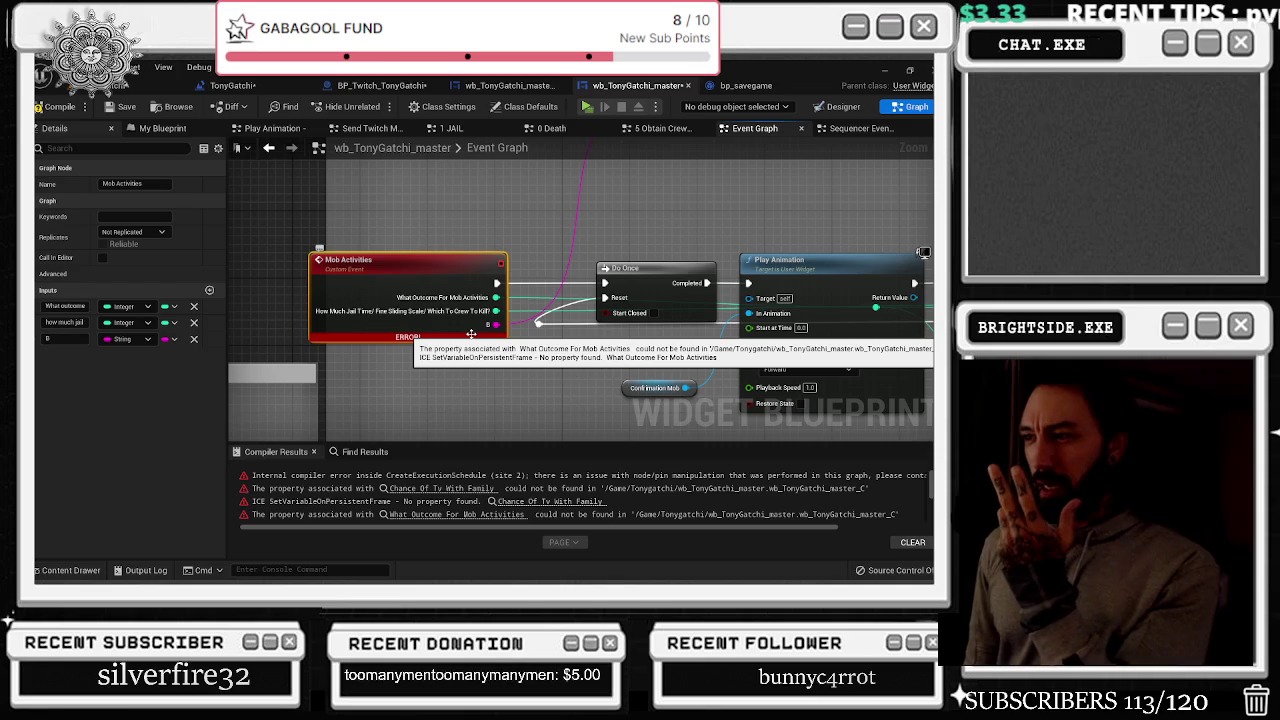
mouse_move(463, 336)
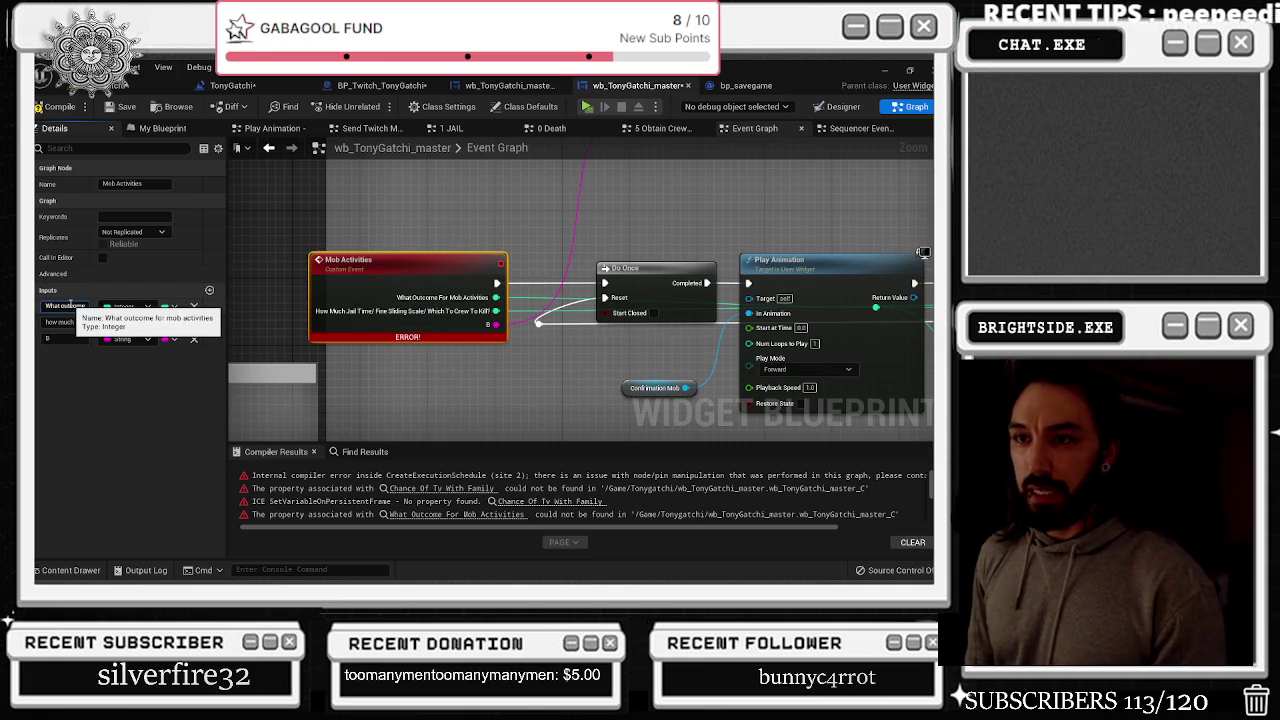
click(71, 305)
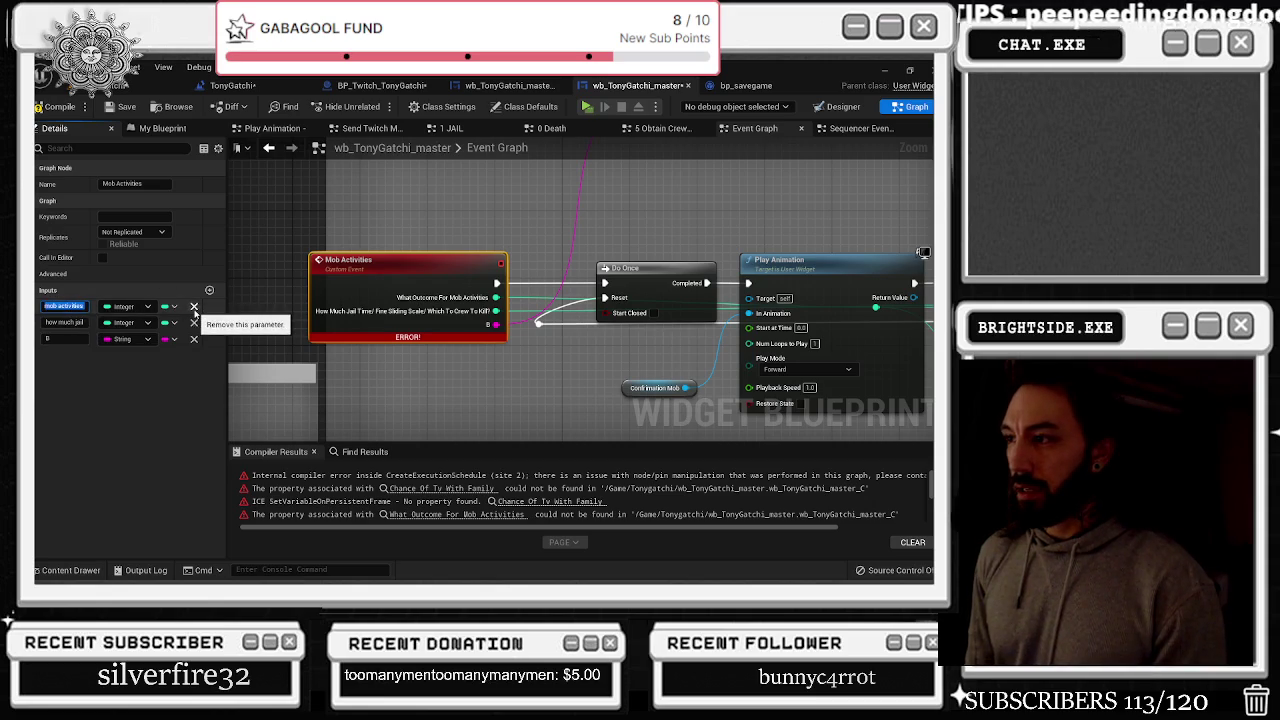
click(540, 300)
click(450, 290)
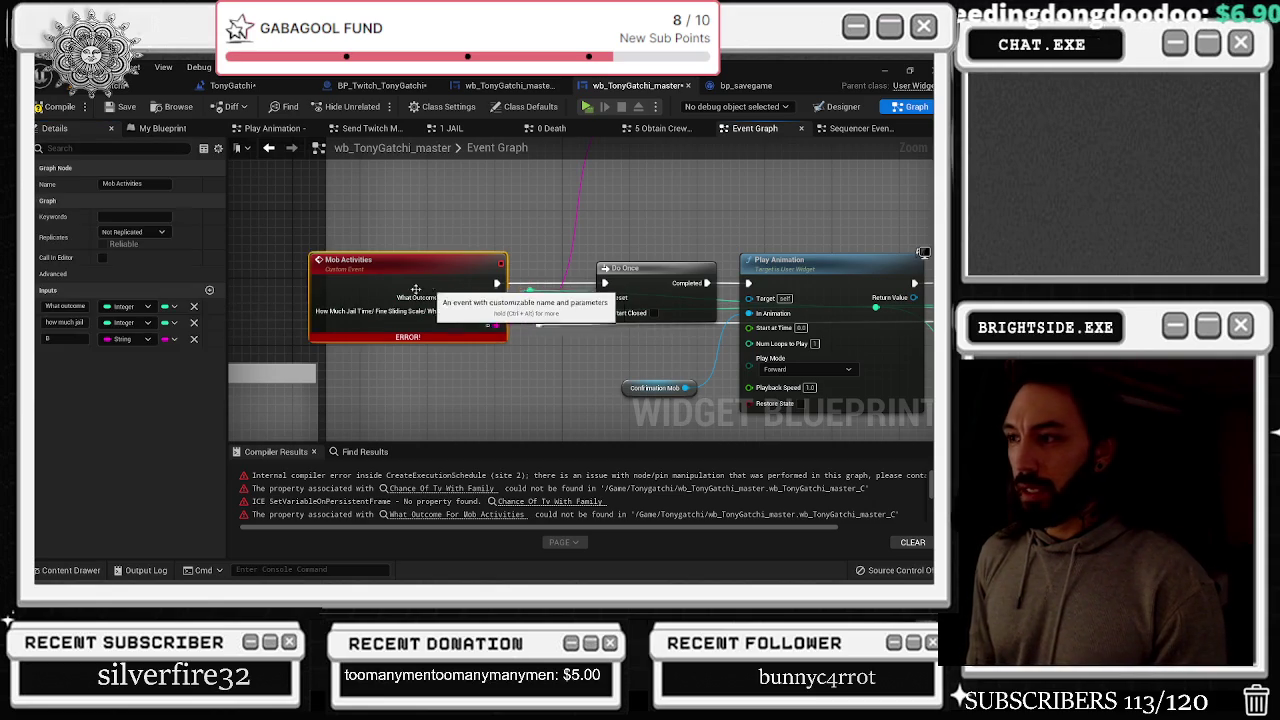
click(194, 307)
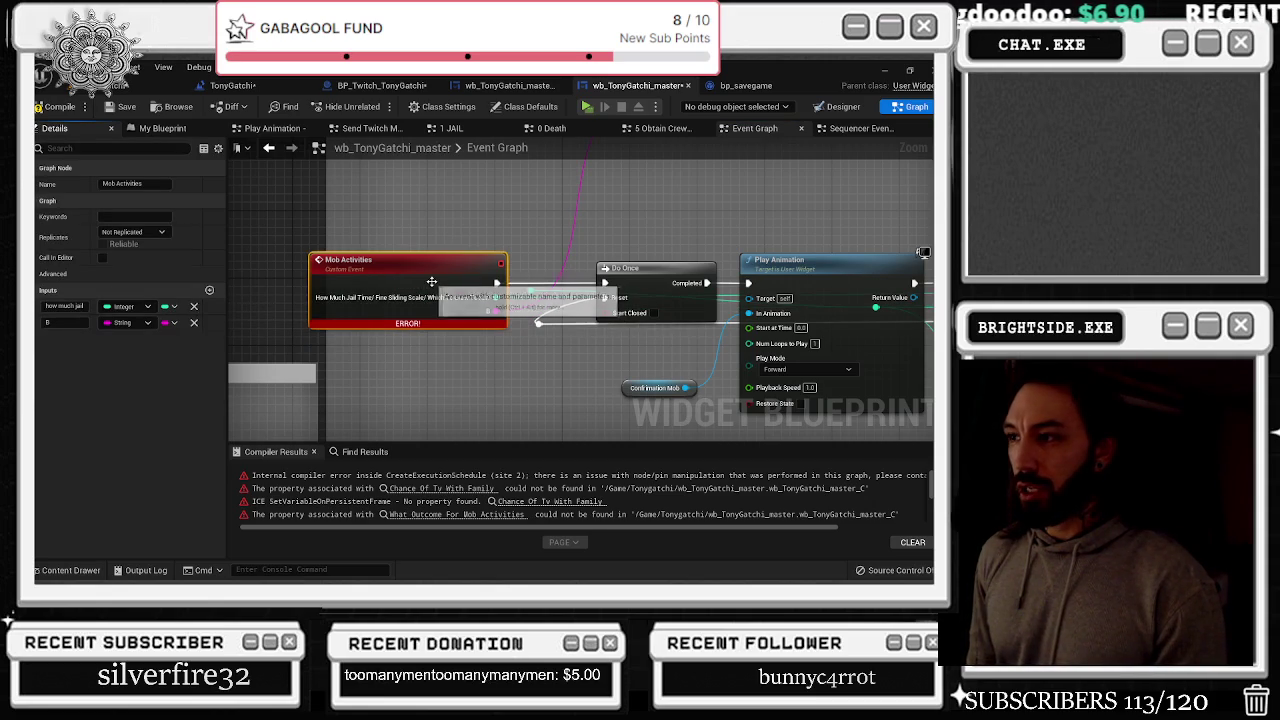
click(70, 108)
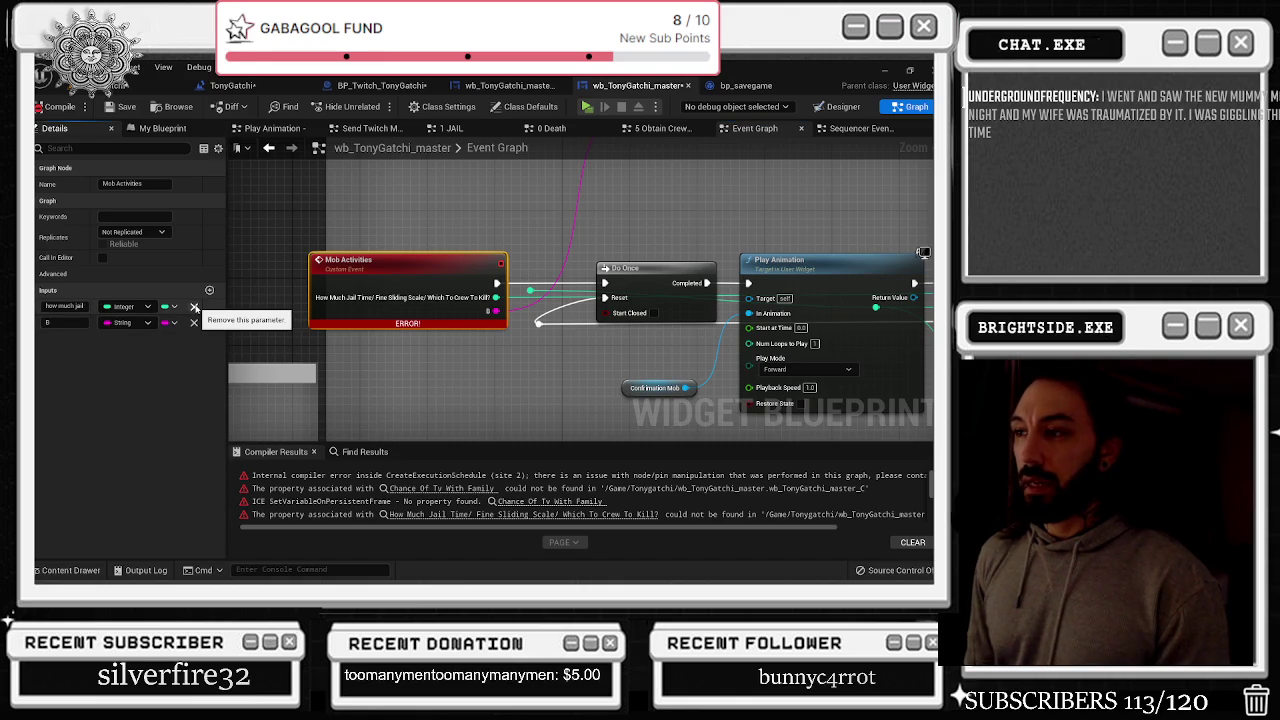
Restore the removed jail-time input and add a reroute point beside the Mob Activities event
click(194, 306)
key(ctrl+z)
drag(480, 262, 446, 262)
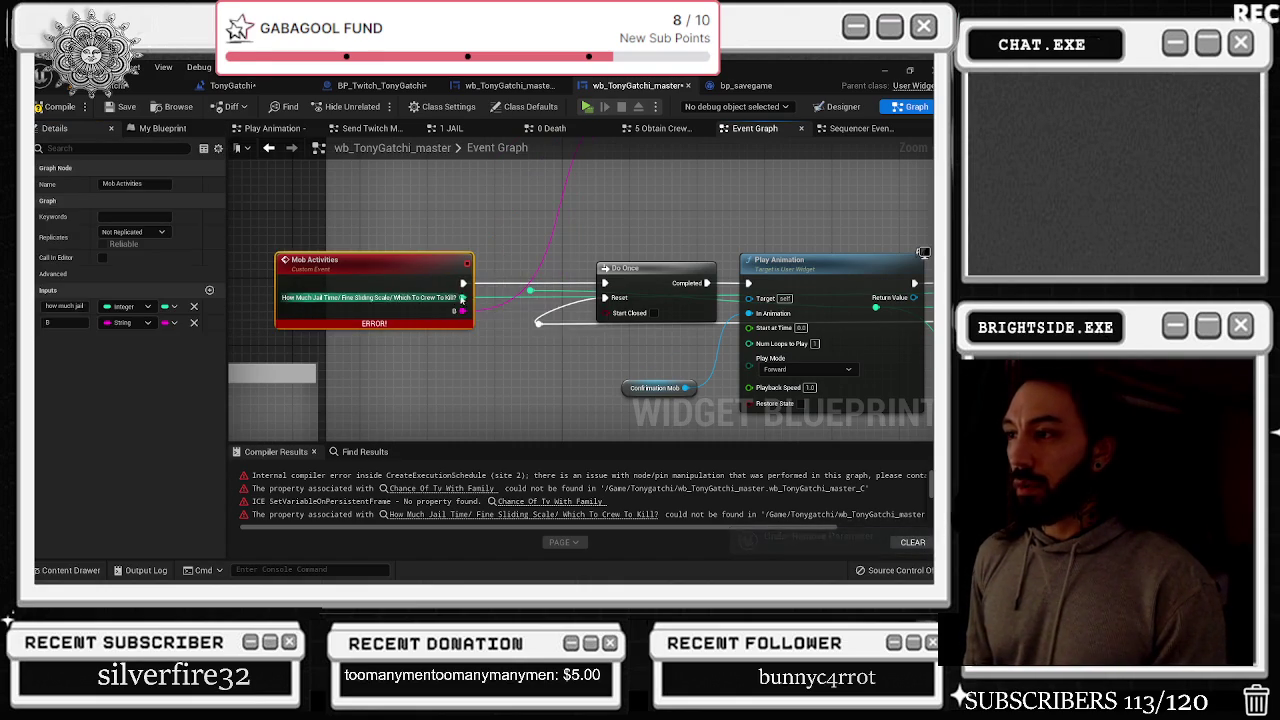
click(503, 303)
scroll(503, 303, up, 1)
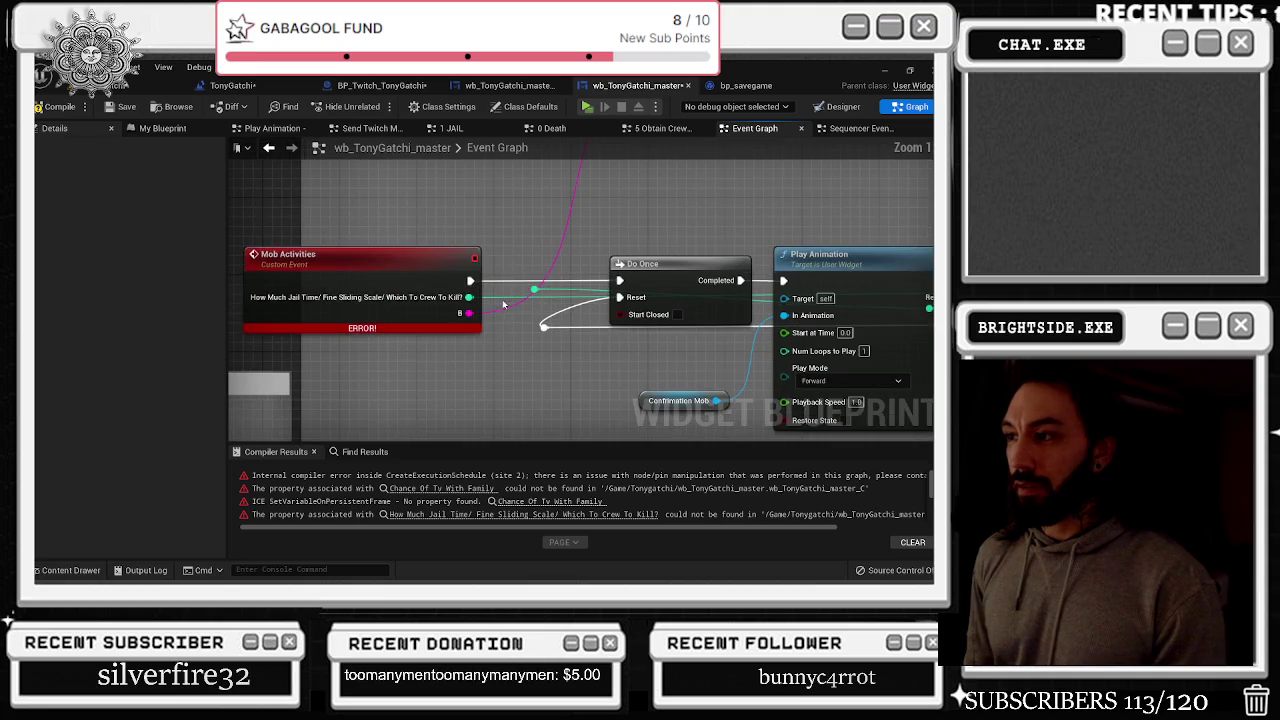
double_click(507, 298)
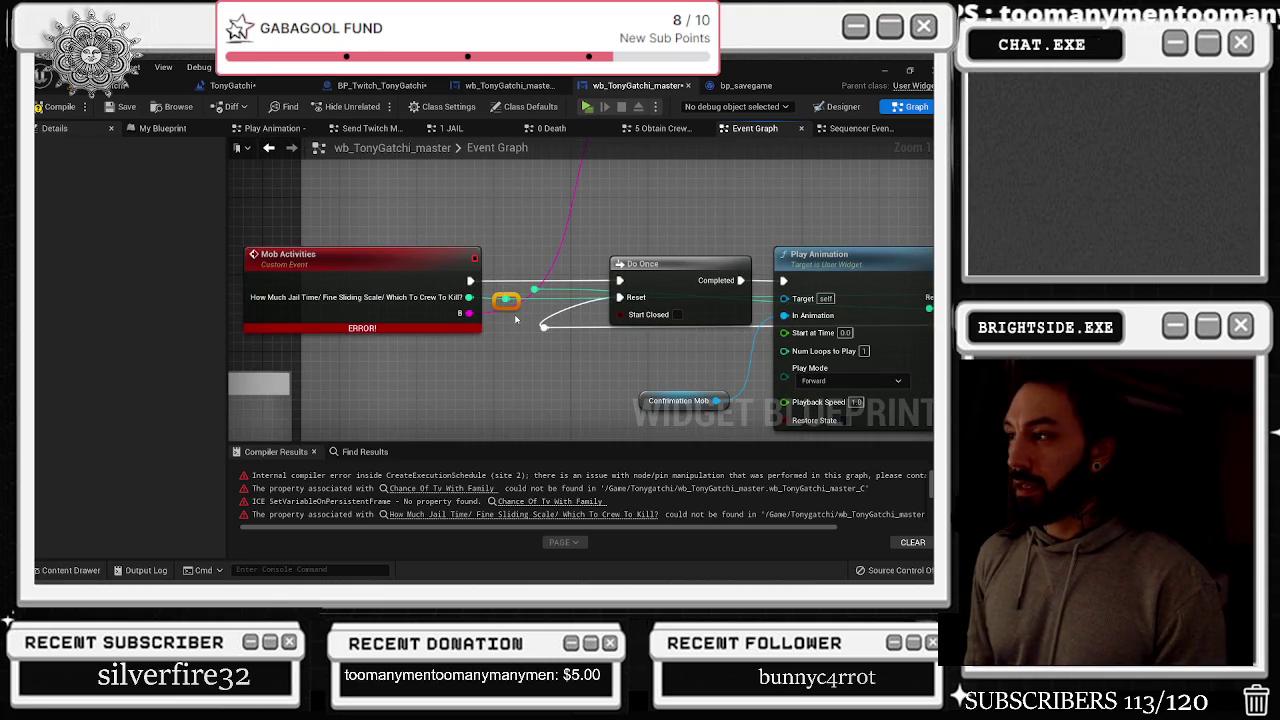
drag(507, 300, 490, 314)
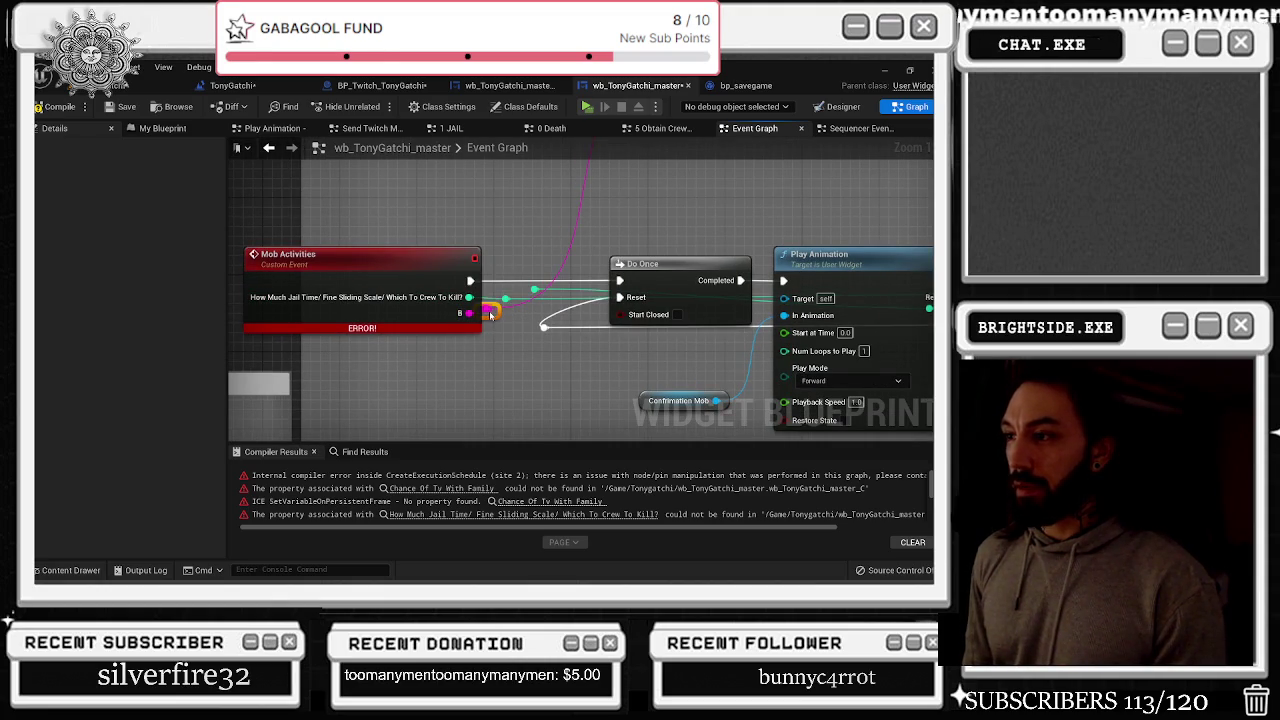
Remove the Mob Activities event's jail-time and B inputs, then compile and save
click(360, 297)
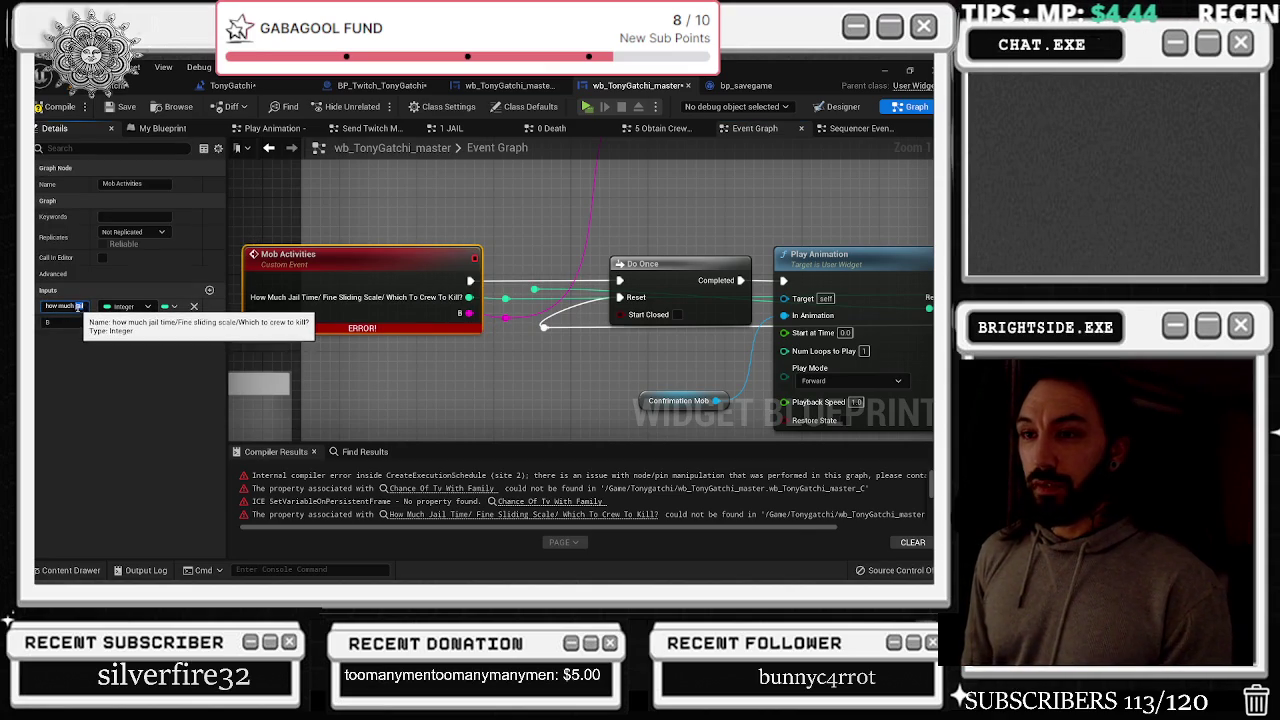
double_click(70, 306)
click(62, 322)
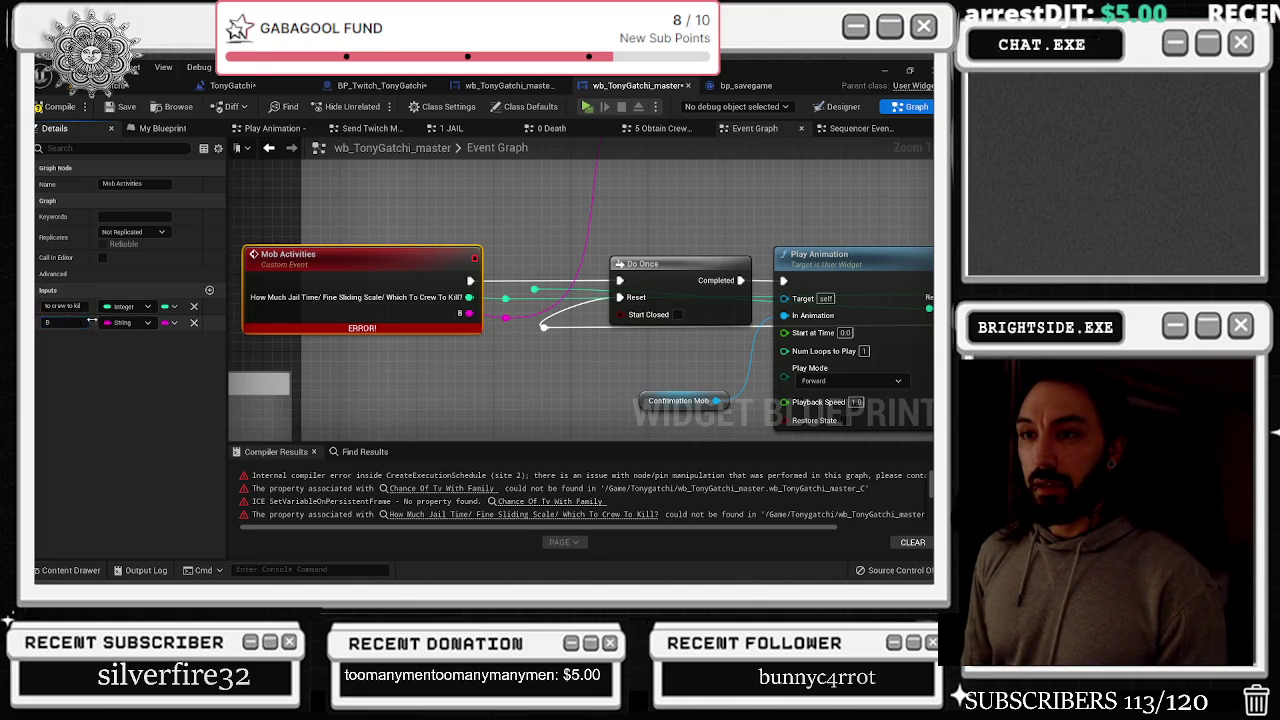
drag(90, 320, 121, 306)
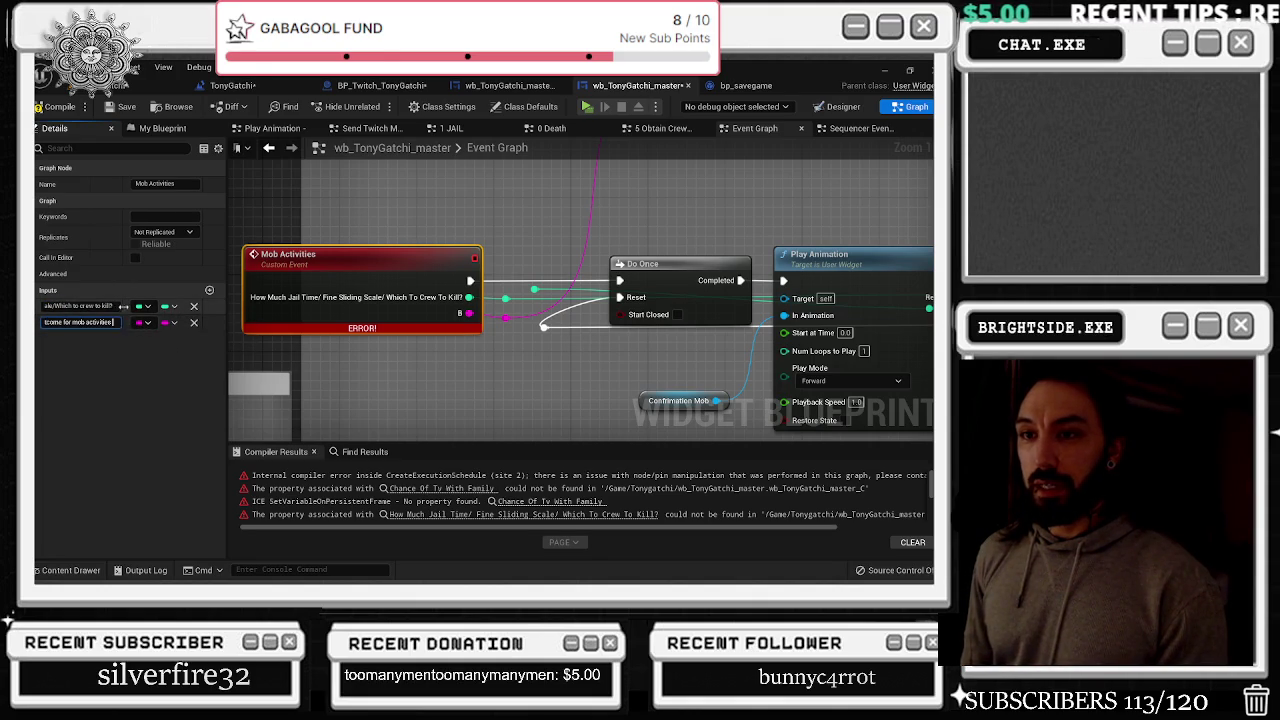
click(110, 323)
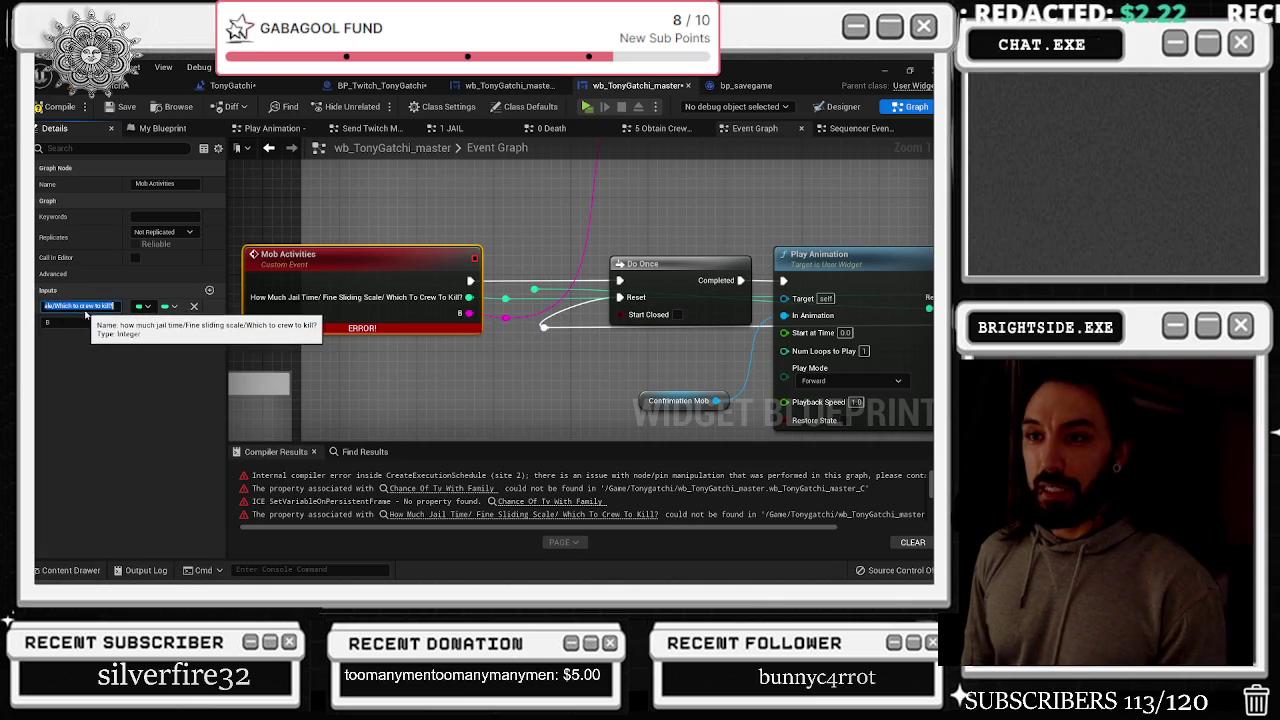
key(Escape)
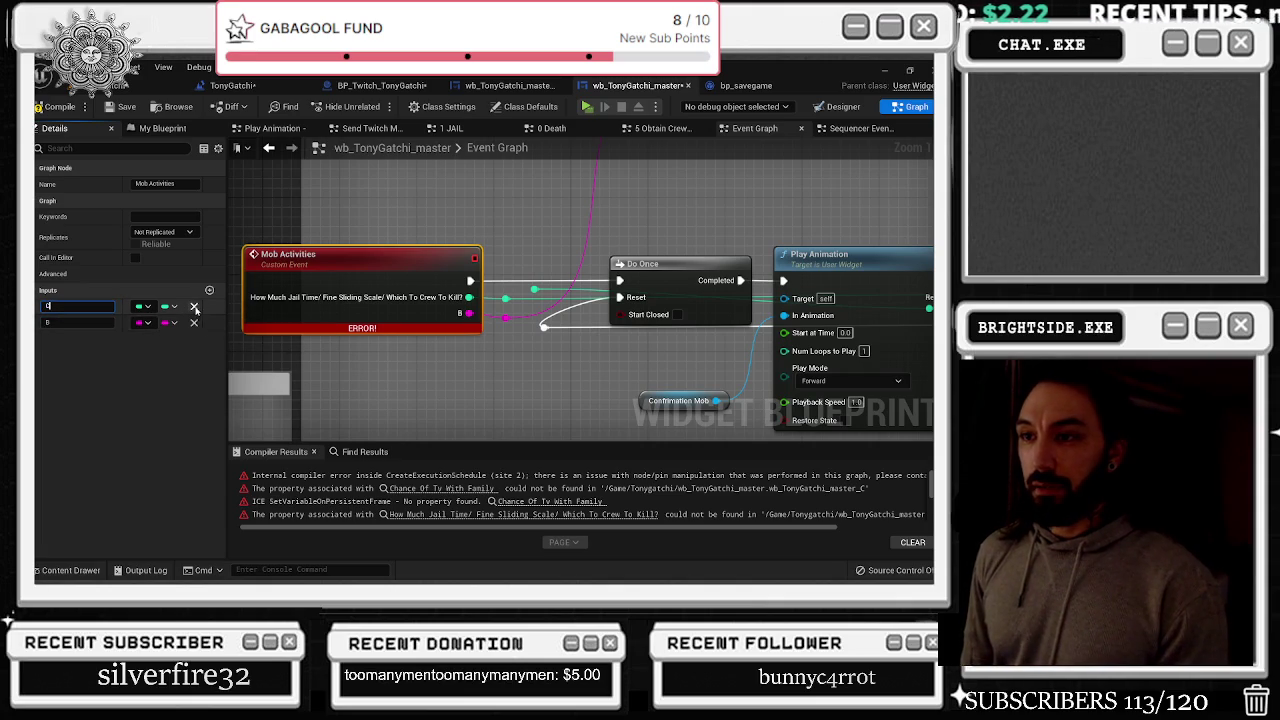
click(194, 306)
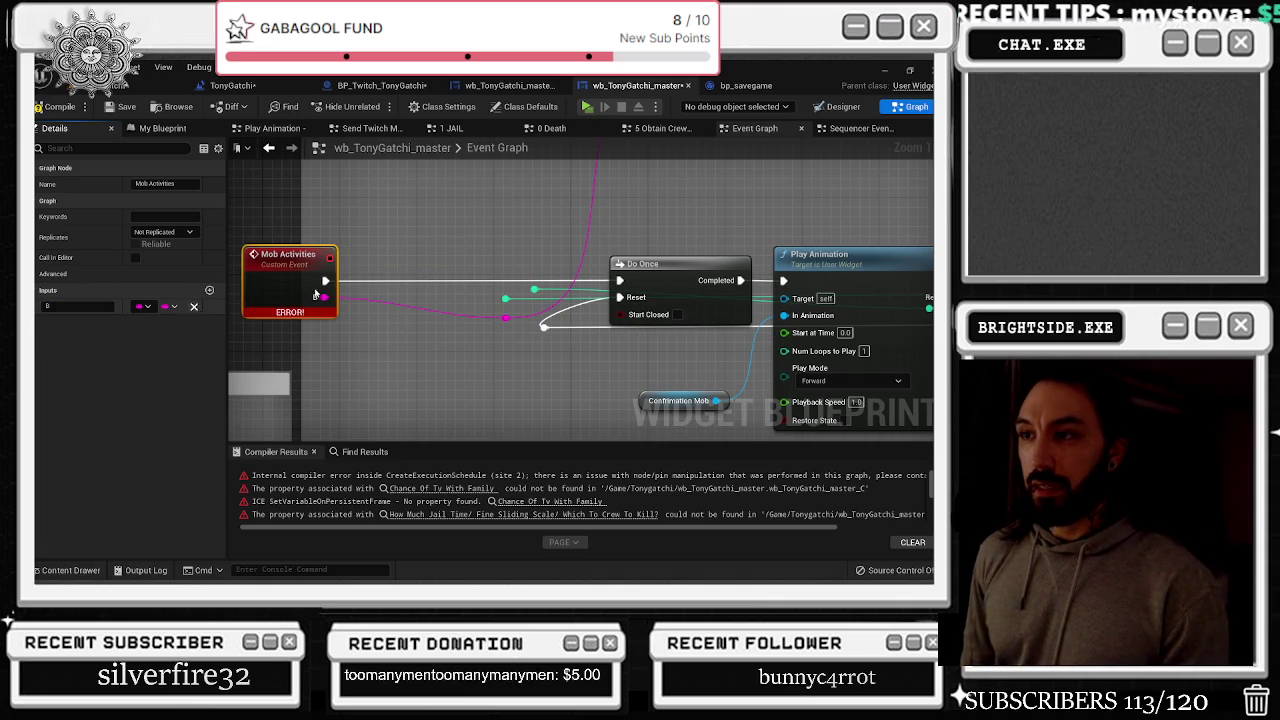
click(194, 306)
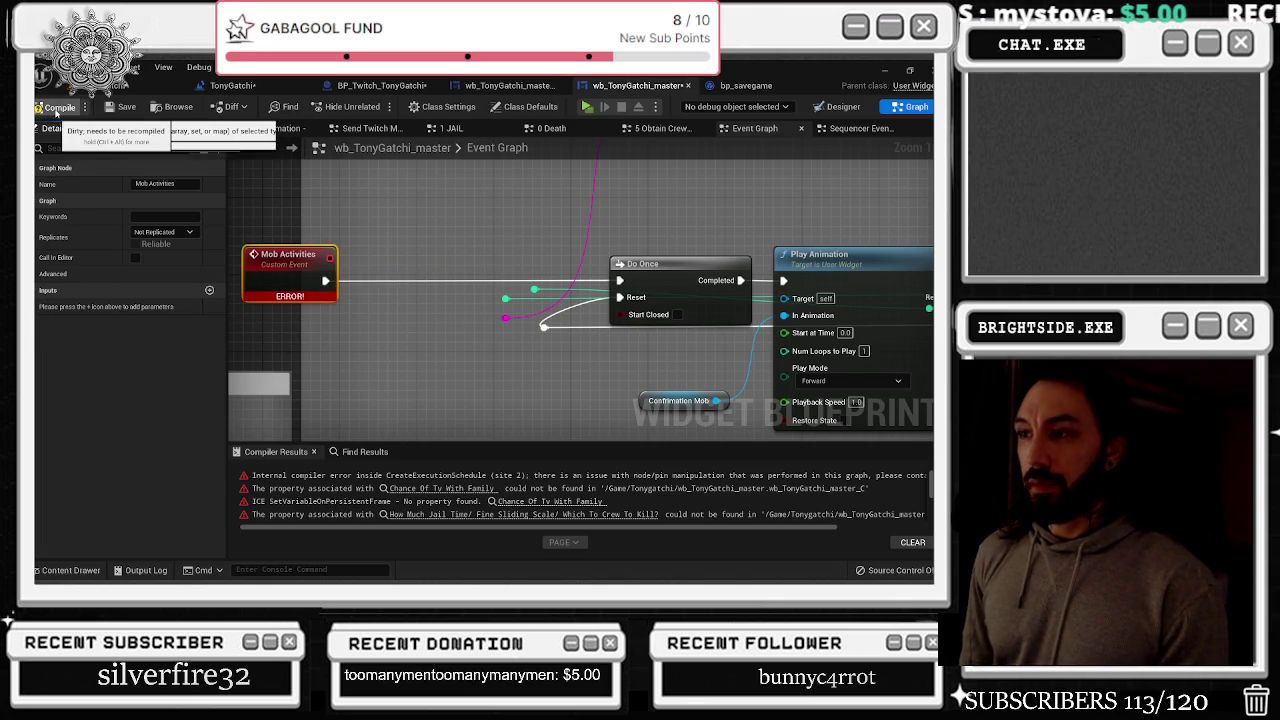
click(56, 110)
click(120, 108)
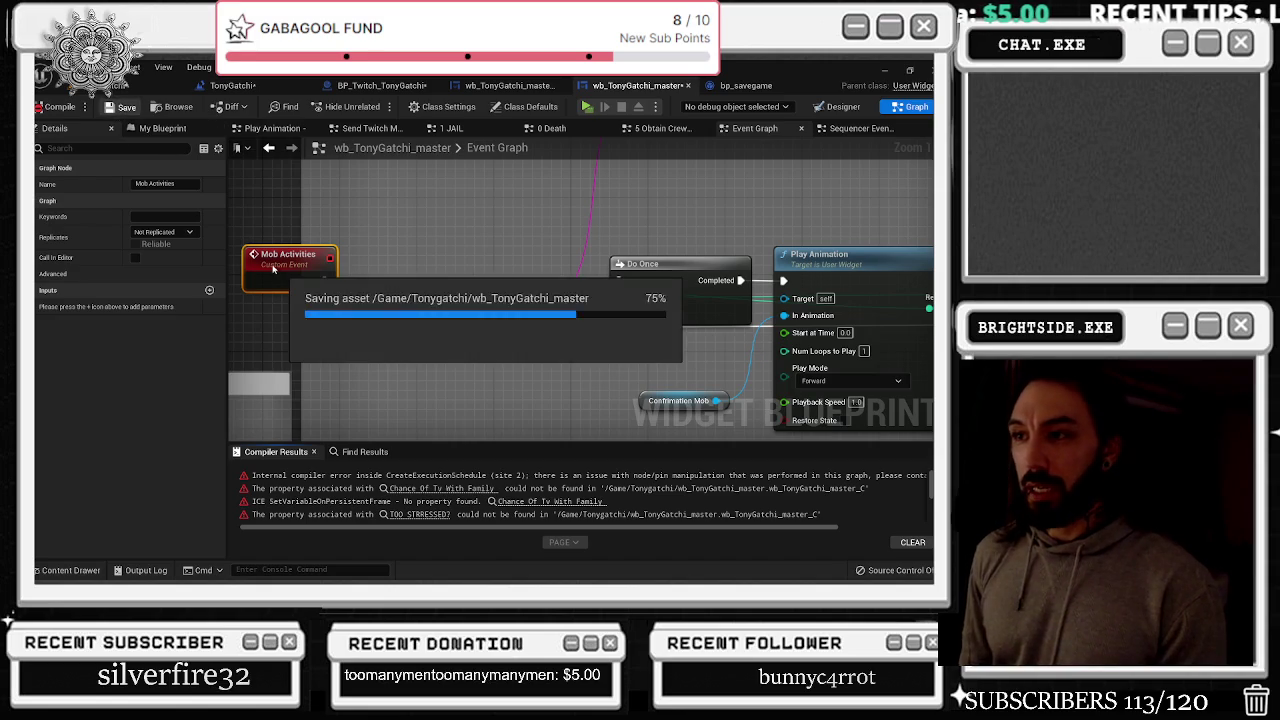
Add inputs named OUTCOME FOR MOB ACTIVITIES (Integer) and the jail-time question
click(209, 292)
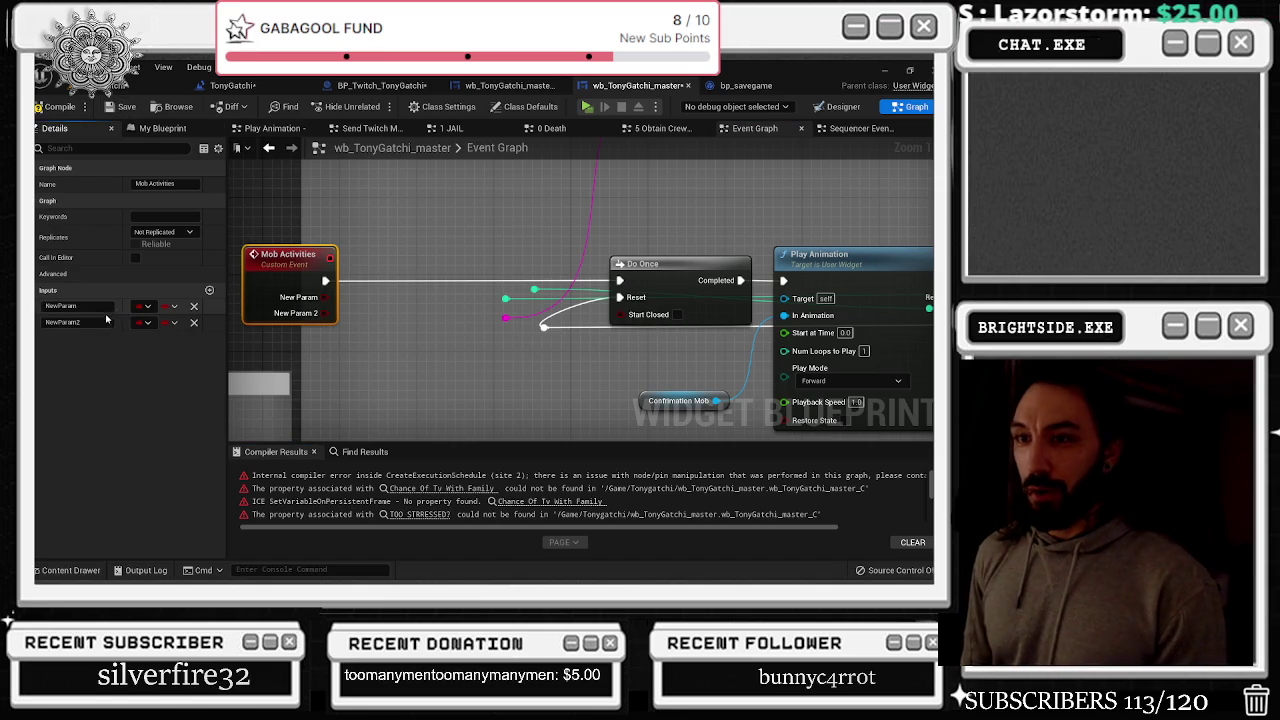
click(107, 323)
key(ctrl+v)
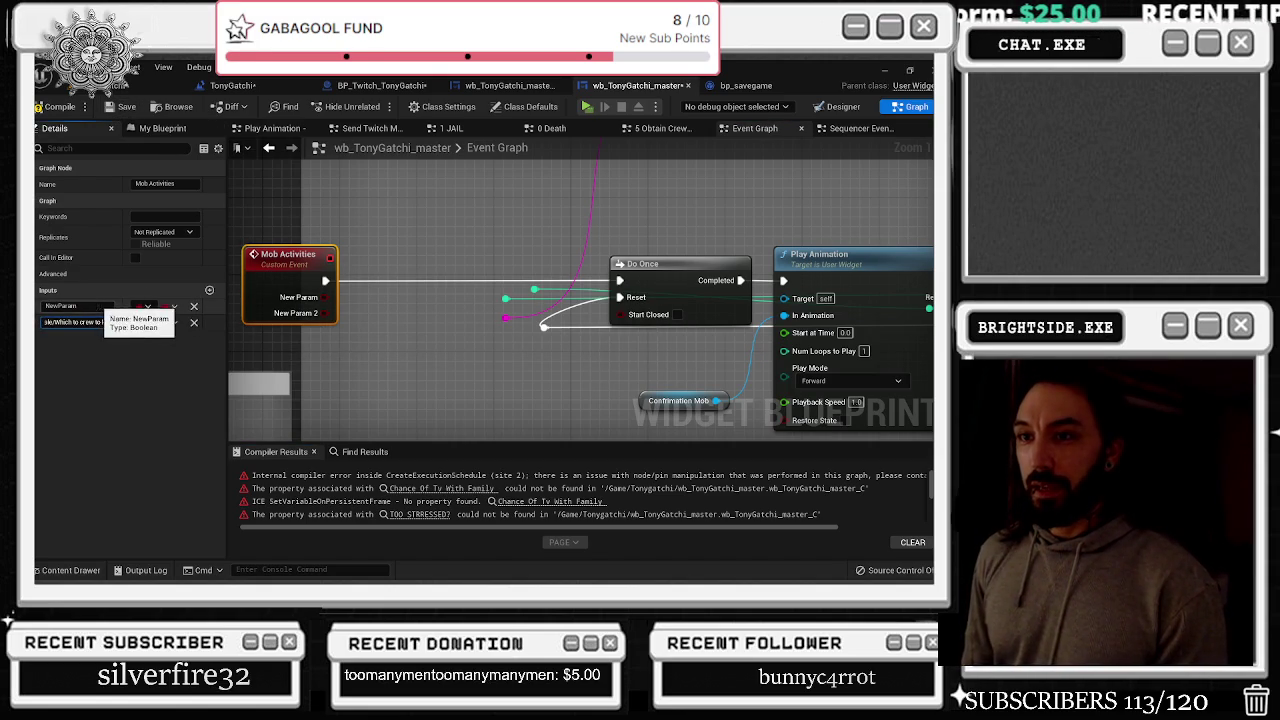
key(Return)
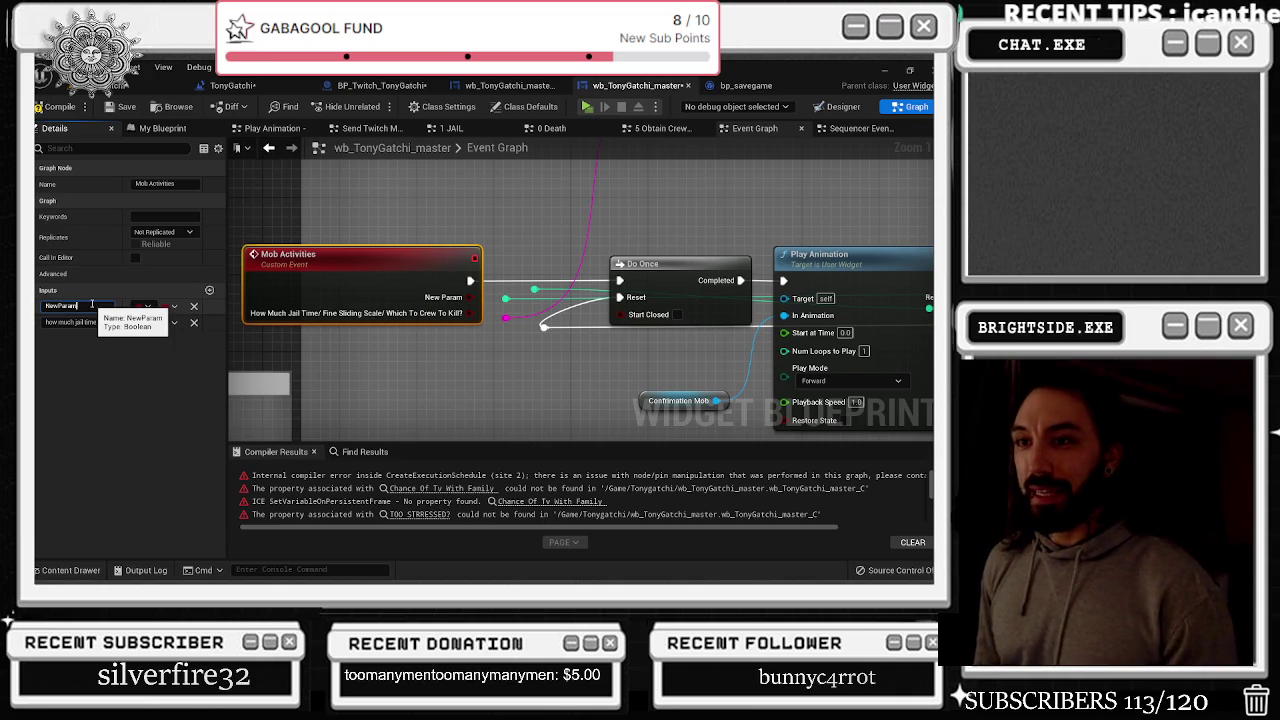
click(92, 304)
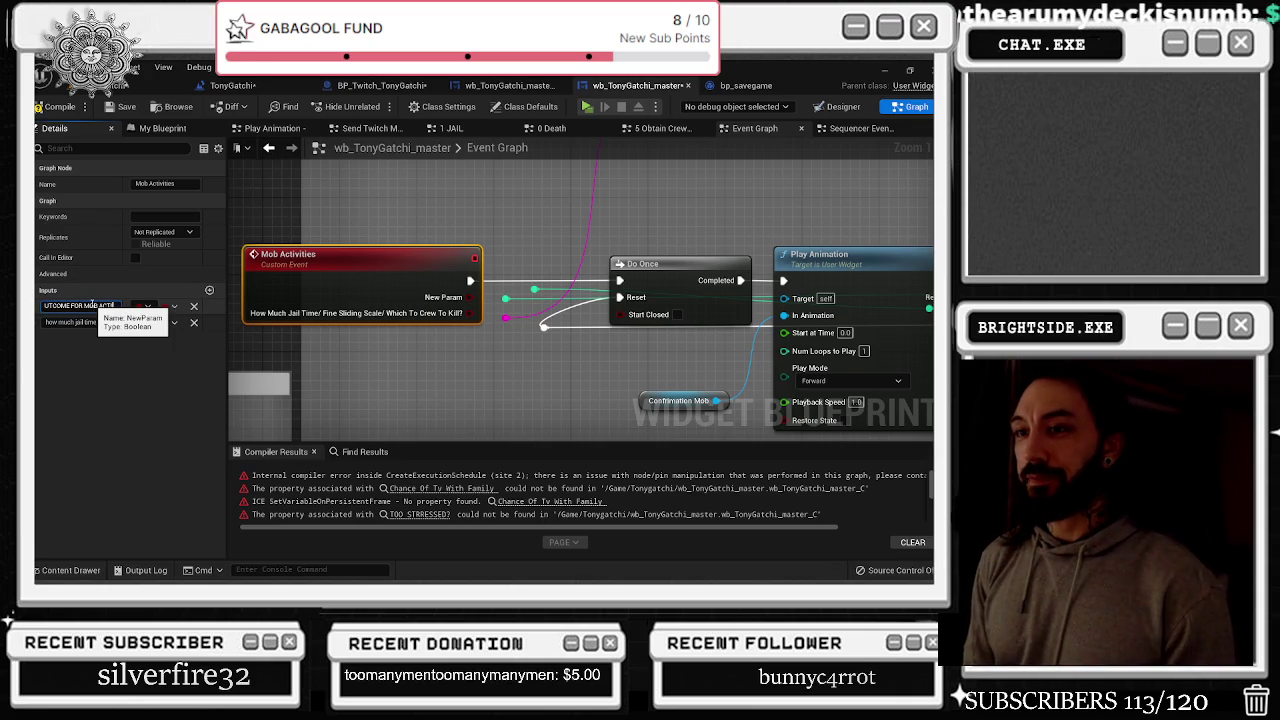
key(Return)
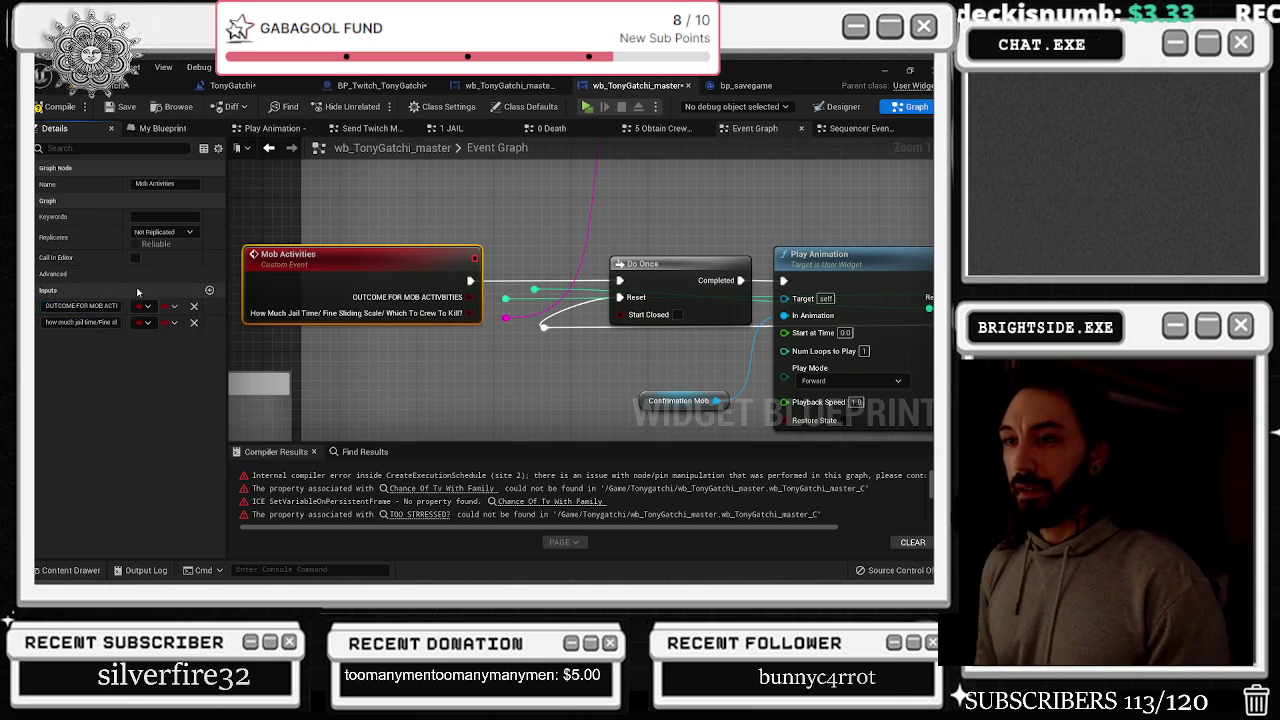
click(146, 306)
click(190, 339)
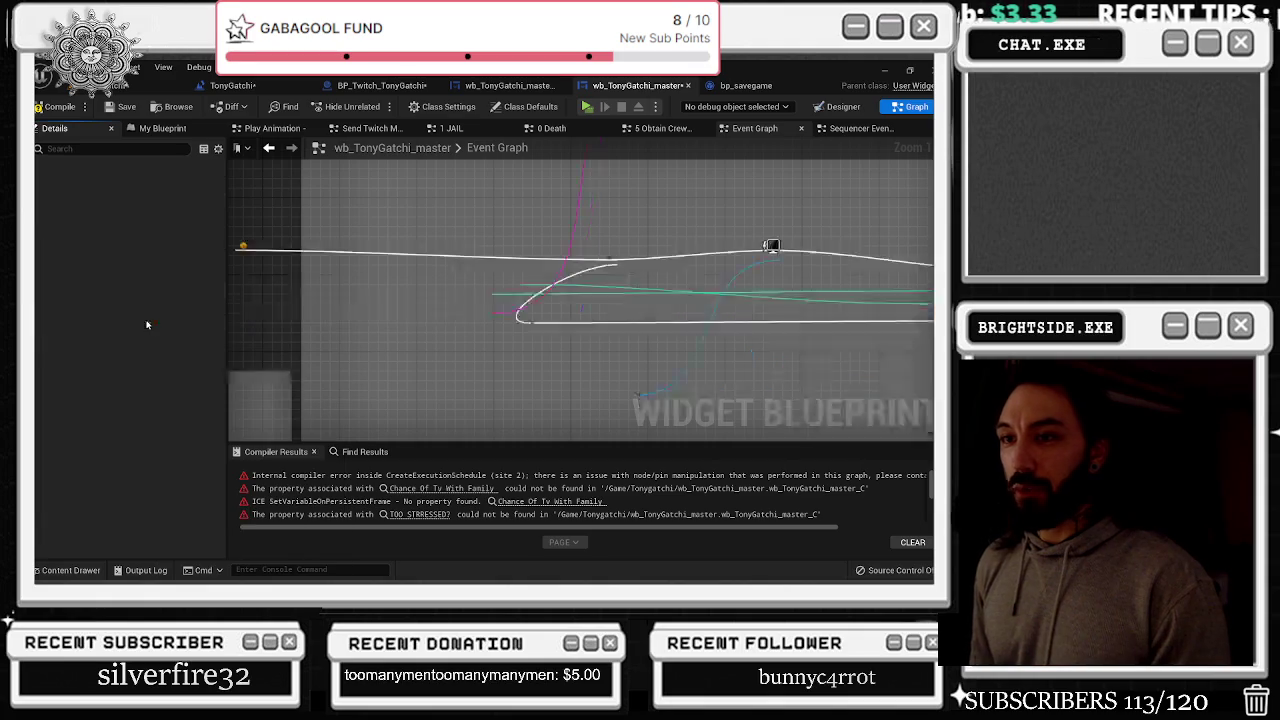
click(146, 306)
click(190, 354)
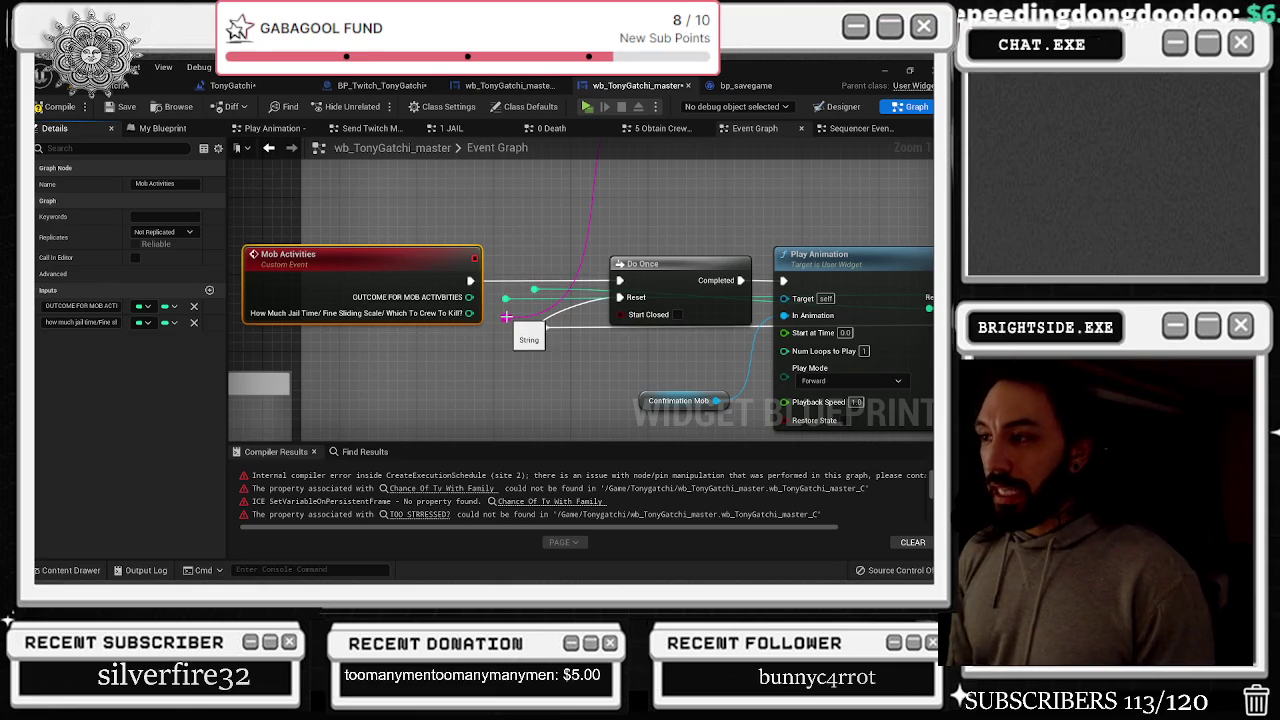
Rewire the Mob Activities pins through a reroute node, undo the bad link, and place the reroute beside OUTCOME
mouse_move(506, 318)
mouse_down()
mouse_move(400, 325)
mouse_move(458, 322)
mouse_move(495, 355)
mouse_up()
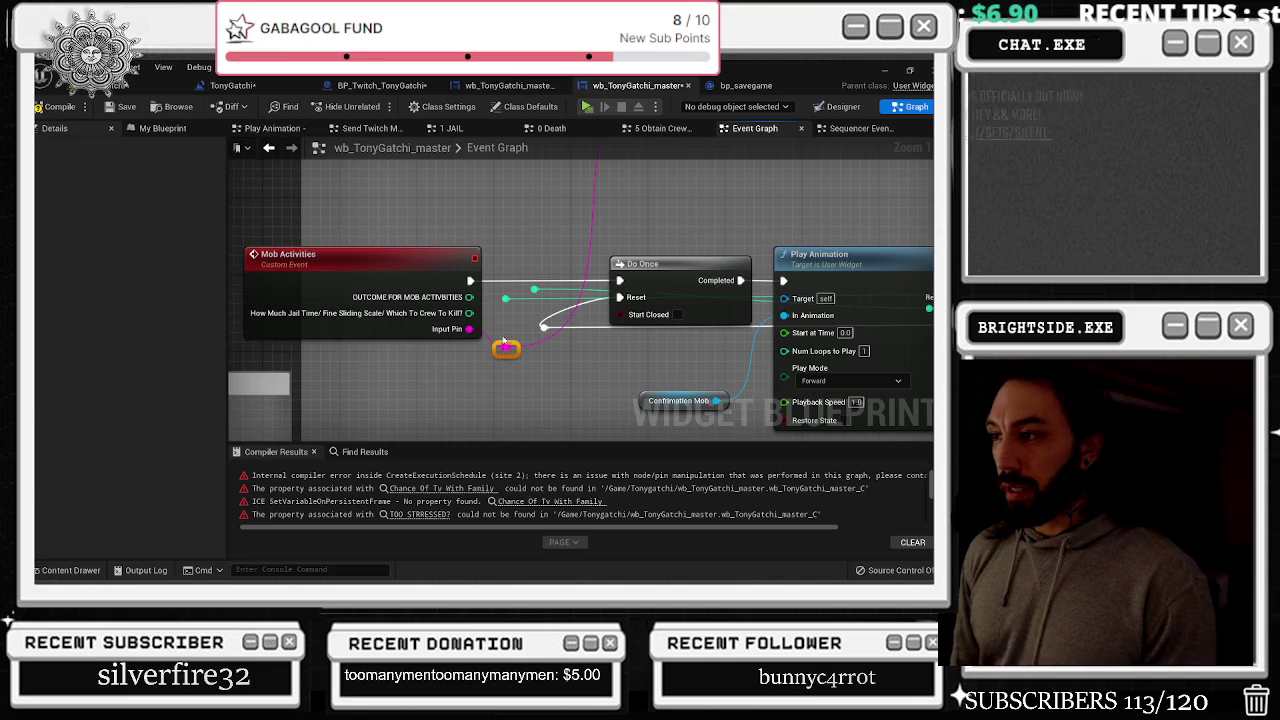
drag(469, 313, 505, 303)
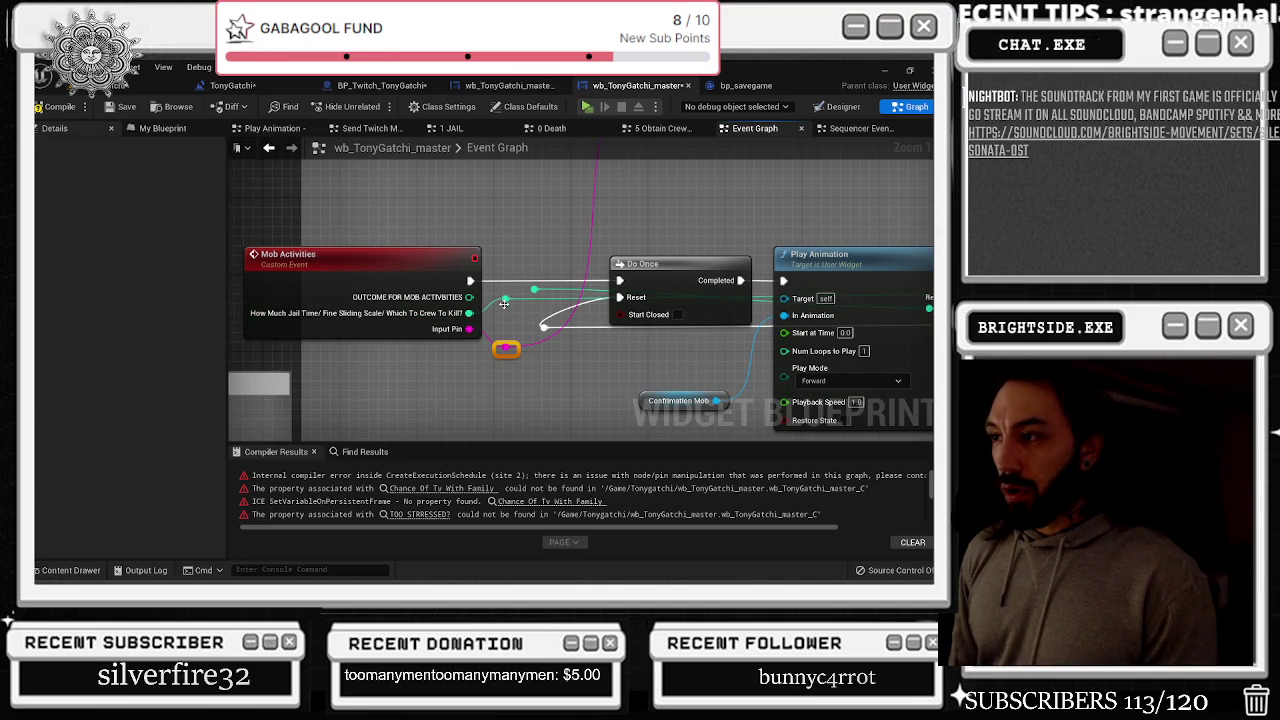
key(ctrl+z)
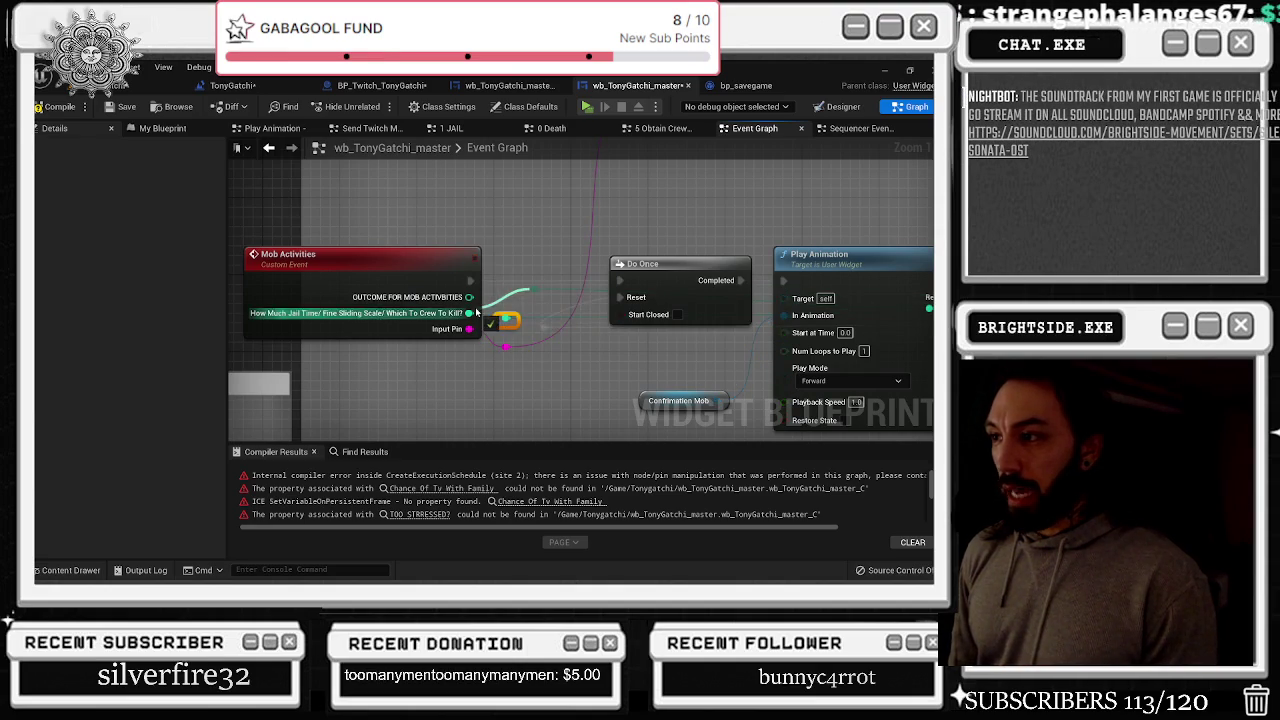
drag(506, 319, 515, 292)
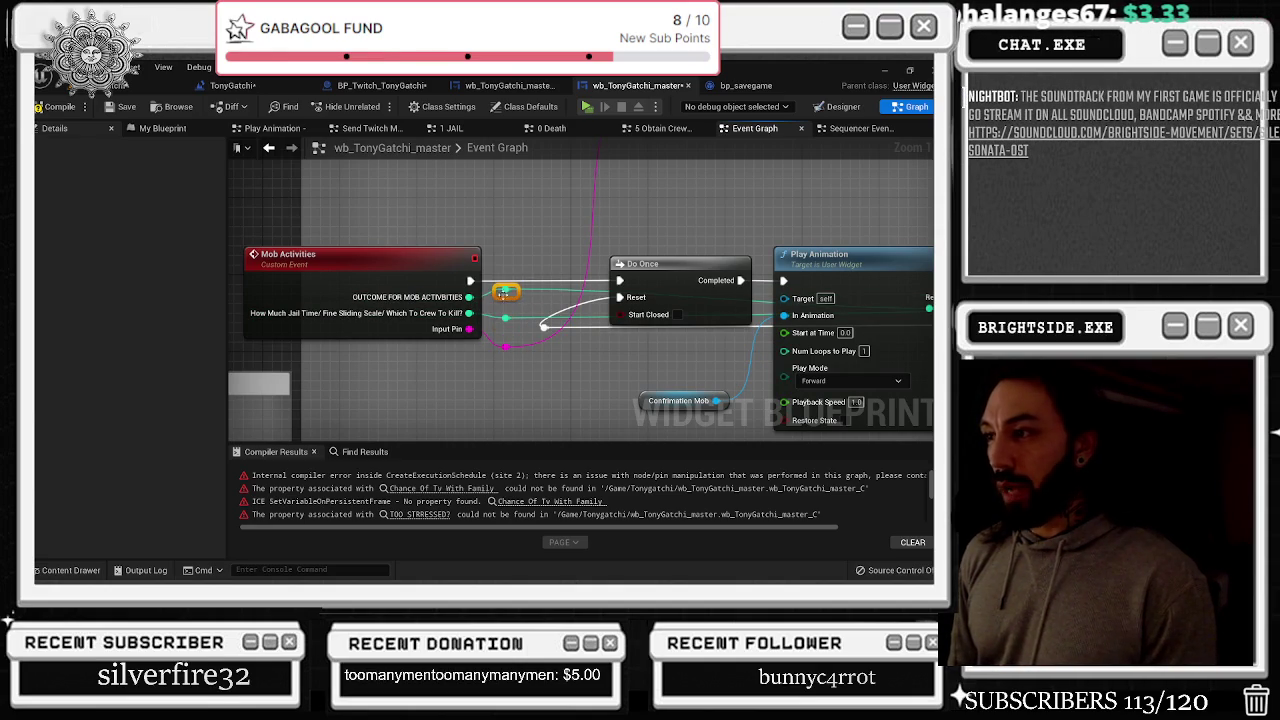
scroll(494, 243, down, 2)
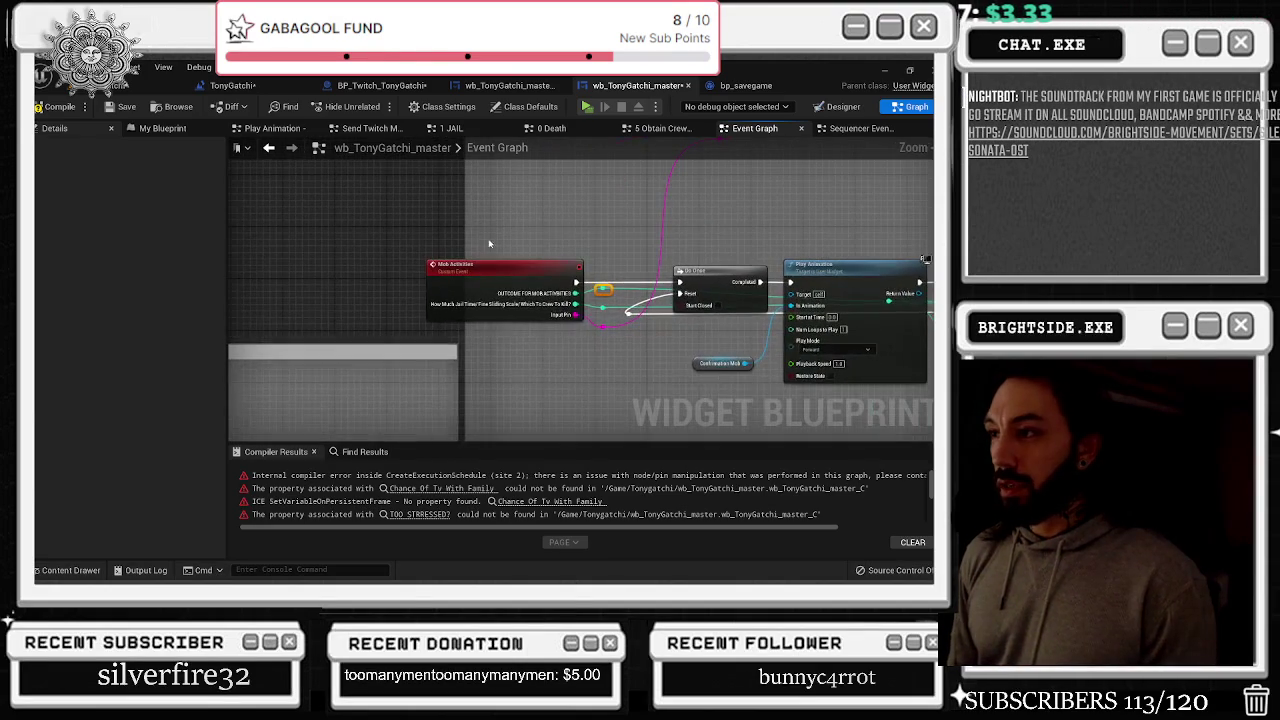
Move the collapsed node into its comment box and widen the box to the left
drag(466, 235, 413, 230)
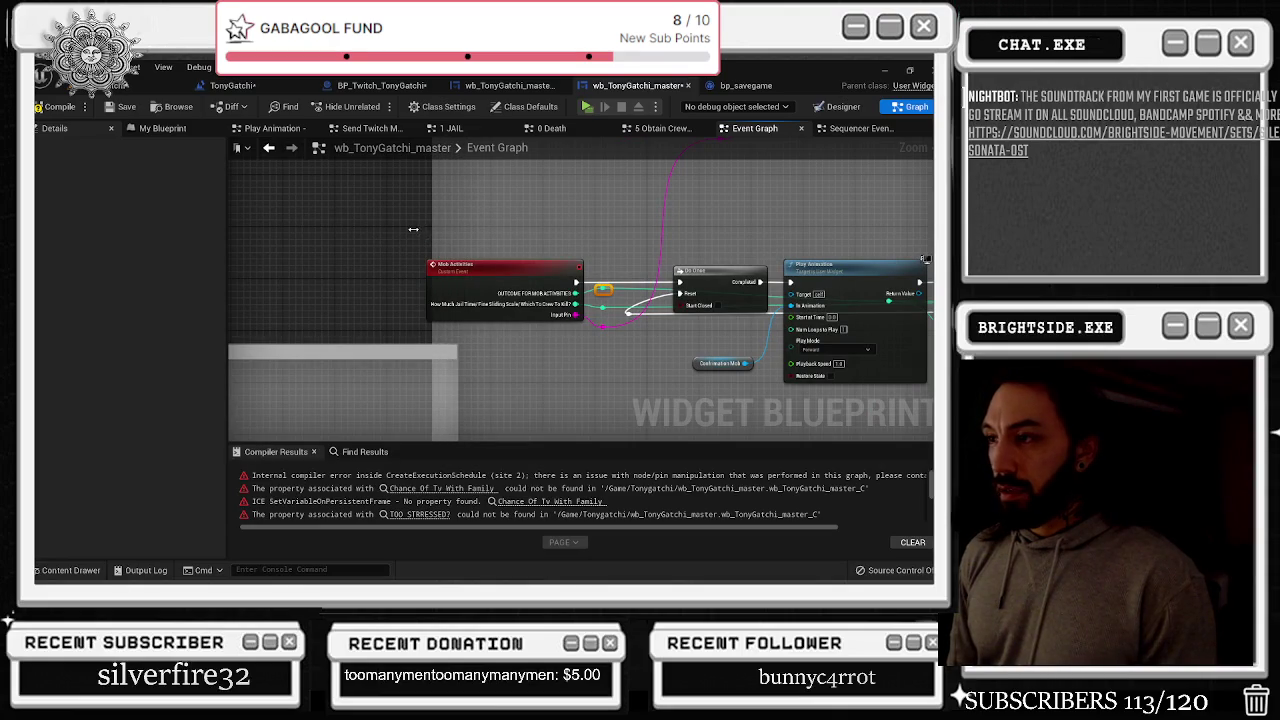
scroll(486, 238, down, 4)
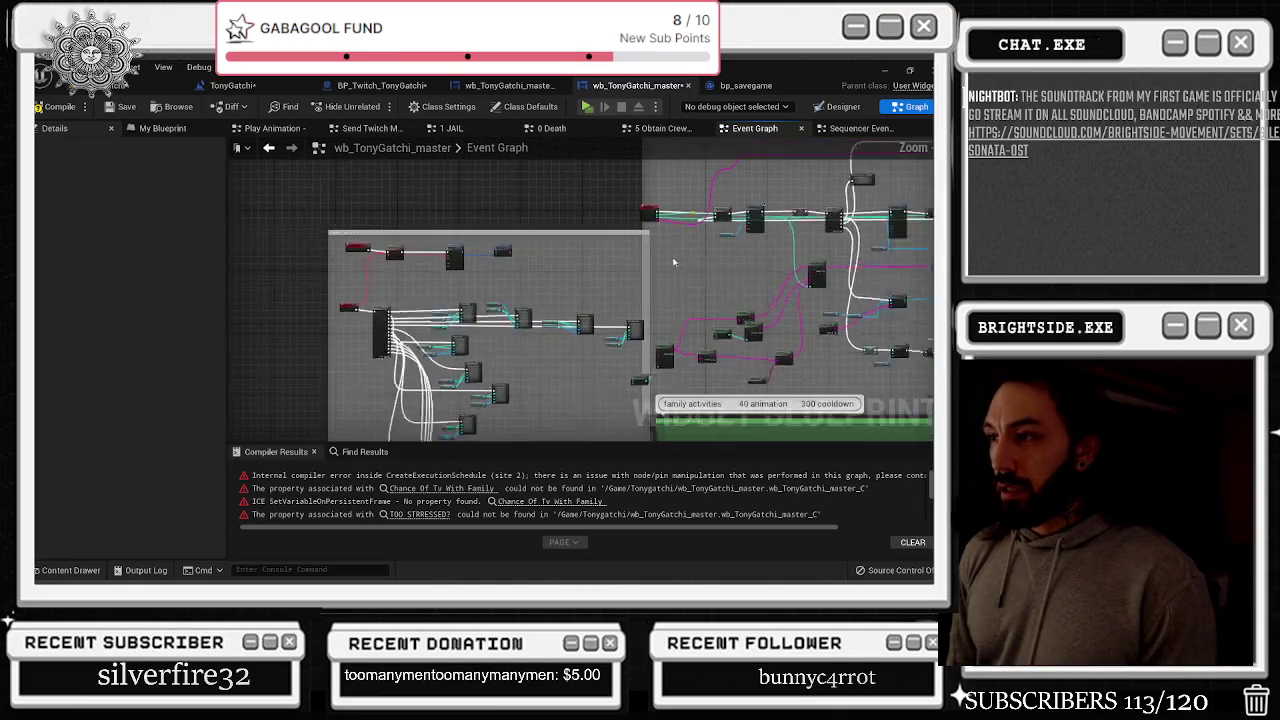
drag(594, 236, 554, 238)
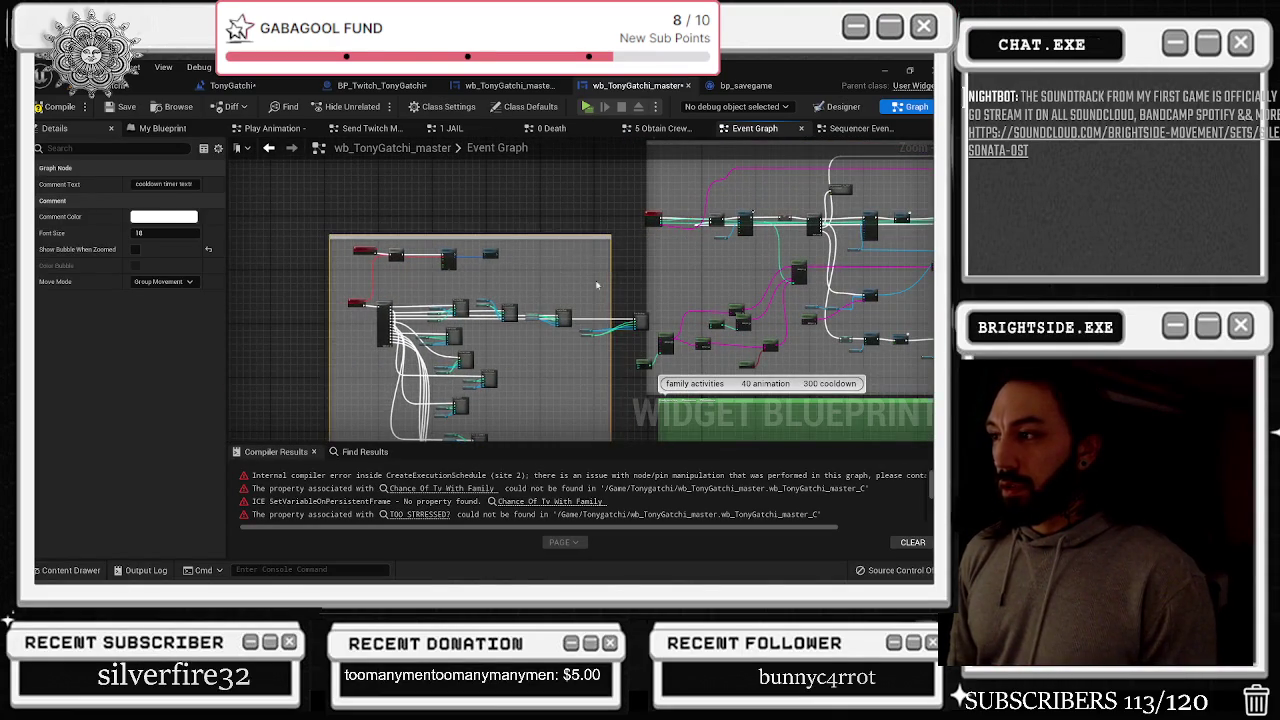
scroll(572, 320, up, 1)
drag(648, 330, 597, 336)
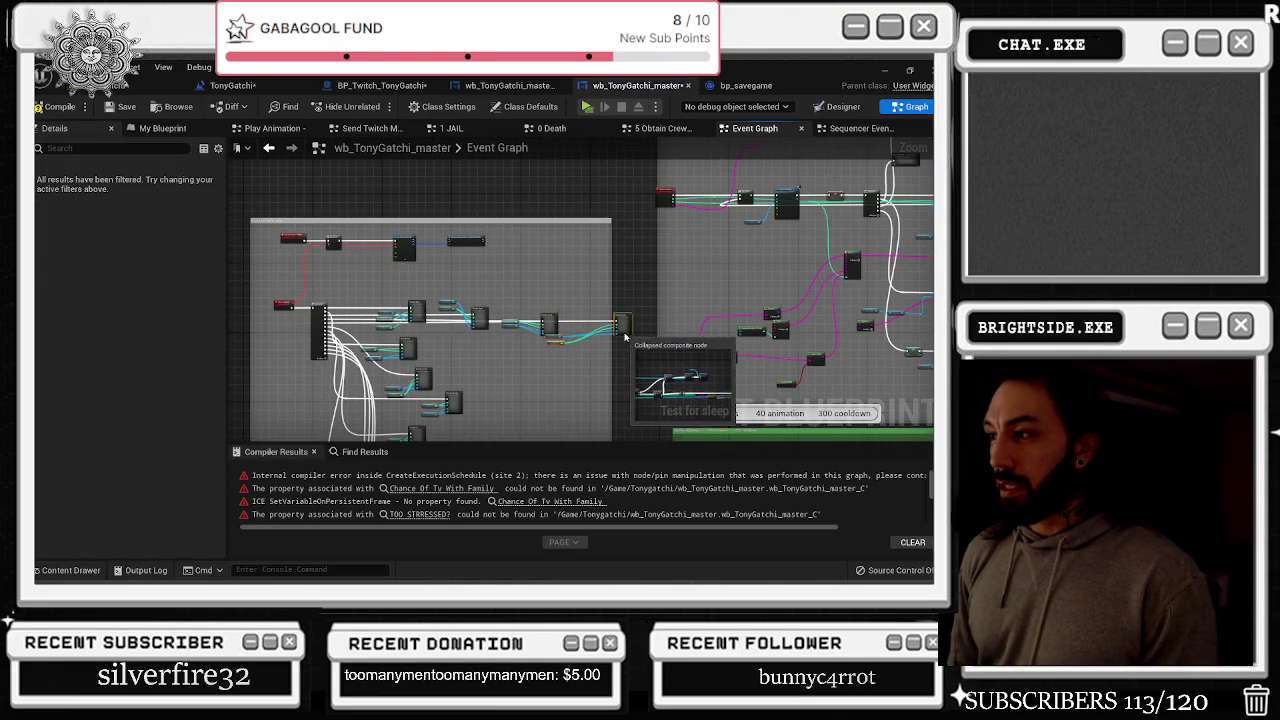
scroll(597, 340, up, 2)
scroll(597, 330, down, 2)
drag(757, 239, 587, 297)
drag(472, 232, 455, 233)
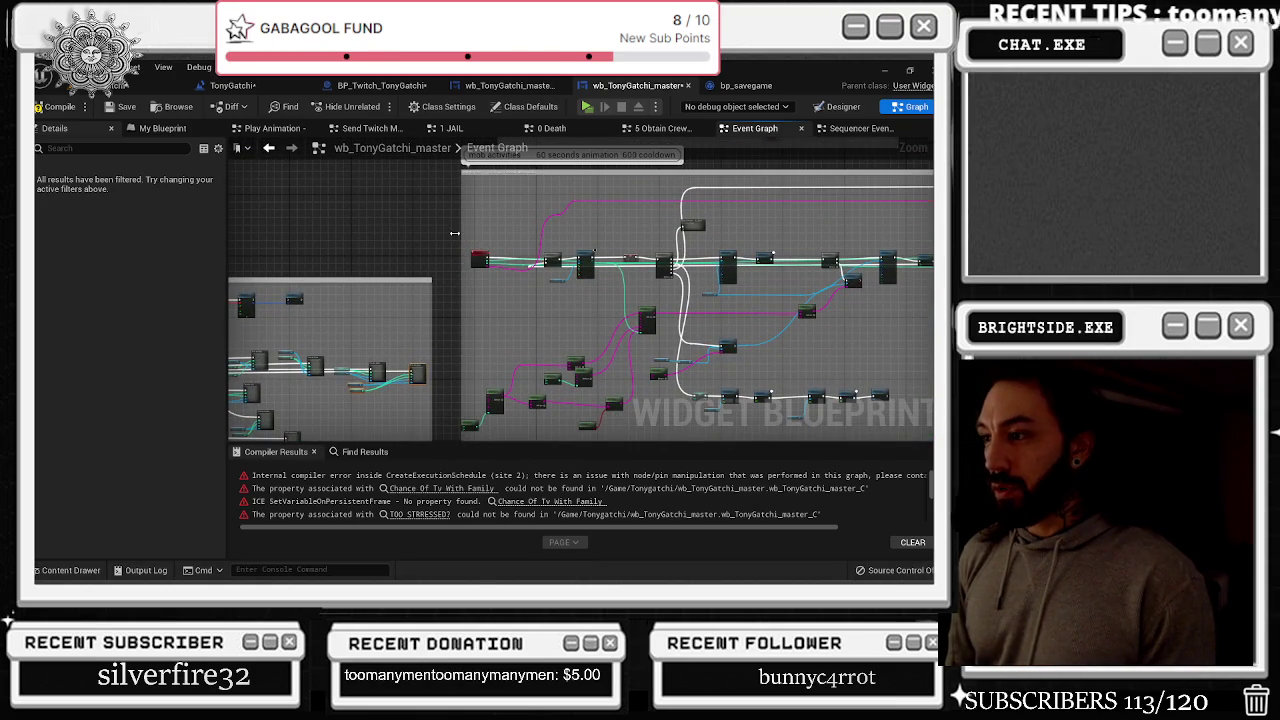
Pan around the event graph to inspect the neighbouring node groups
drag(597, 301, 472, 297)
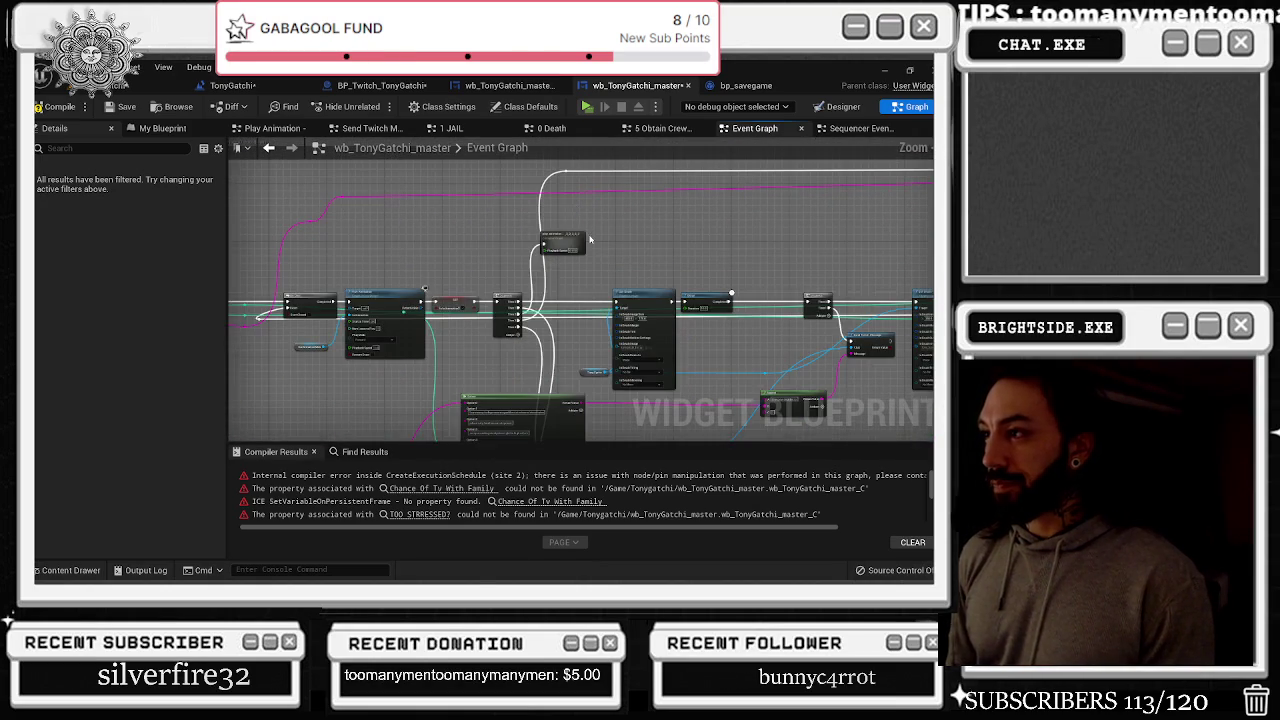
scroll(519, 326, up, 2)
scroll(519, 326, down, 2)
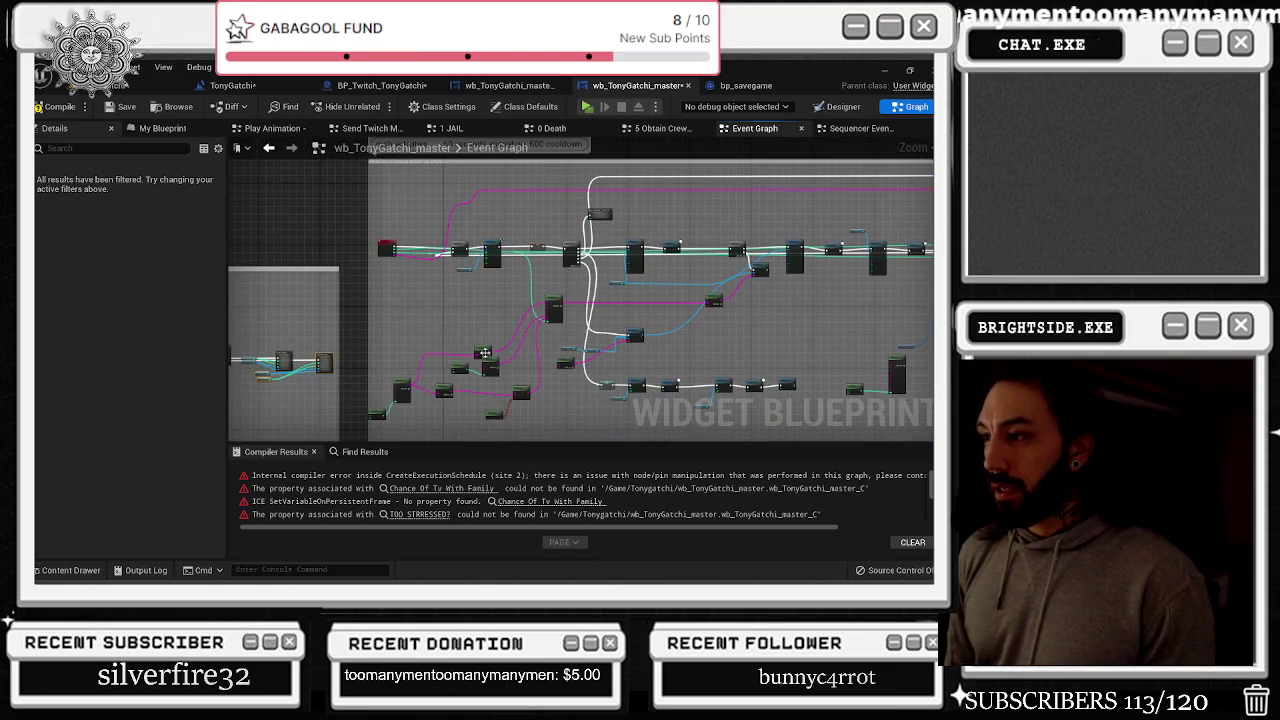
scroll(484, 353, up, 4)
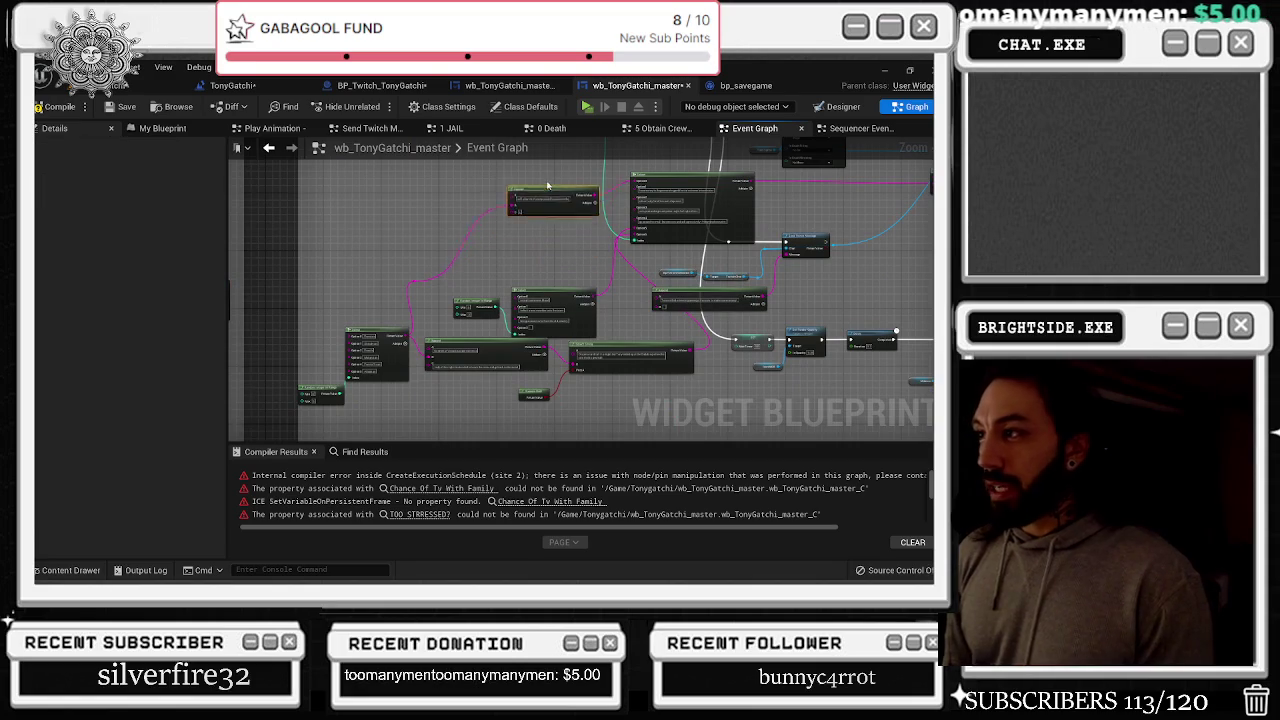
drag(538, 258, 583, 230)
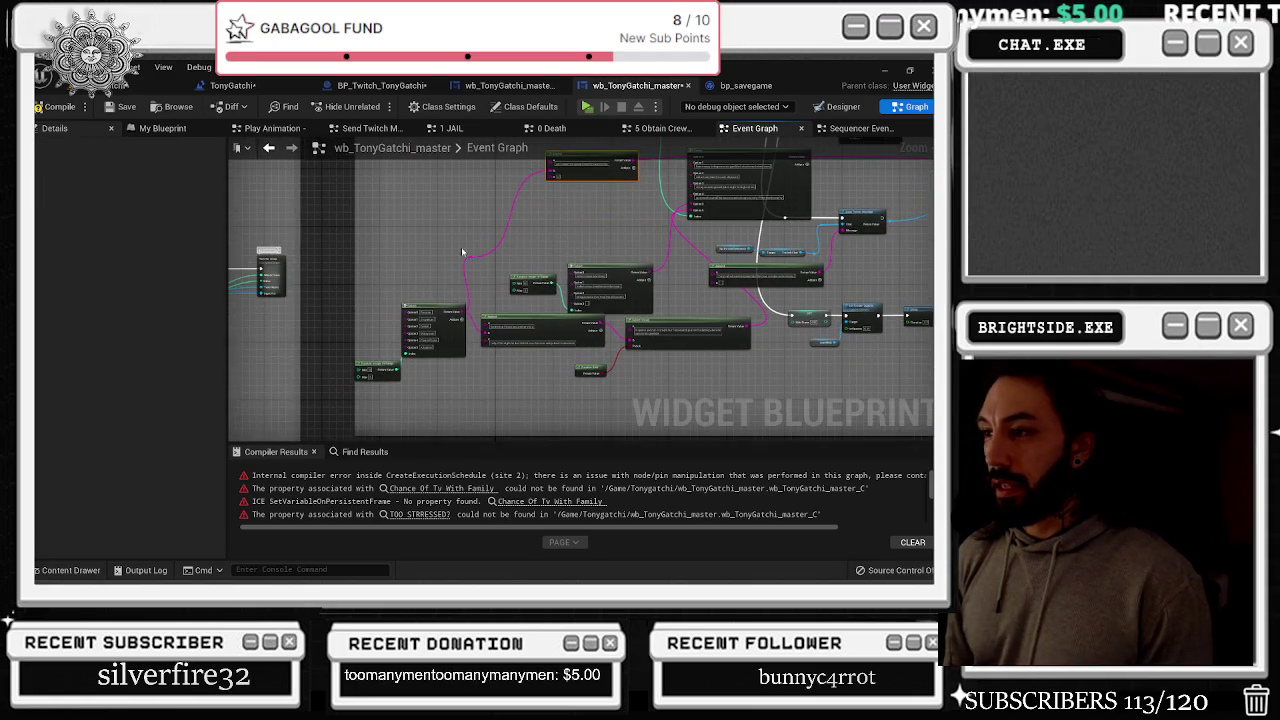
scroll(445, 272, down, 5)
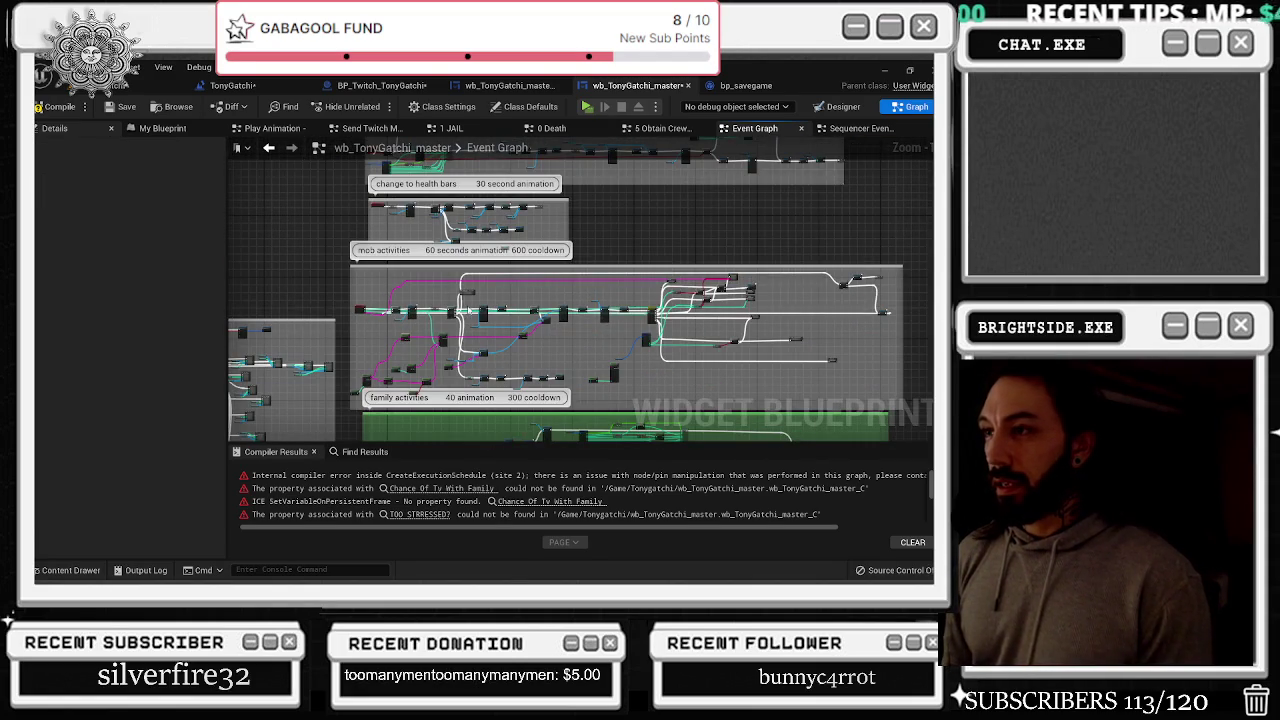
Remove the broken Chance Of Tv With Family input from the family activiteis event and save
click(440, 488)
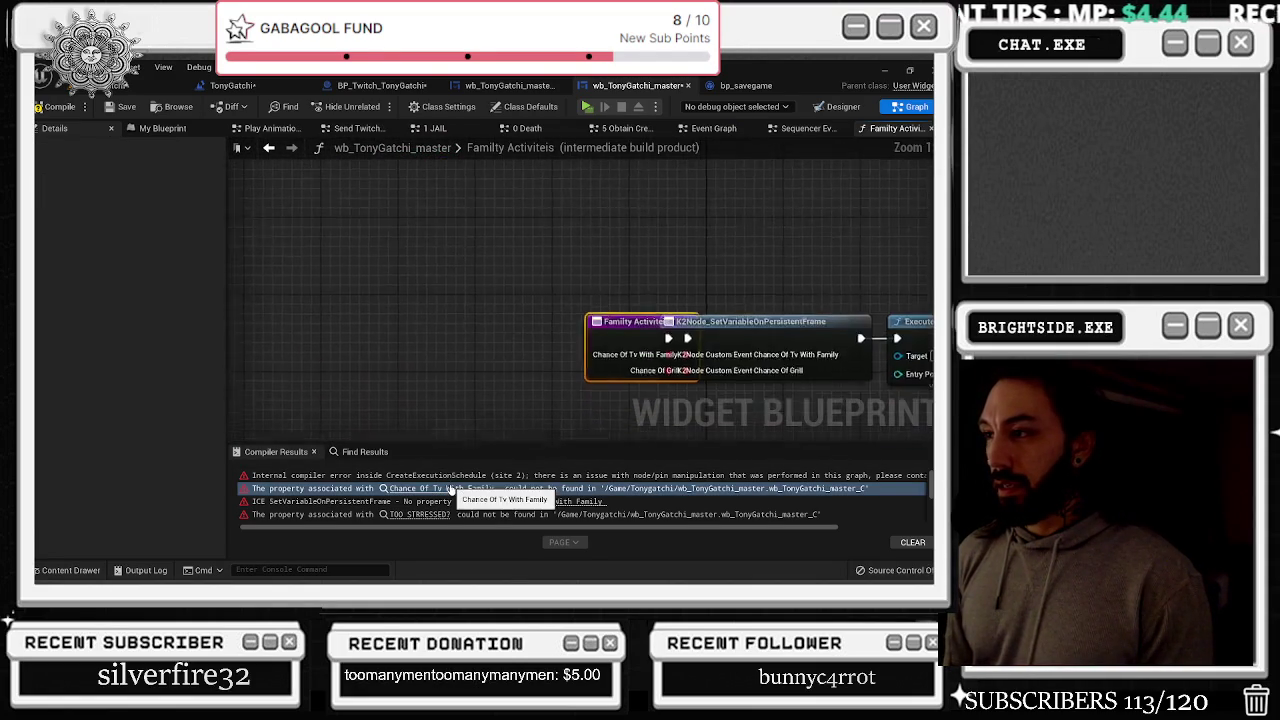
click(268, 147)
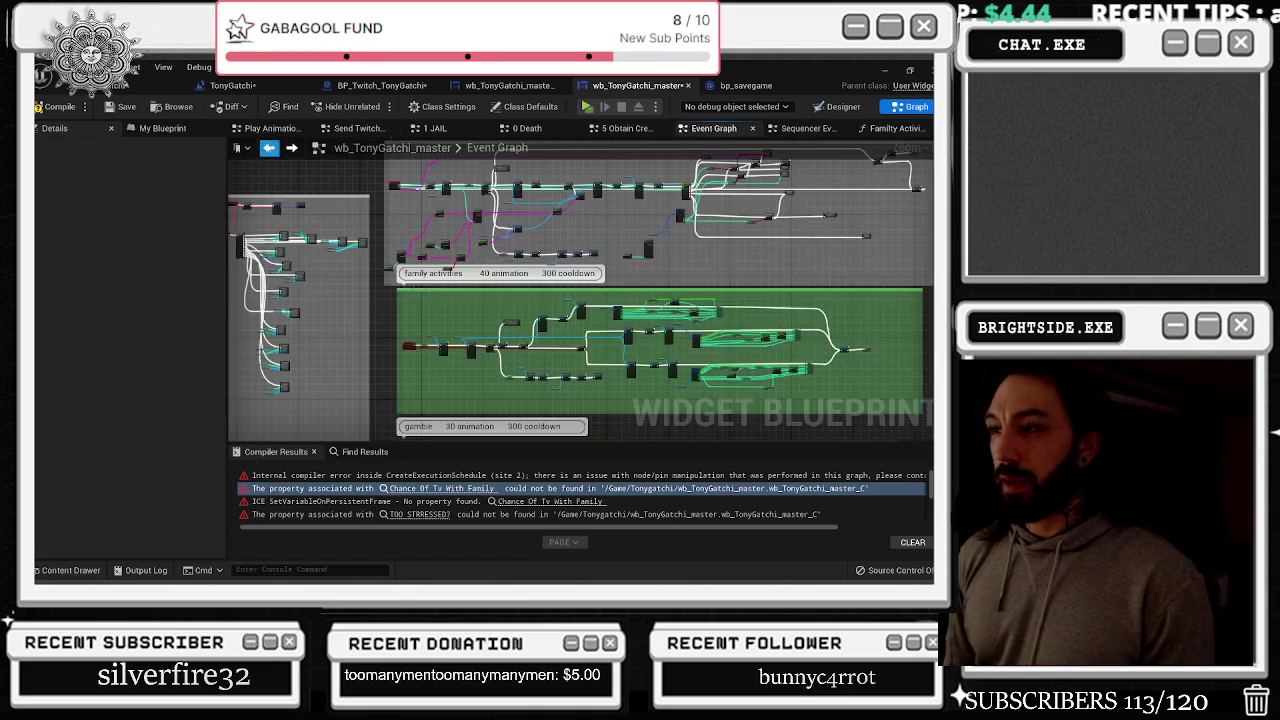
scroll(476, 313, up, 5)
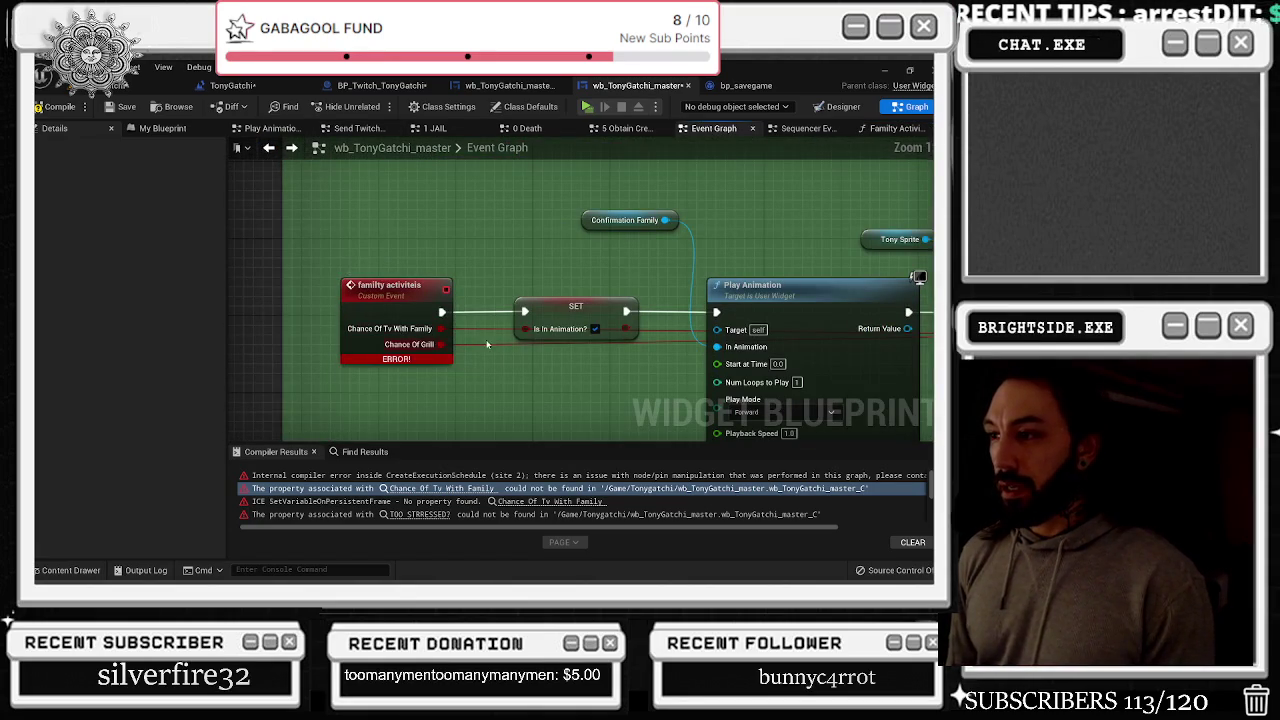
double_click(468, 332)
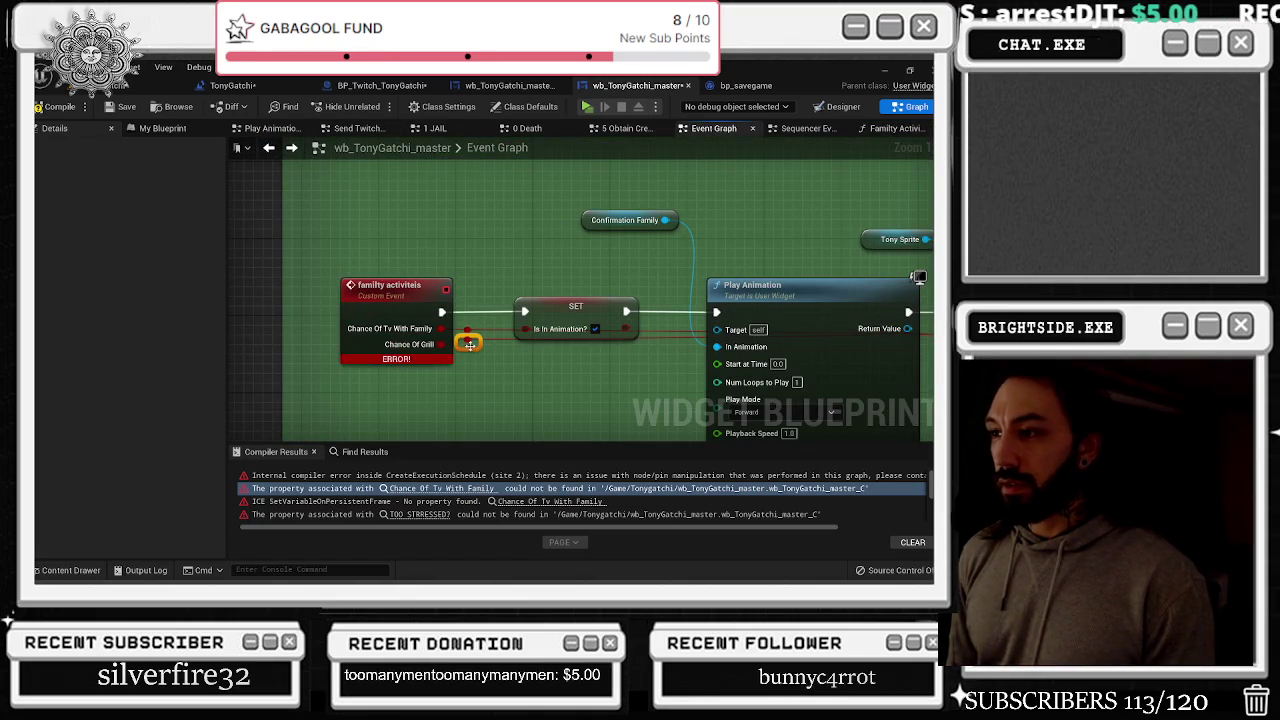
click(398, 296)
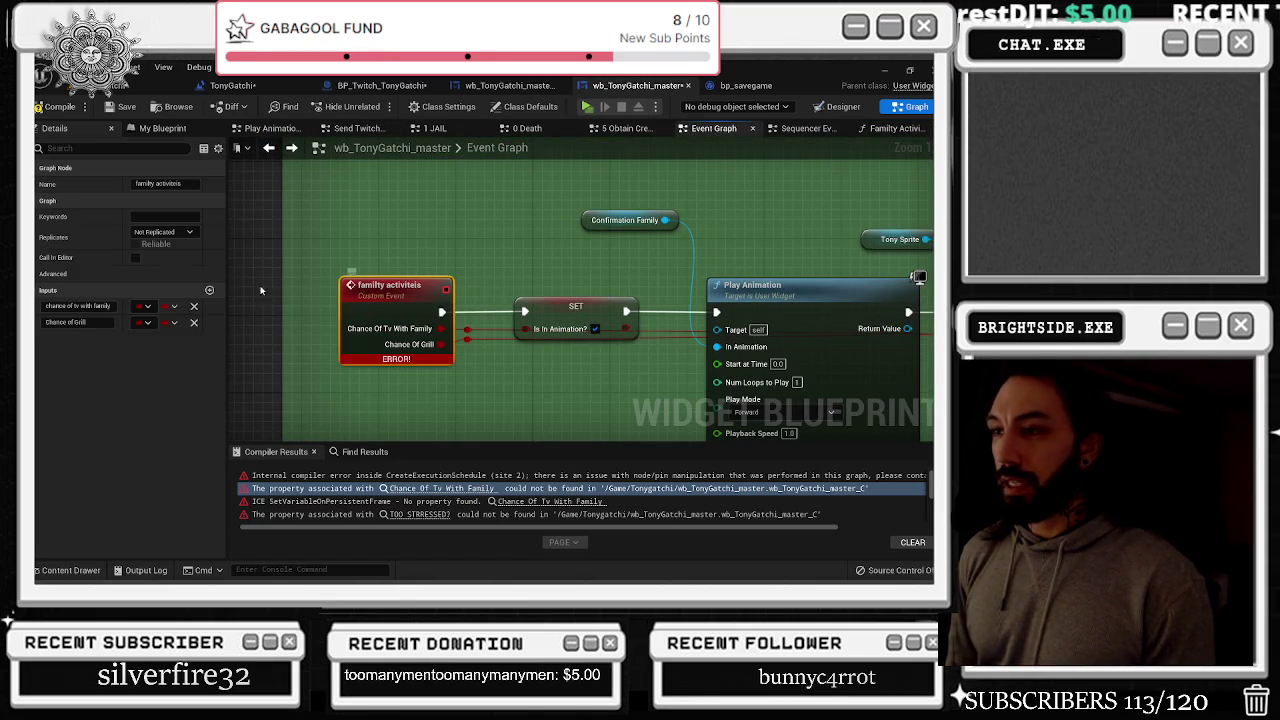
click(100, 306)
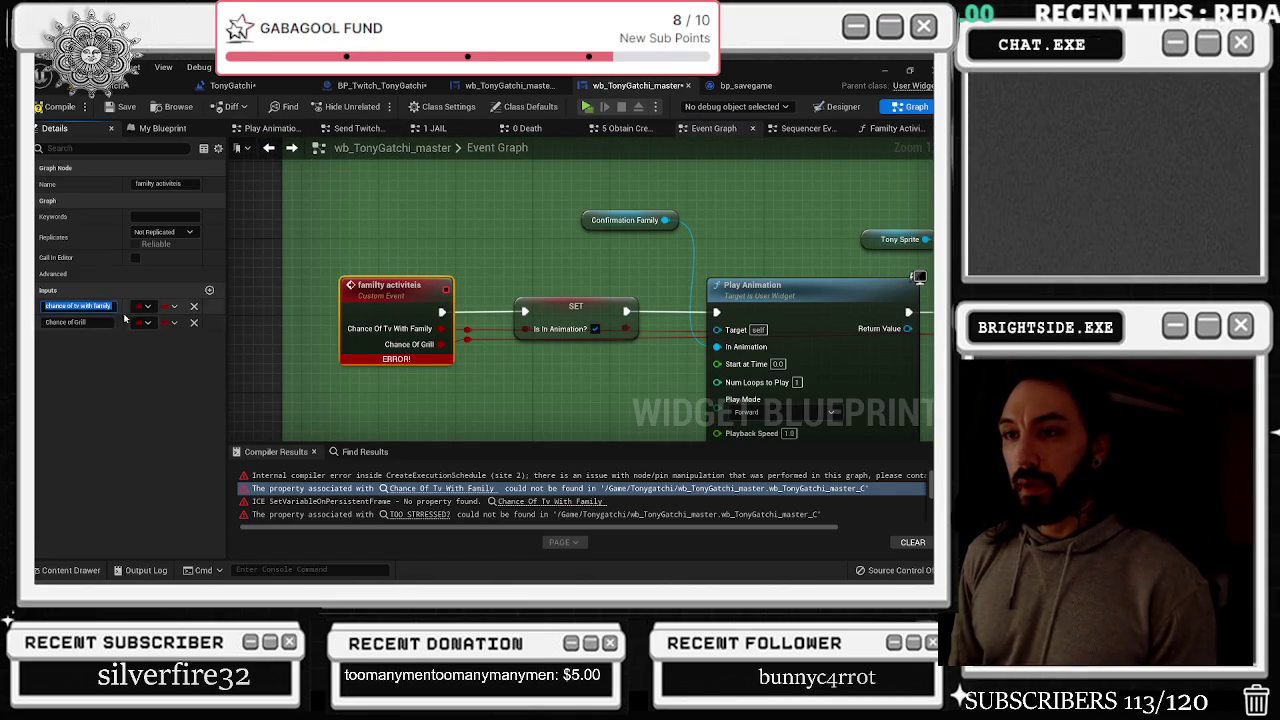
click(194, 306)
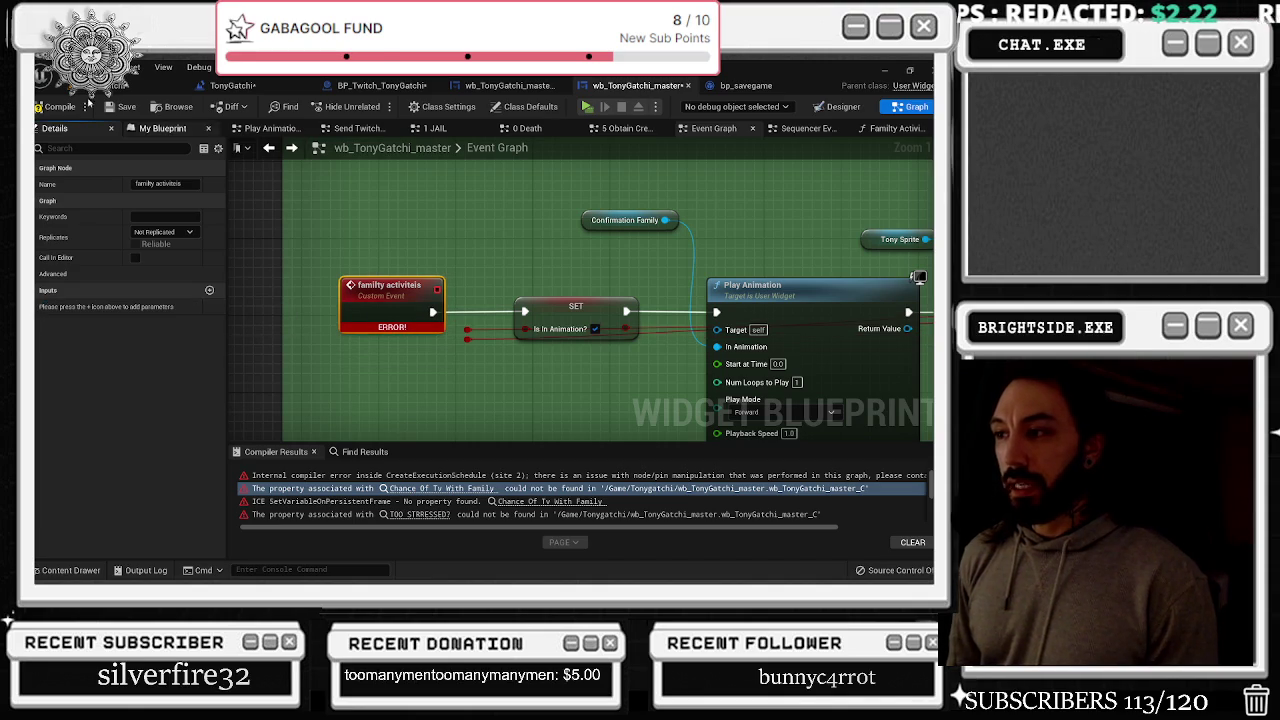
click(121, 109)
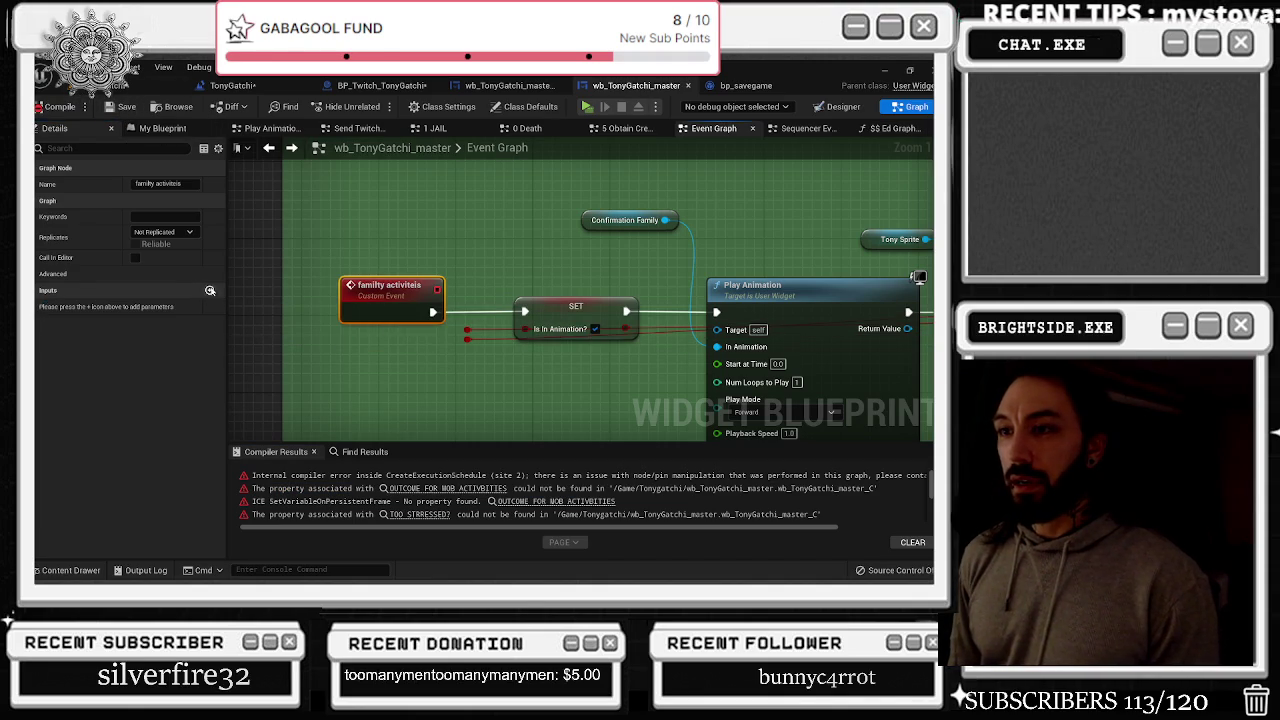
Add two new inputs to family activiteis, making the first a Boolean, and rename them
click(210, 292)
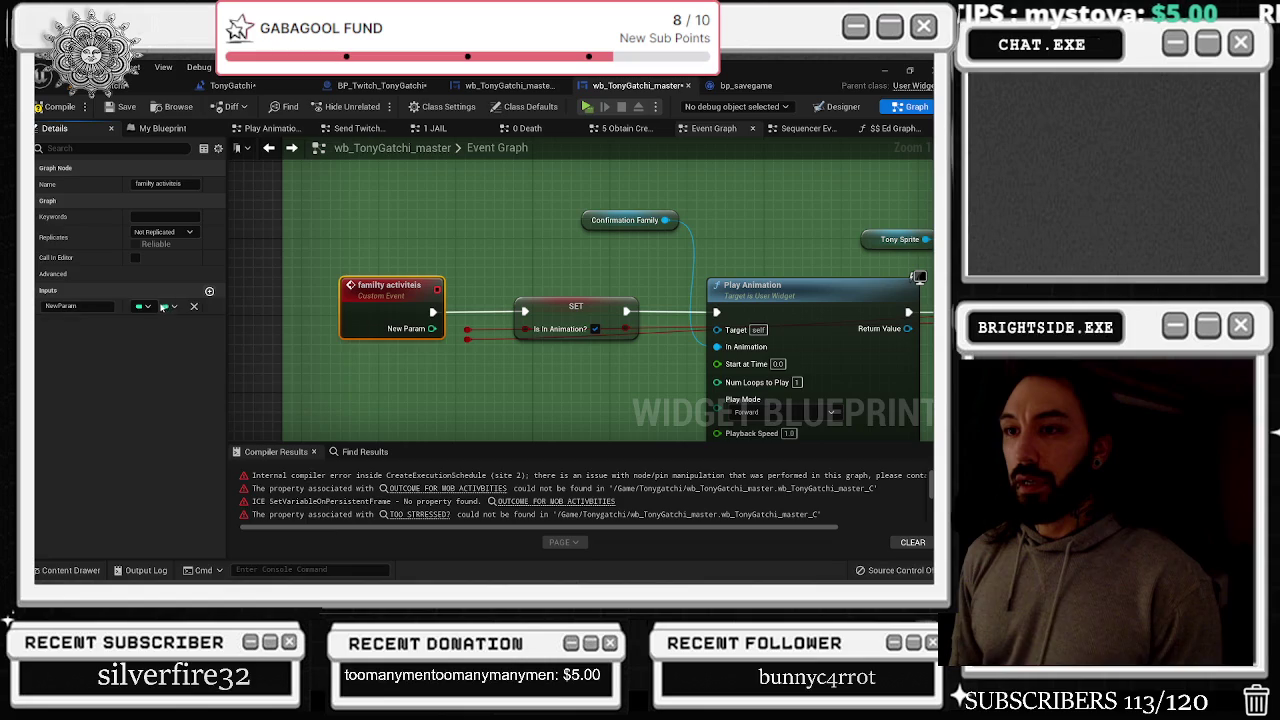
click(163, 307)
click(190, 328)
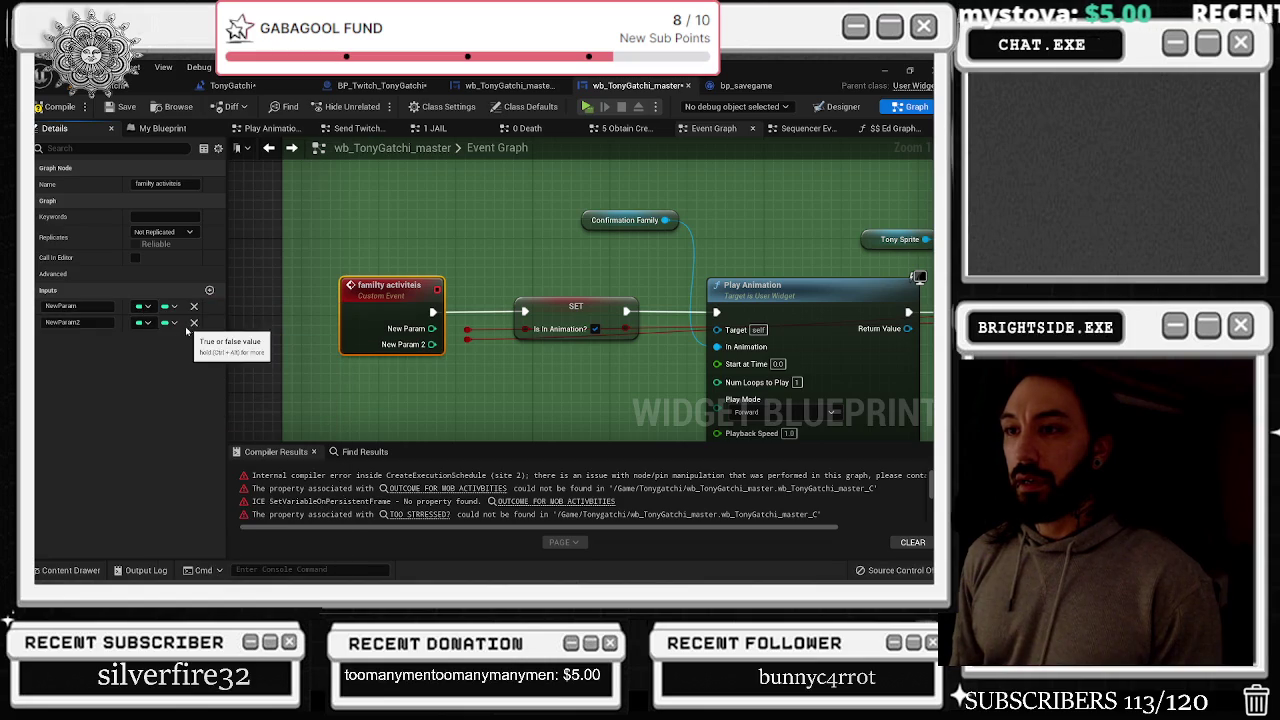
click(75, 322)
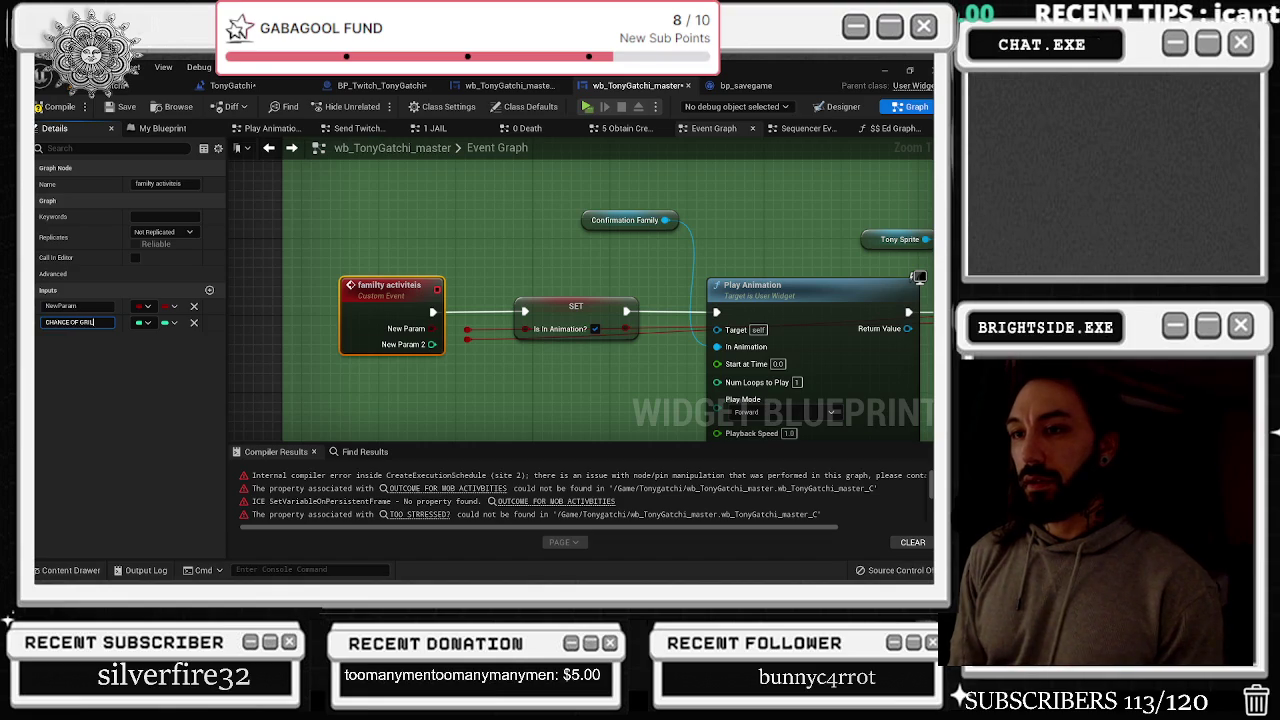
click(79, 322)
text(C)
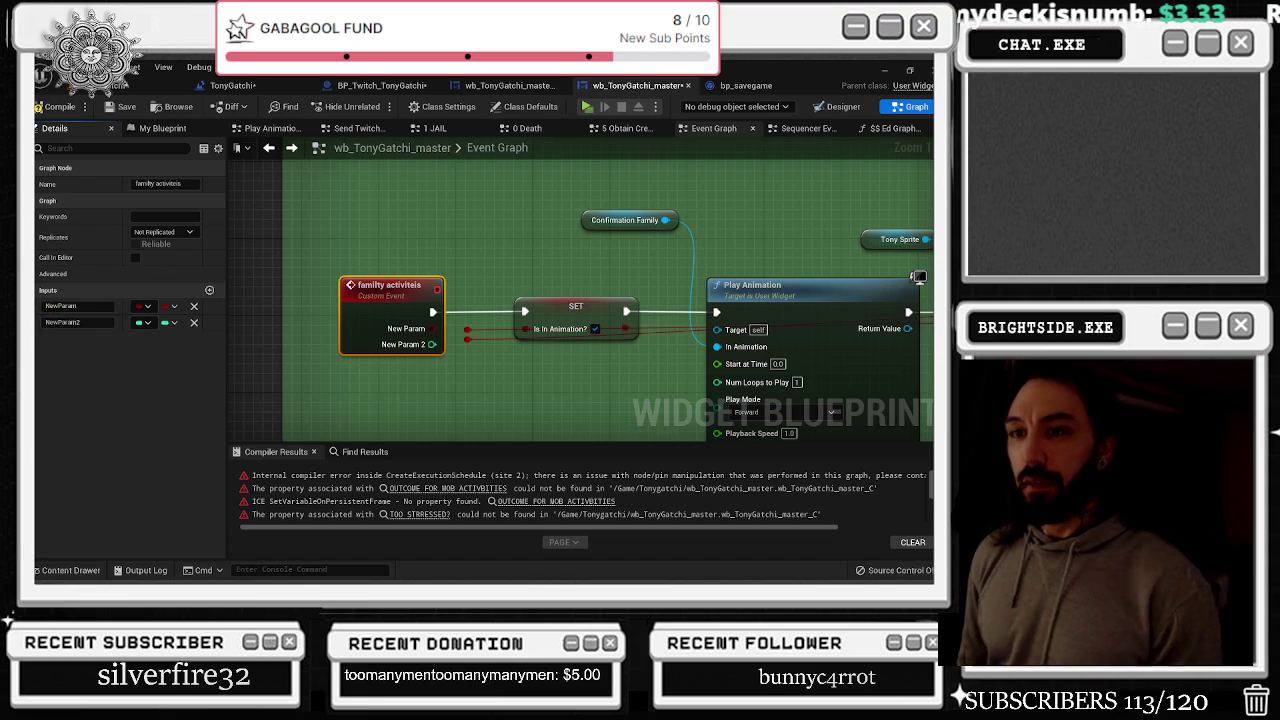
click(75, 305)
key(ctrl+v)
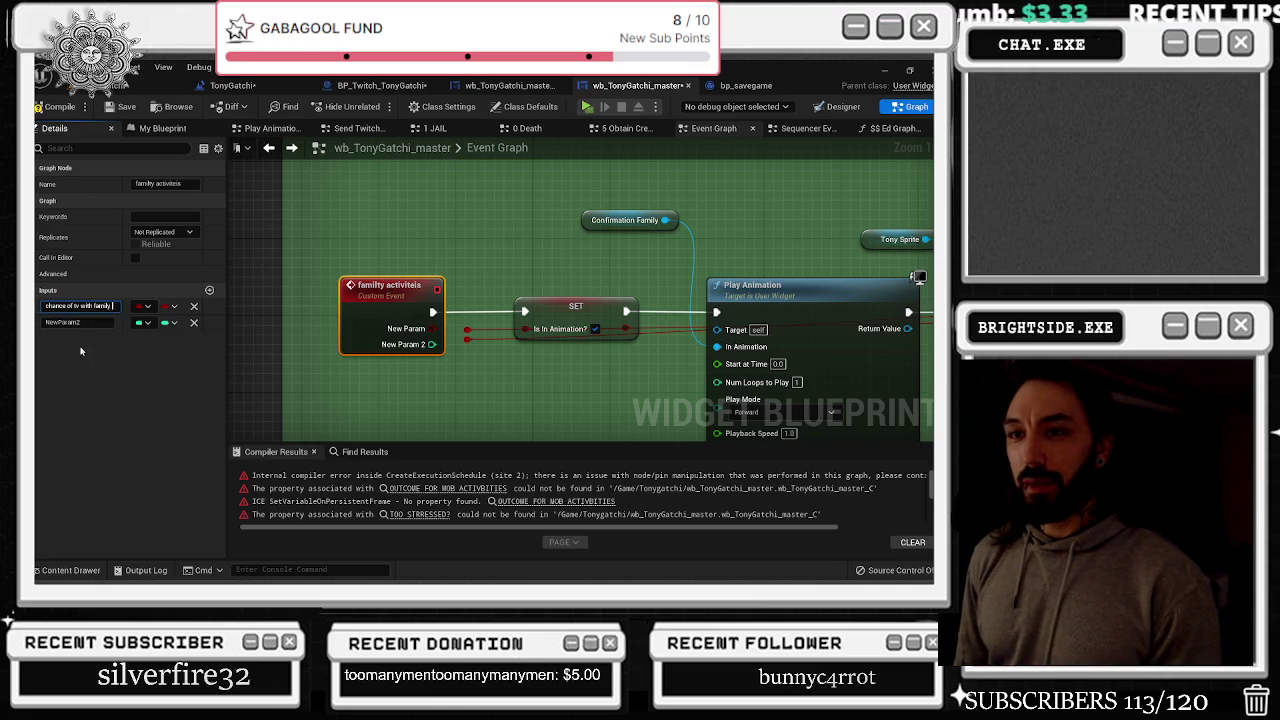
Nudge the family activiteis event left, recompile, and check its inputs in Details
drag(368, 318, 330, 318)
click(406, 243)
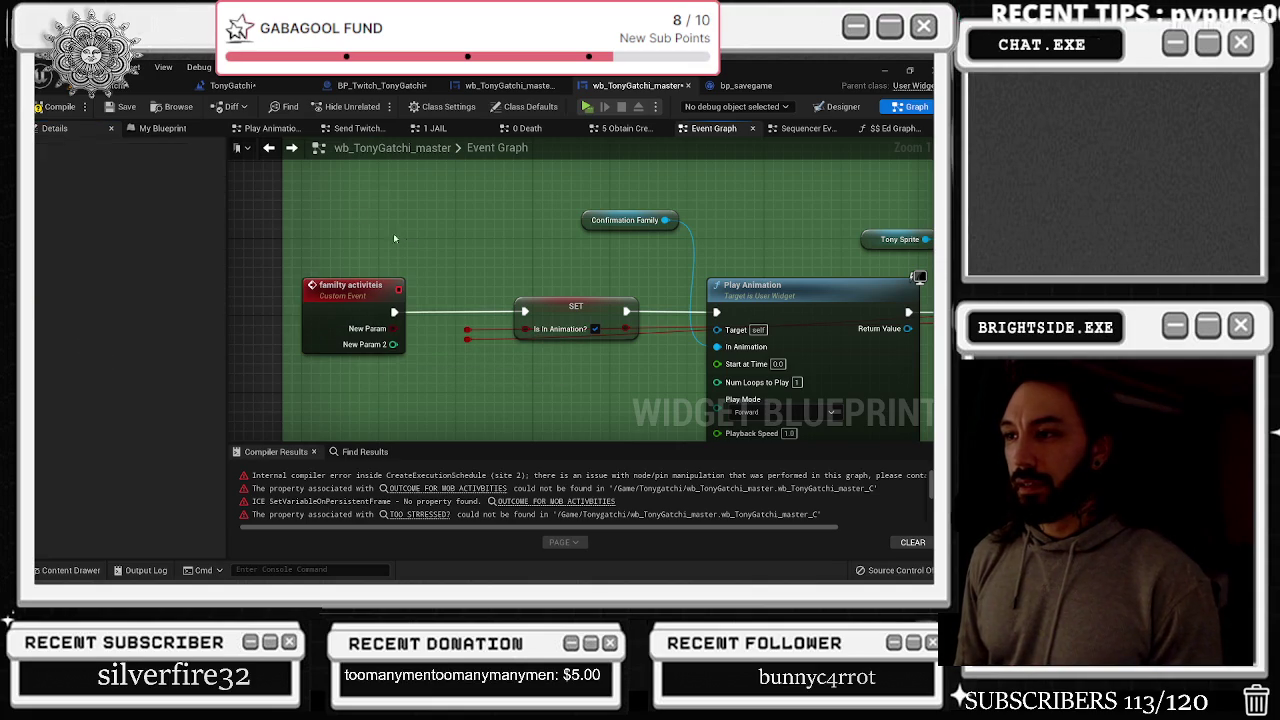
click(54, 108)
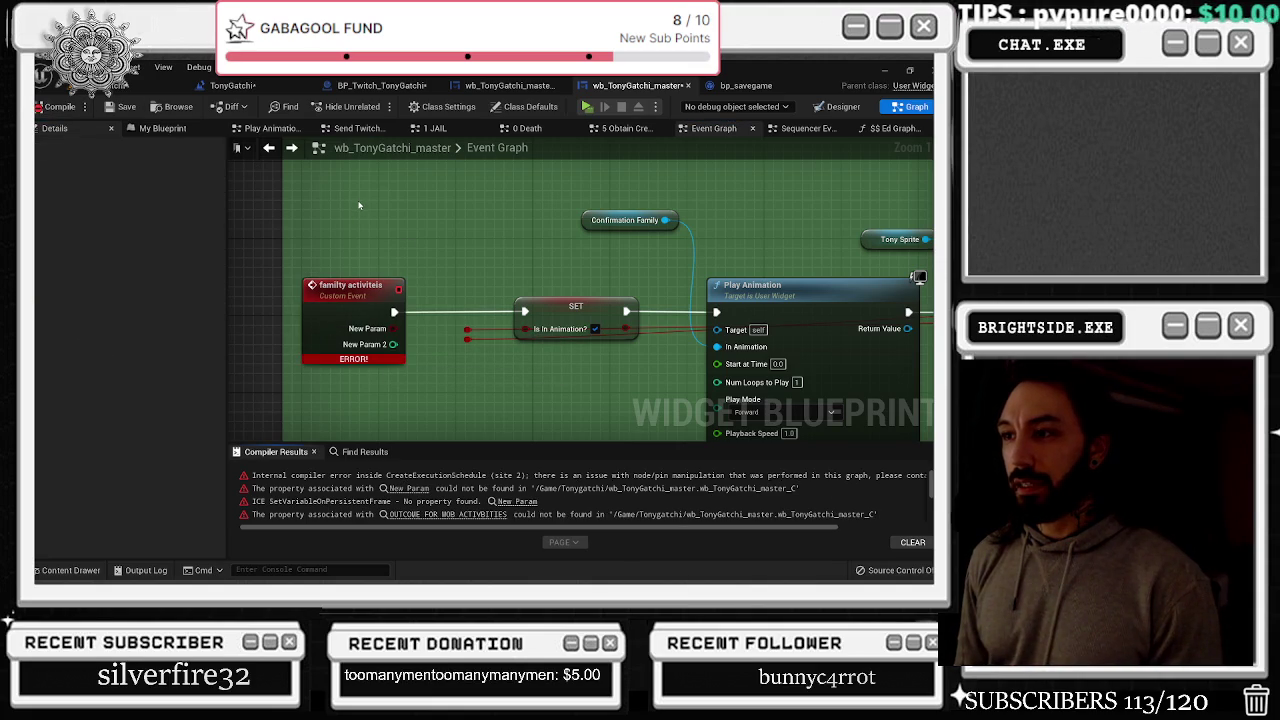
click(358, 336)
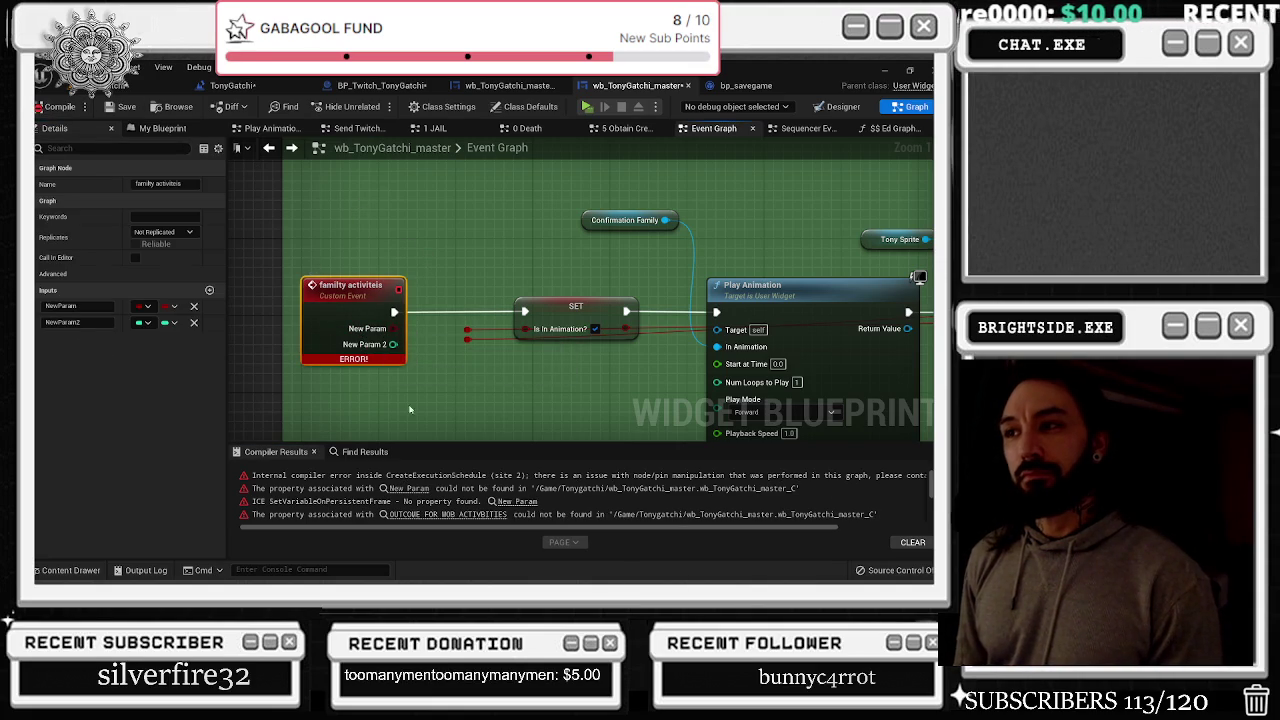
scroll(437, 231, down, 6)
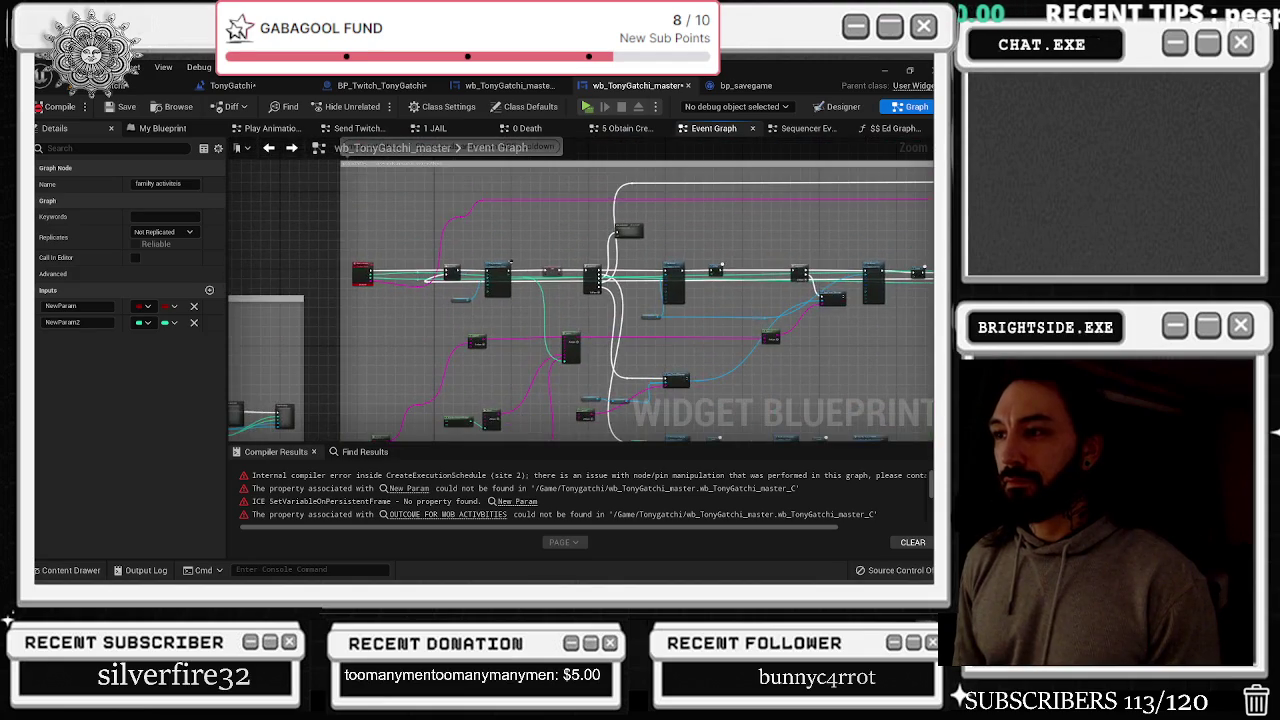
Inspect the error-flagged Mob Activities event in the Event Graph
scroll(411, 275, up, 5)
click(380, 300)
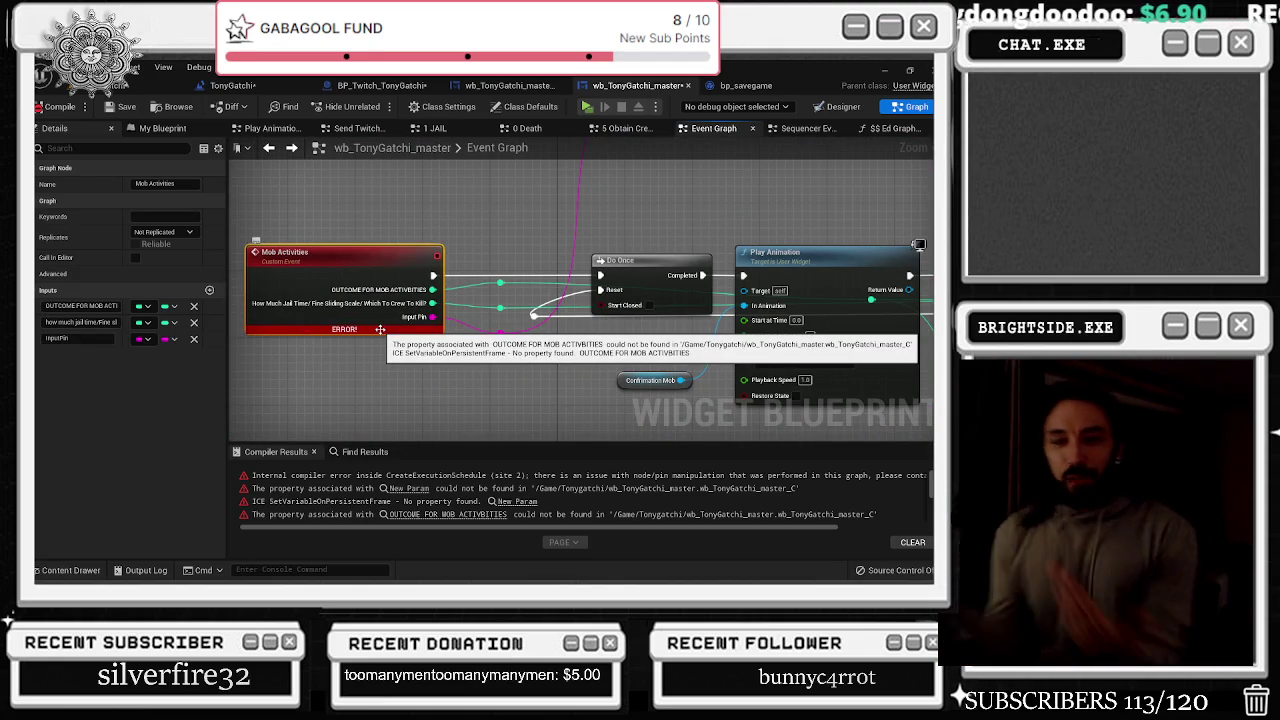
scroll(381, 326, down, 6)
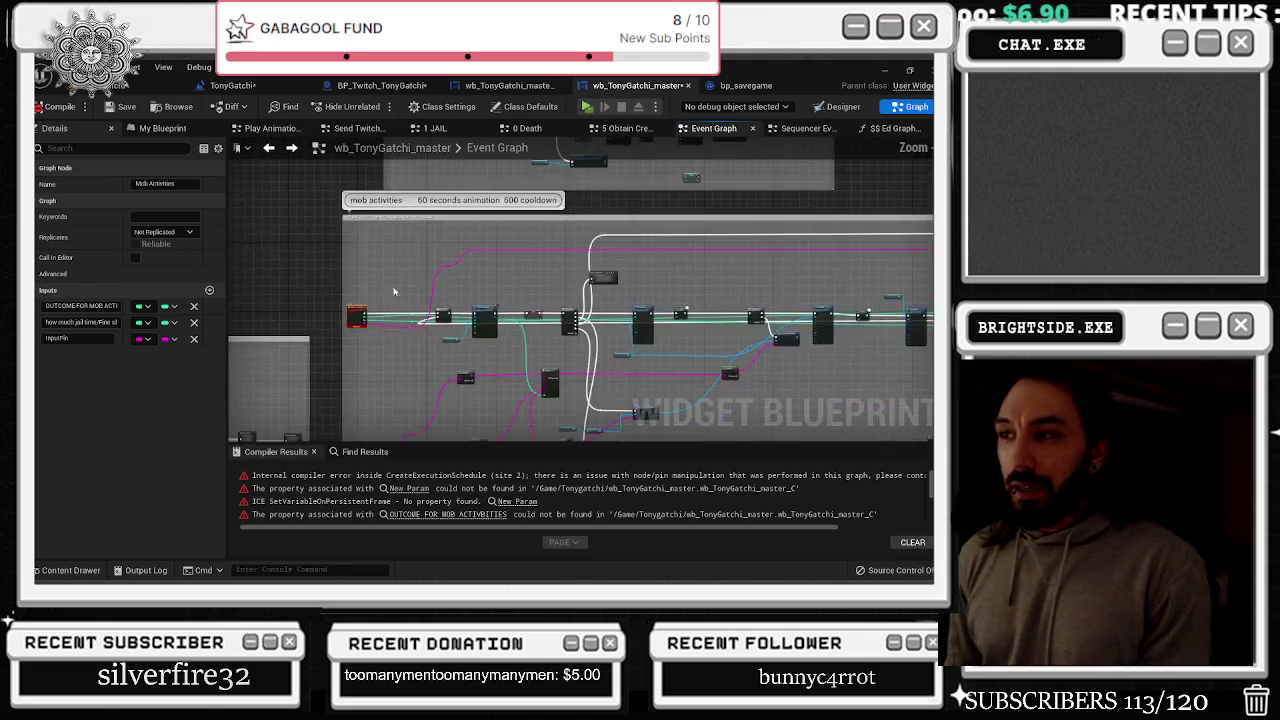
scroll(381, 326, up, 6)
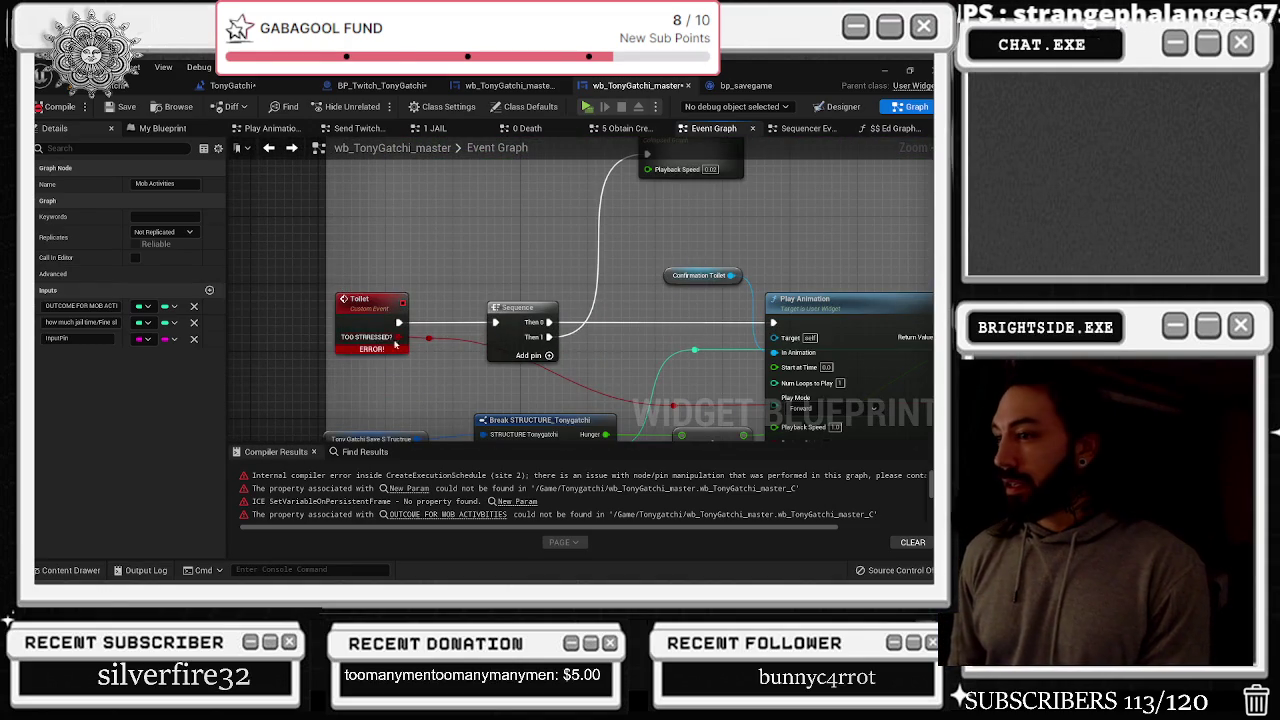
mouse_move(379, 345)
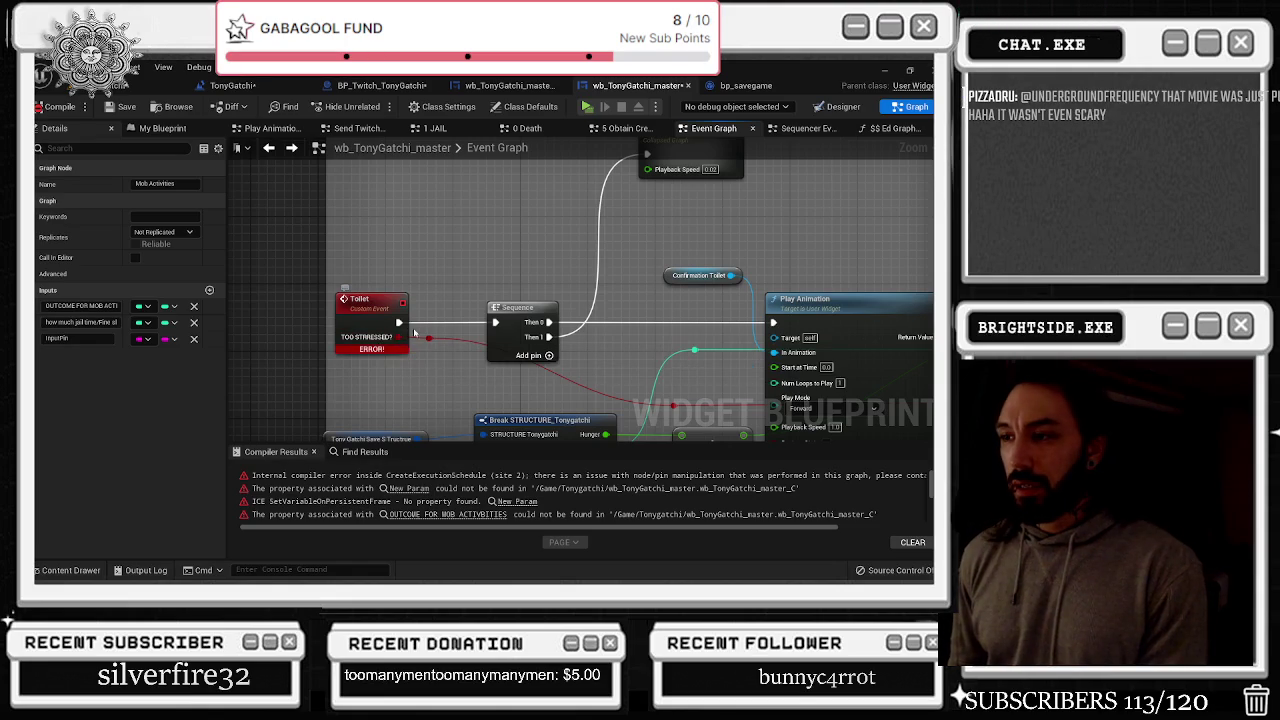
scroll(423, 330, down, 5)
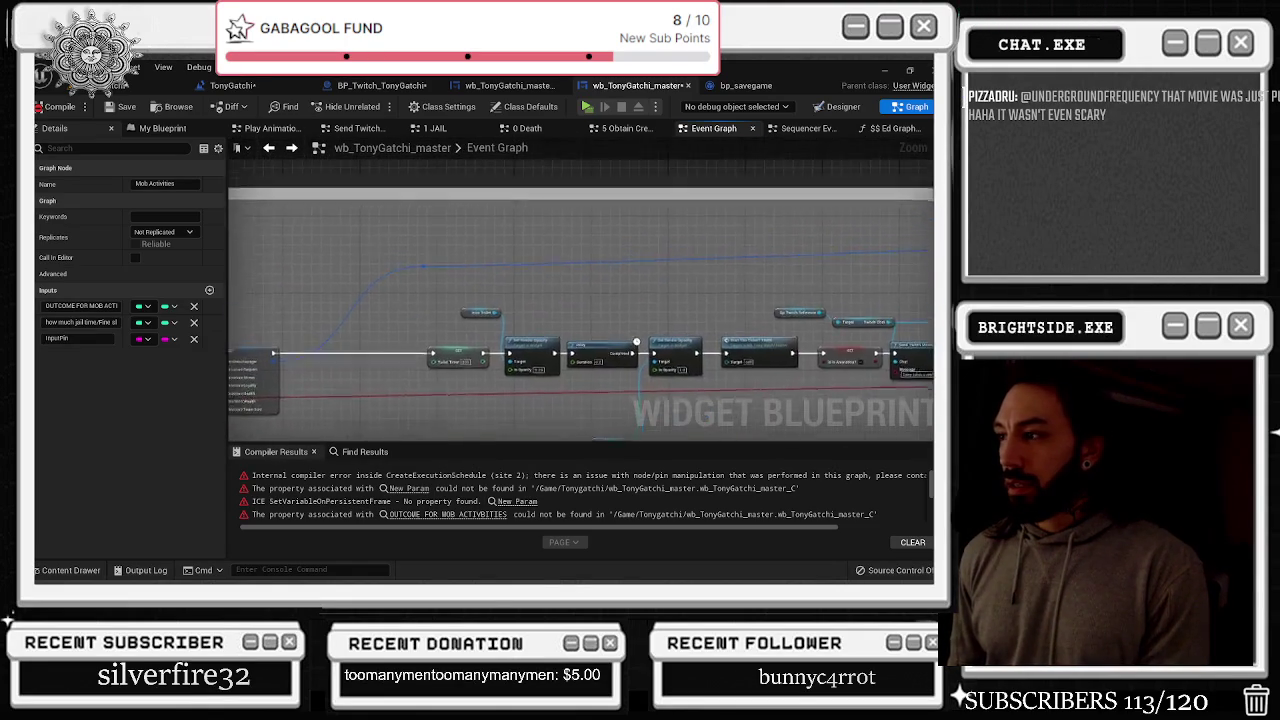
scroll(580, 290, up, 3)
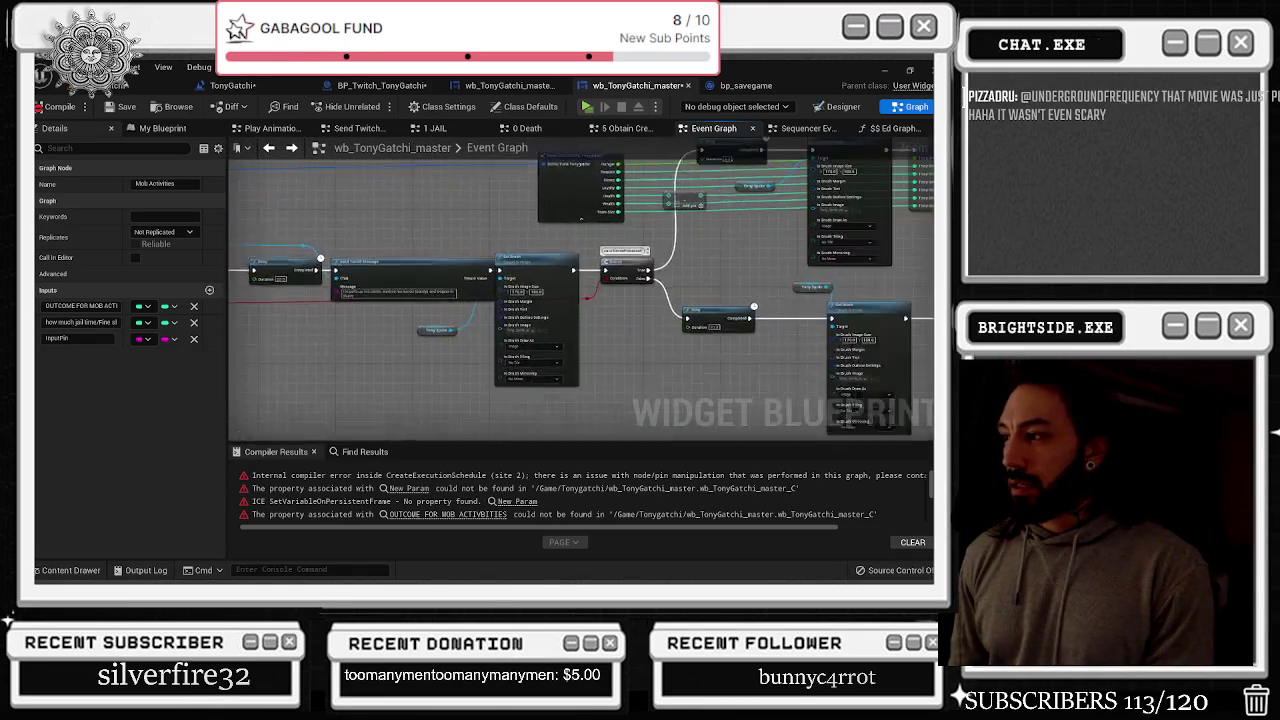
scroll(343, 214, down, 3)
scroll(343, 214, up, 3)
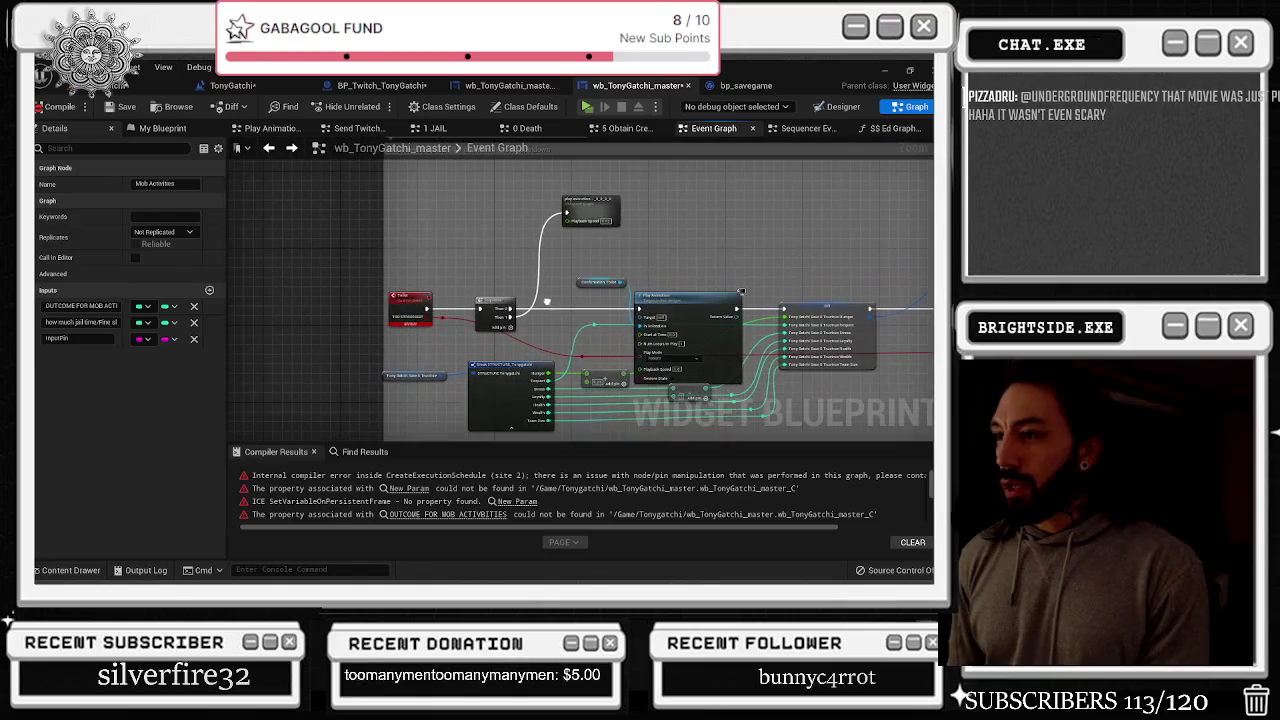
scroll(448, 252, down, 5)
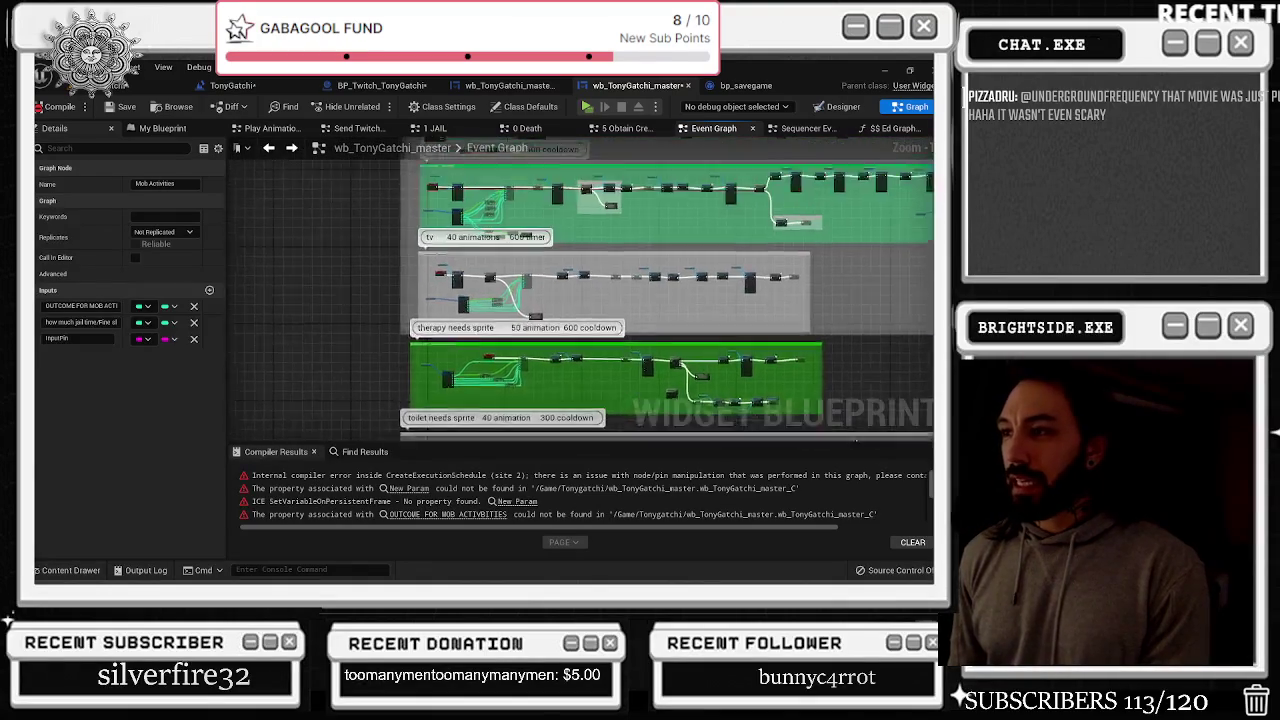
drag(417, 405, 404, 408)
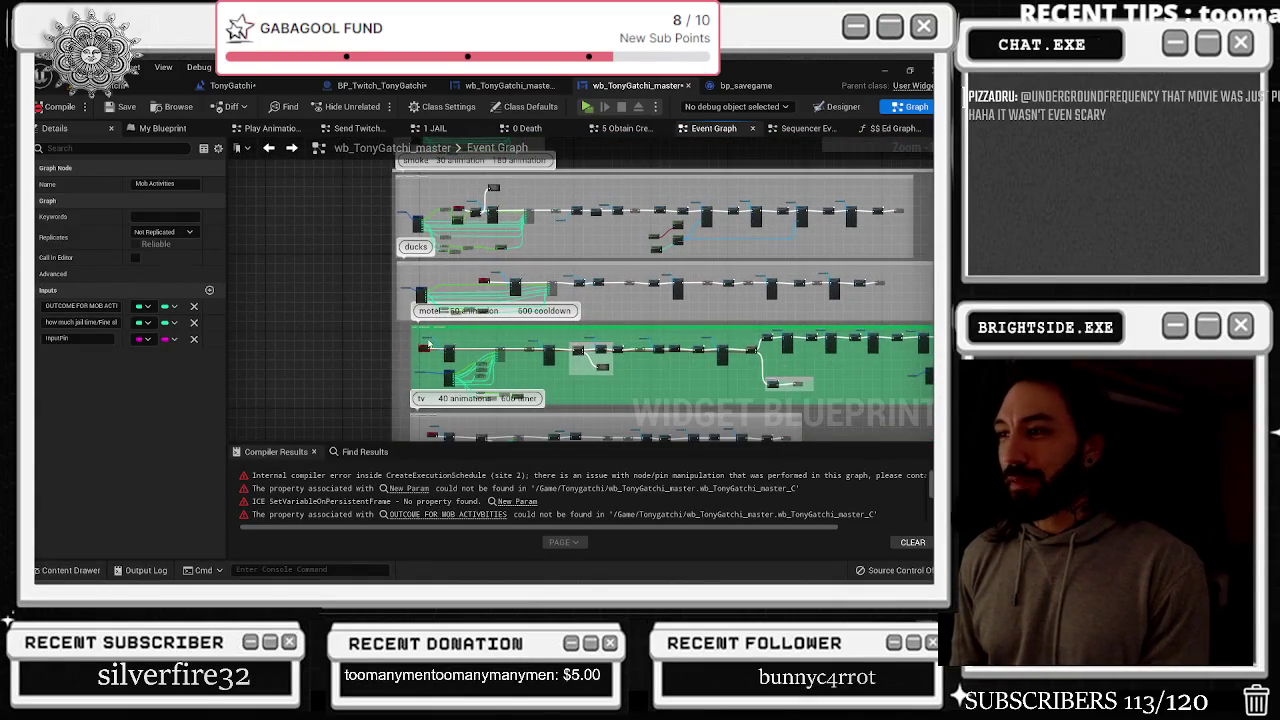
scroll(430, 350, up, 5)
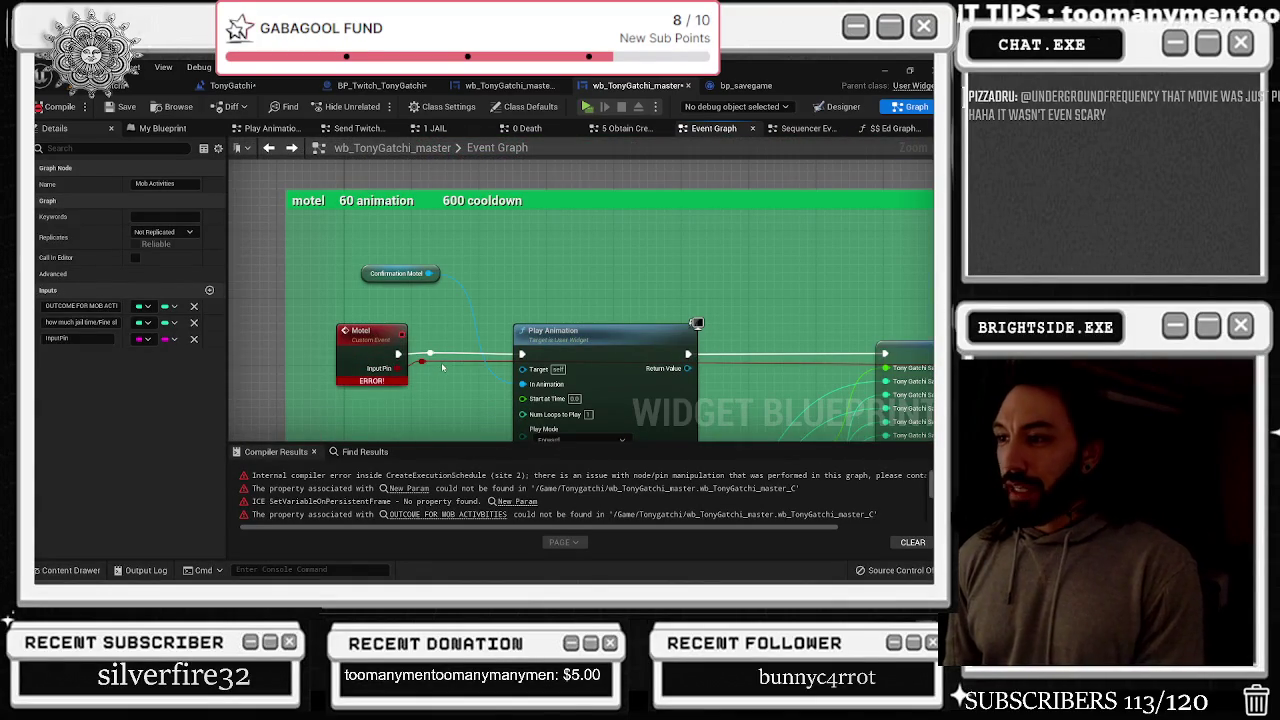
Check the Motel and Hunger Increase events, then select a Clockimage compiler error
click(372, 338)
scroll(402, 307, down, 5)
drag(560, 250, 525, 413)
scroll(372, 283, up, 5)
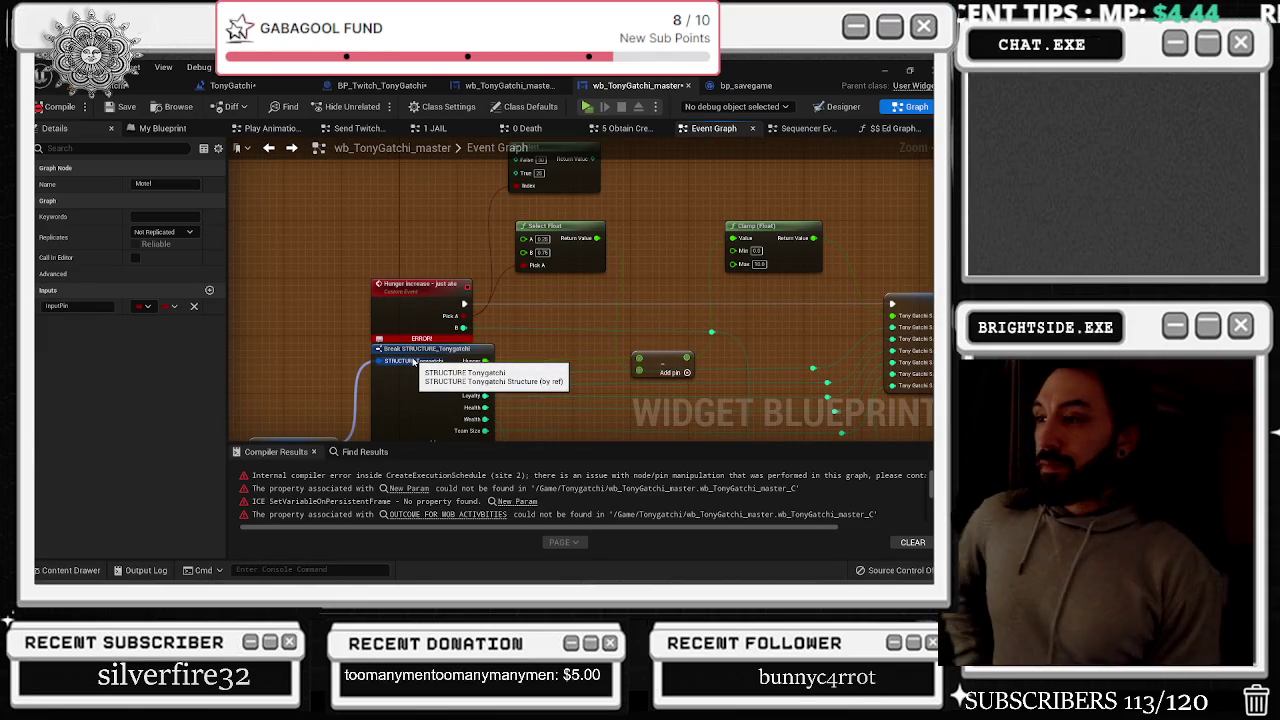
key(alt+Tab)
key(Escape)
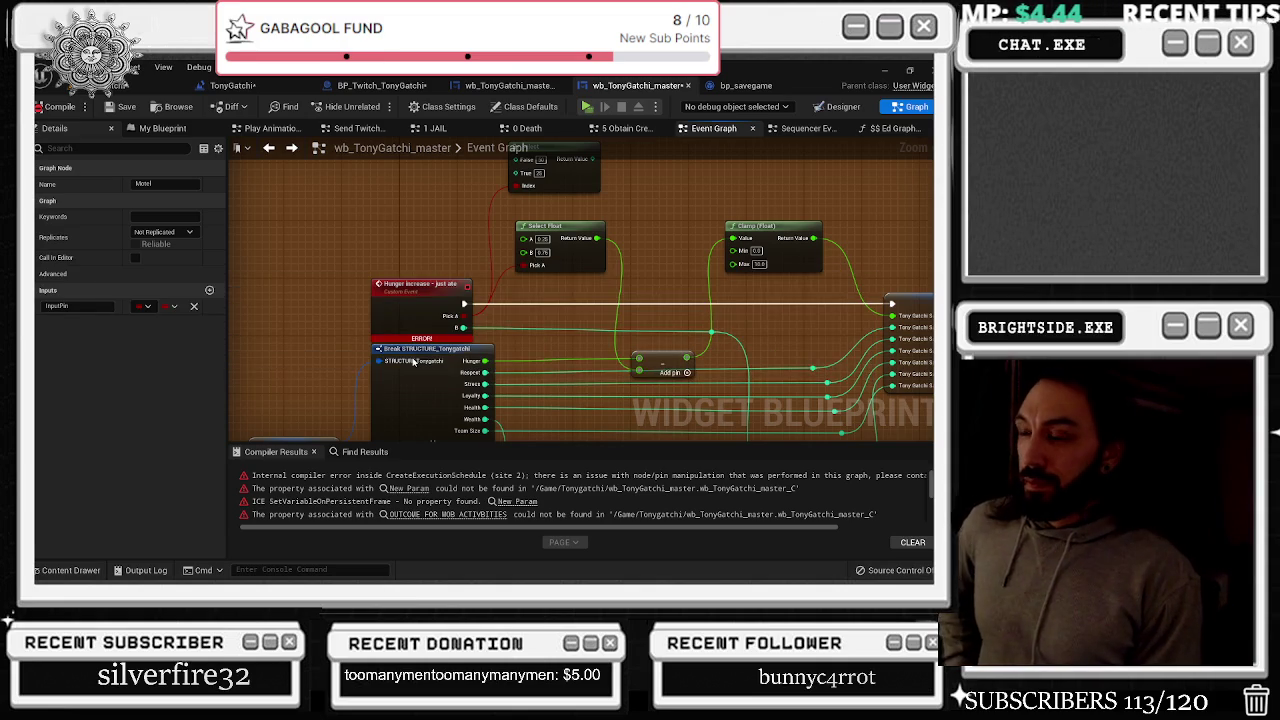
scroll(408, 343, down, 10)
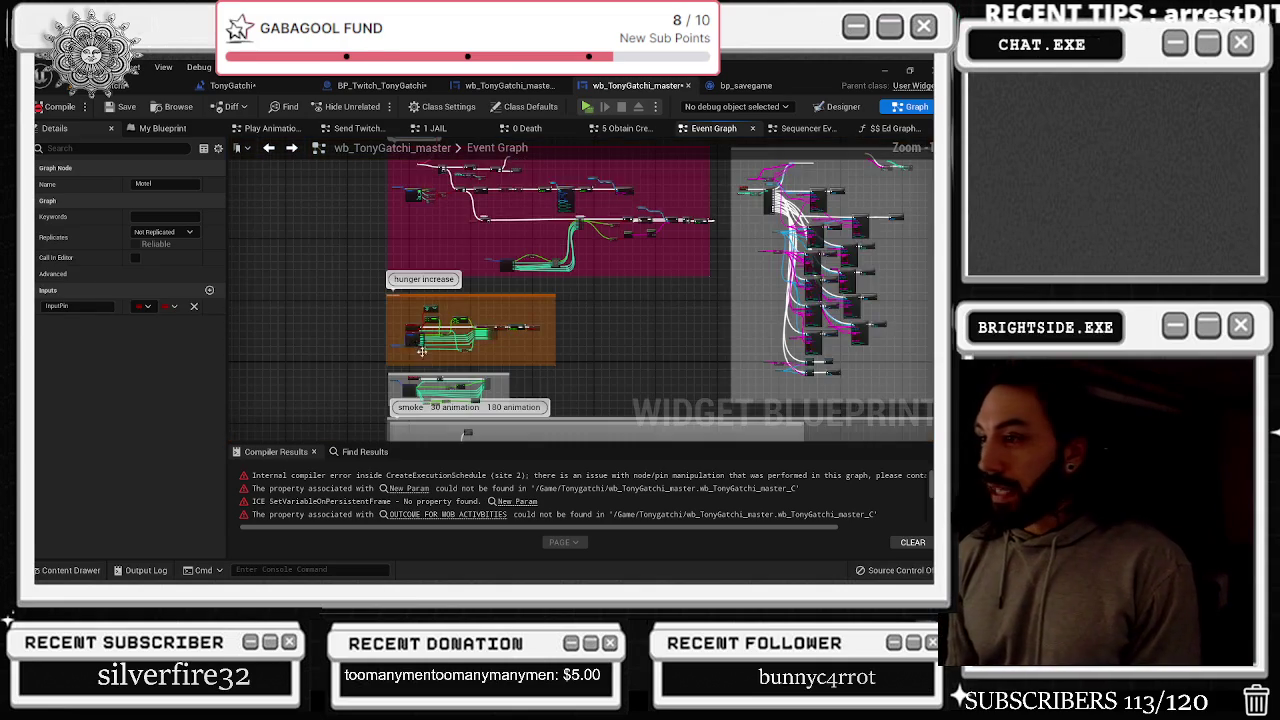
drag(609, 246, 533, 341)
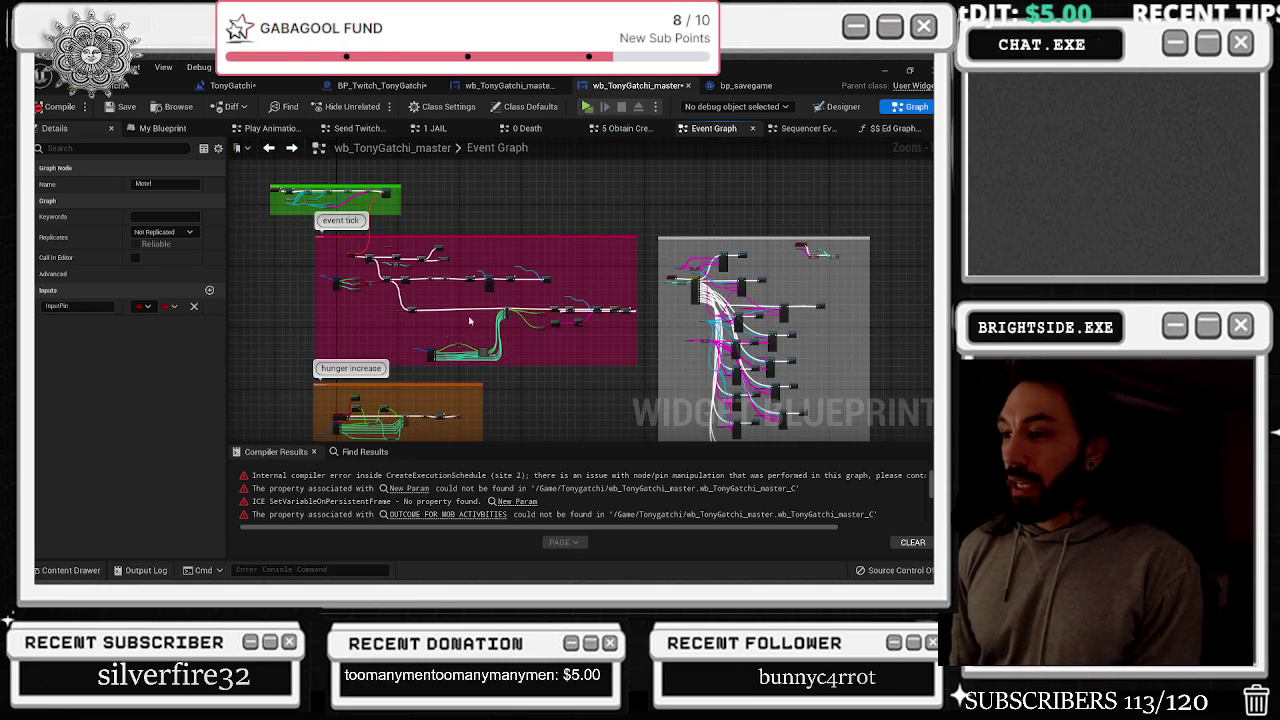
click(427, 499)
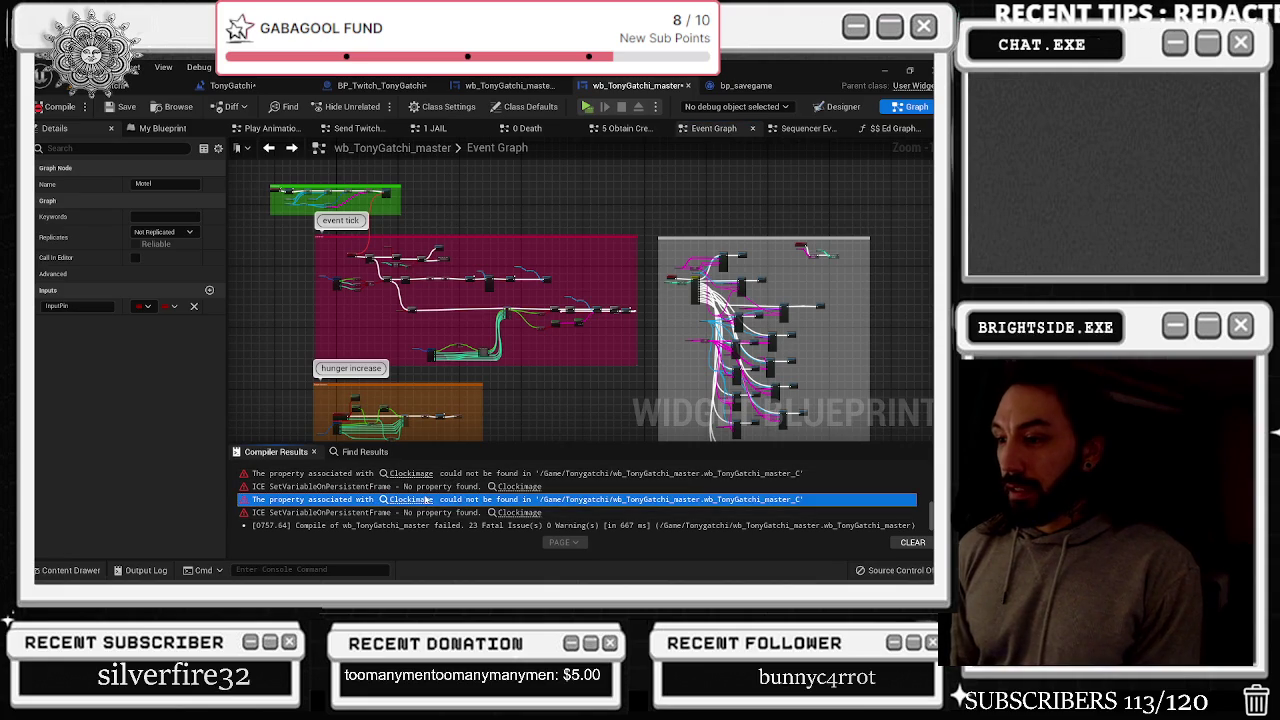
Open the Clockimage Event build graph and pull its overlapping nodes apart
click(420, 499)
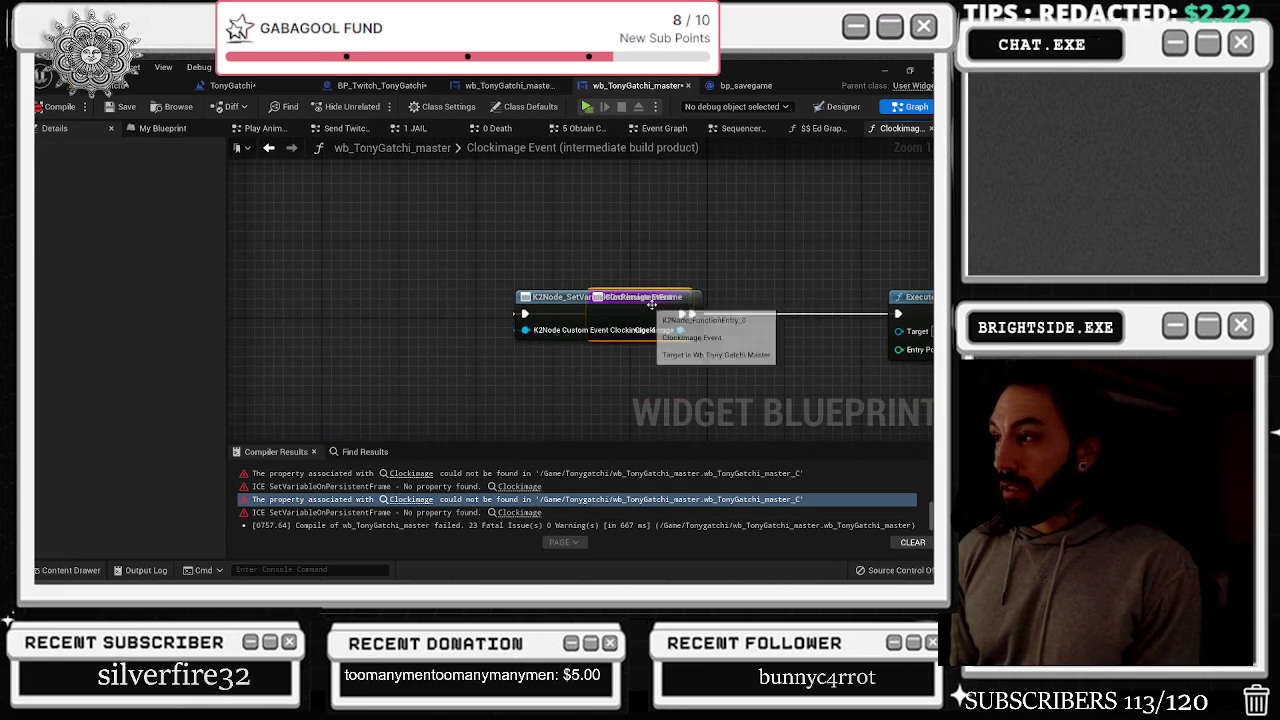
mouse_move(700, 306)
mouse_down()
mouse_move(618, 234)
mouse_move(845, 256)
mouse_up()
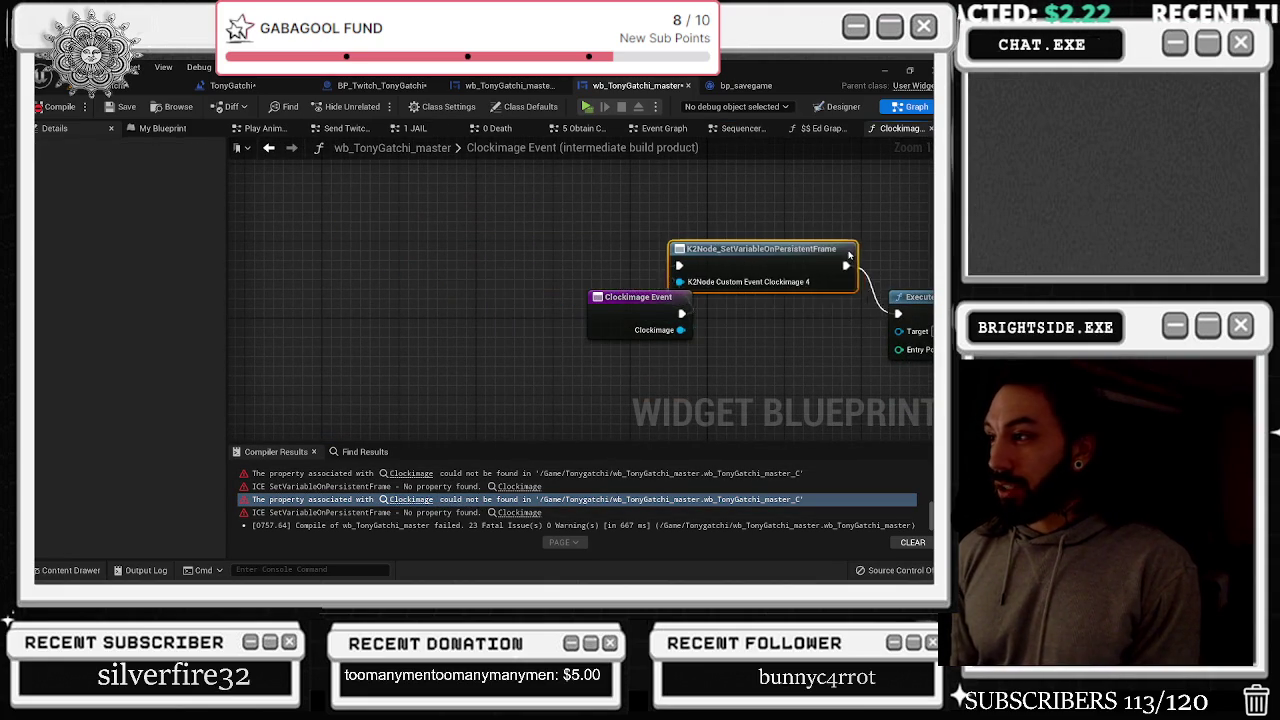
drag(628, 291, 575, 291)
drag(758, 258, 768, 307)
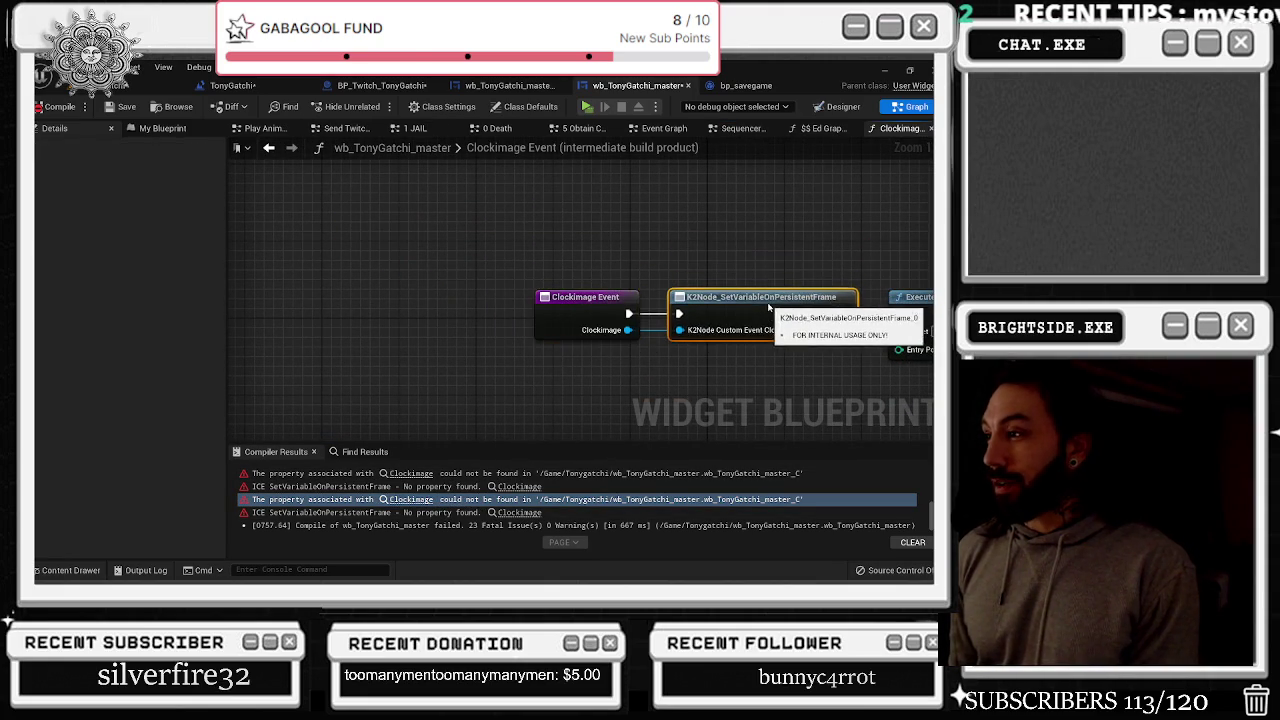
key(Home)
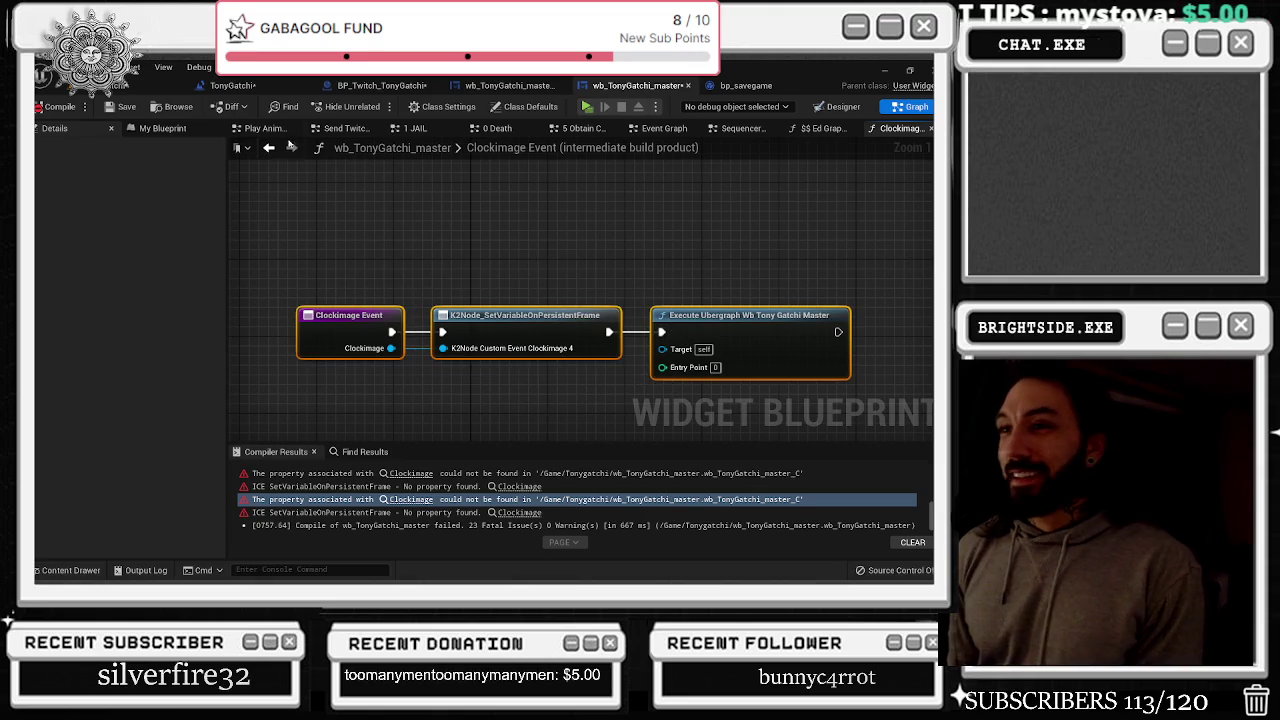
Return to the main Event Graph showing the sleep, smoke, ducks and motel groups
click(269, 148)
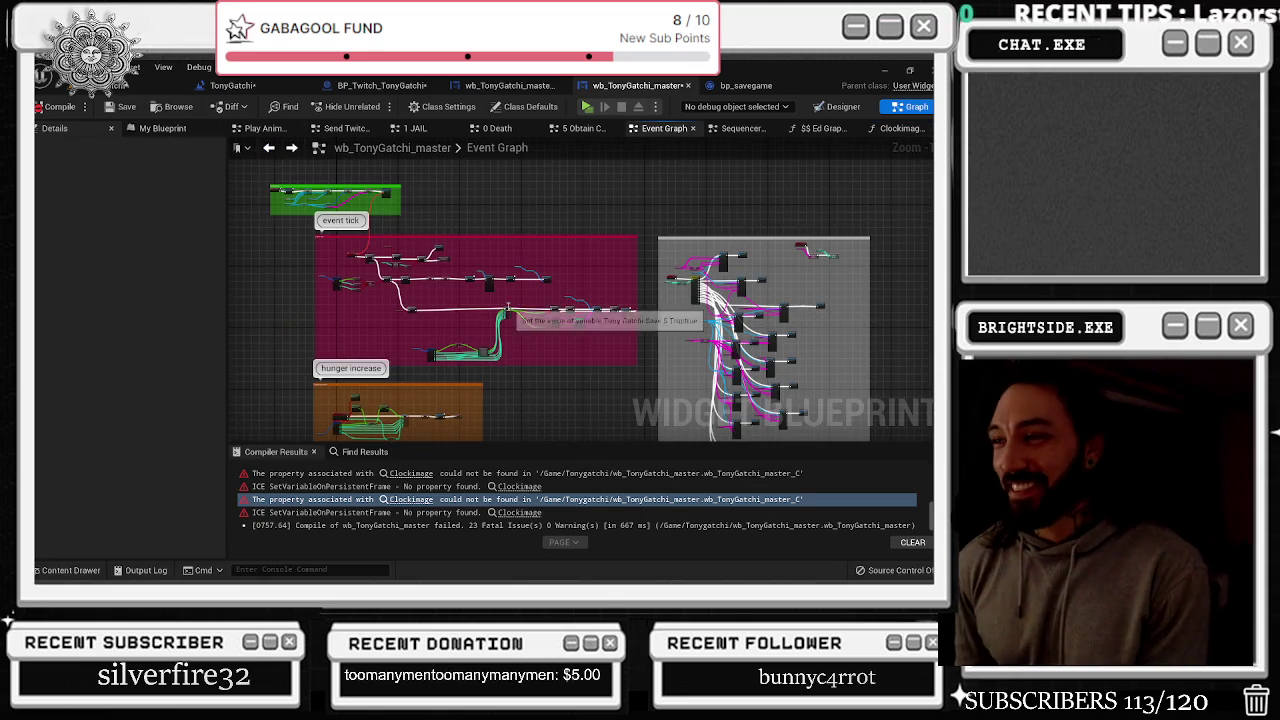
drag(508, 307, 473, 229)
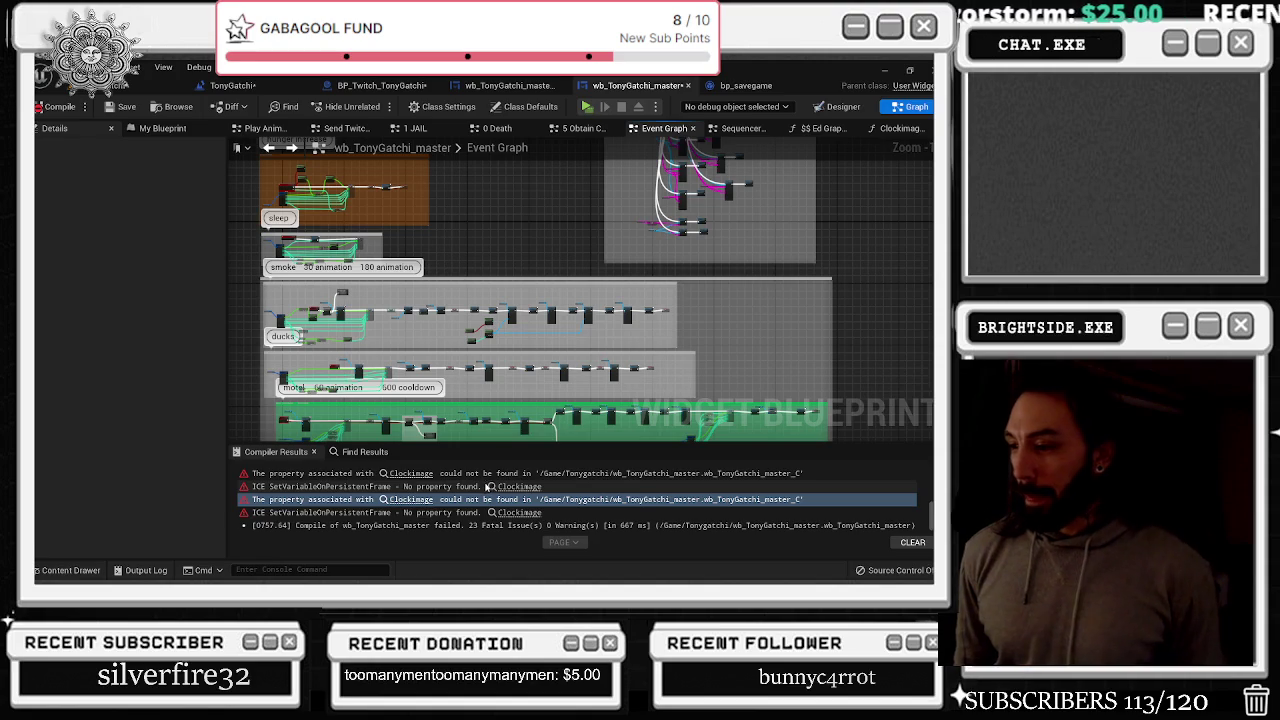
scroll(490, 486, up, 5)
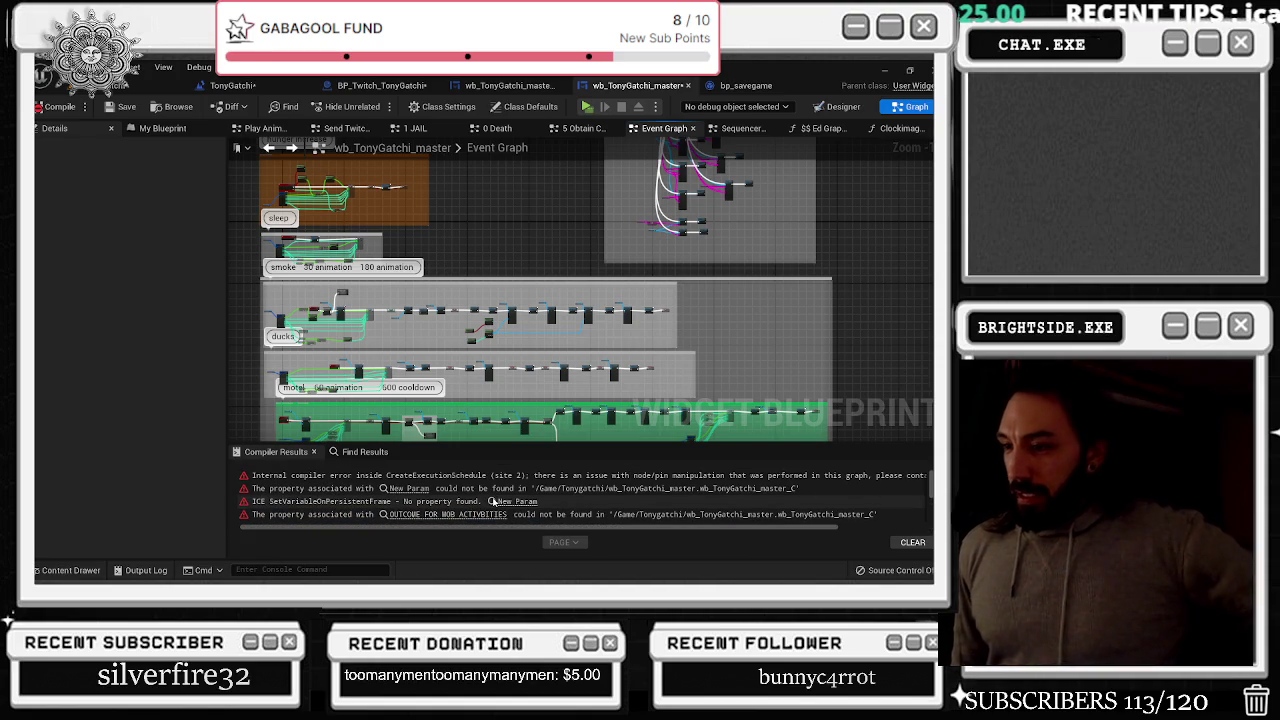
Open the graph behind the New Param error and inspect the Familty Activiteis node
click(409, 488)
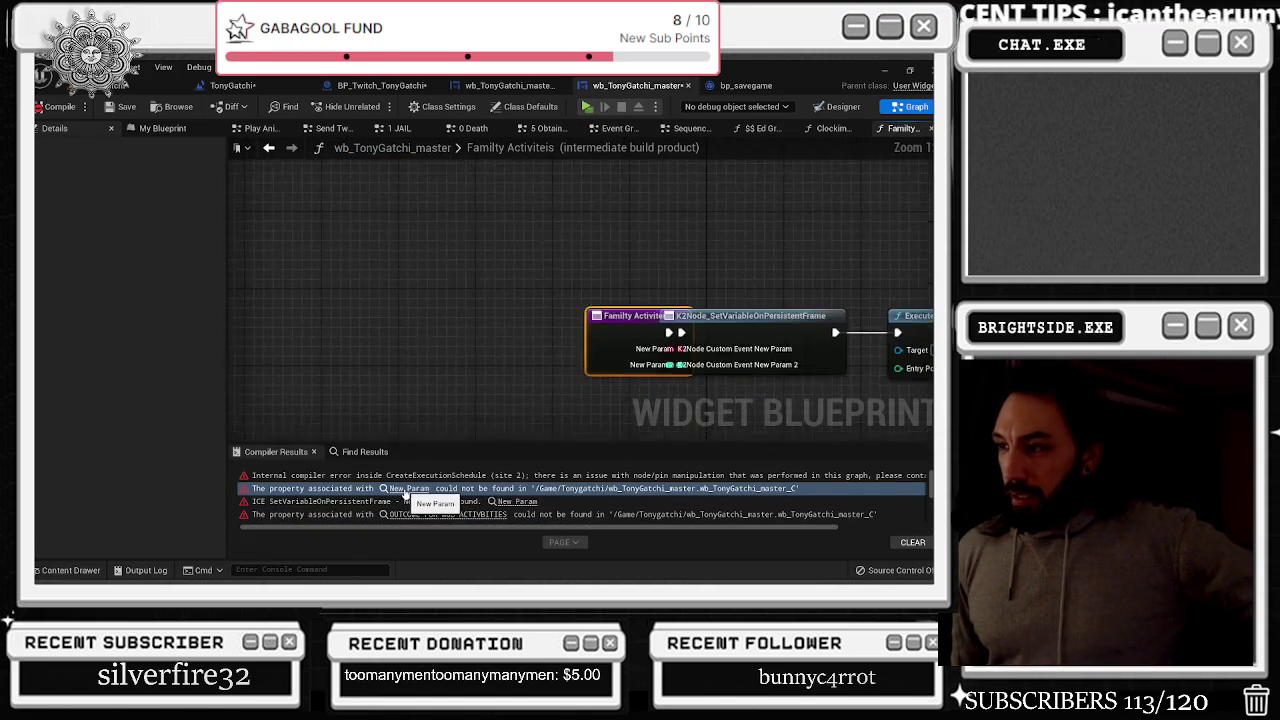
drag(574, 375, 345, 364)
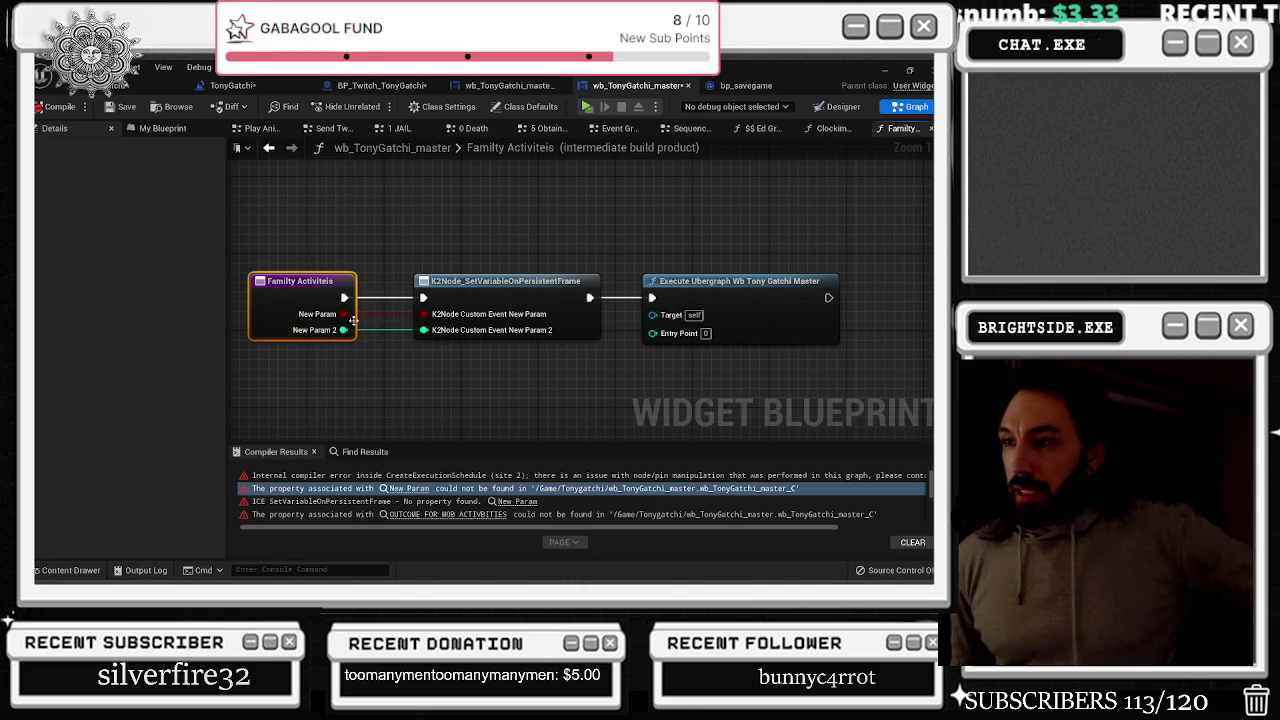
drag(336, 305, 326, 306)
right_click(287, 316)
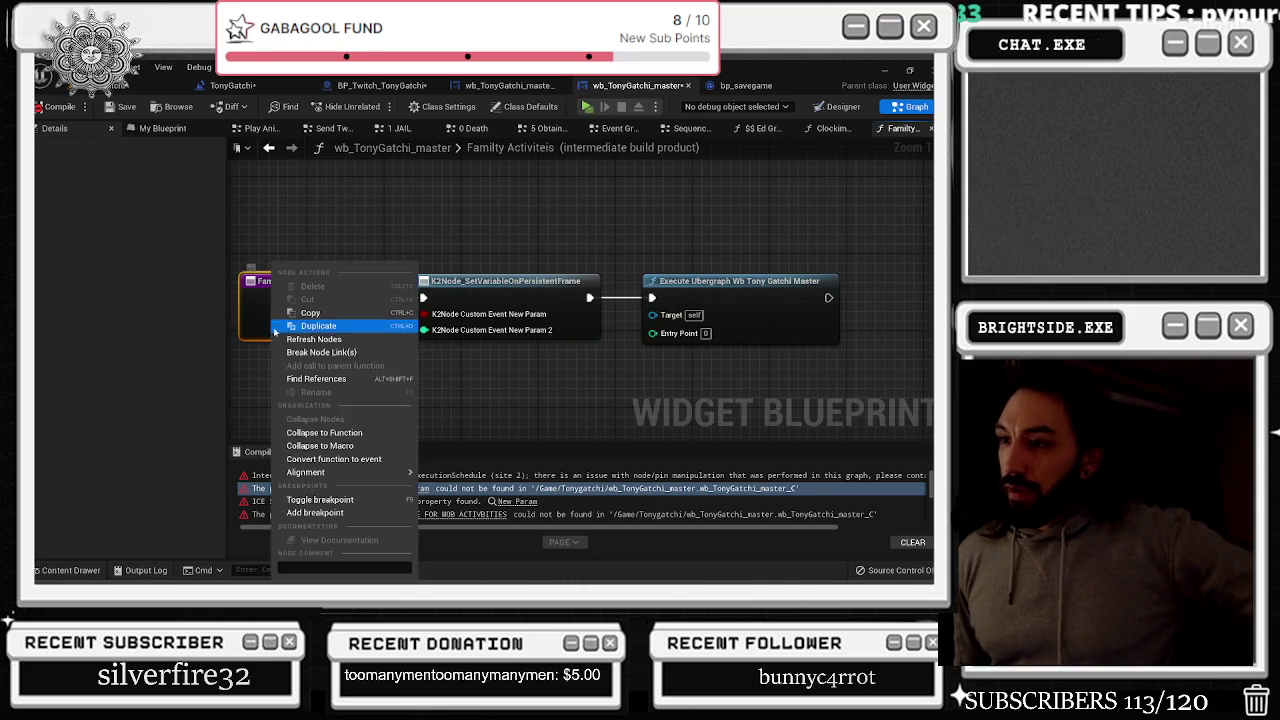
click(331, 387)
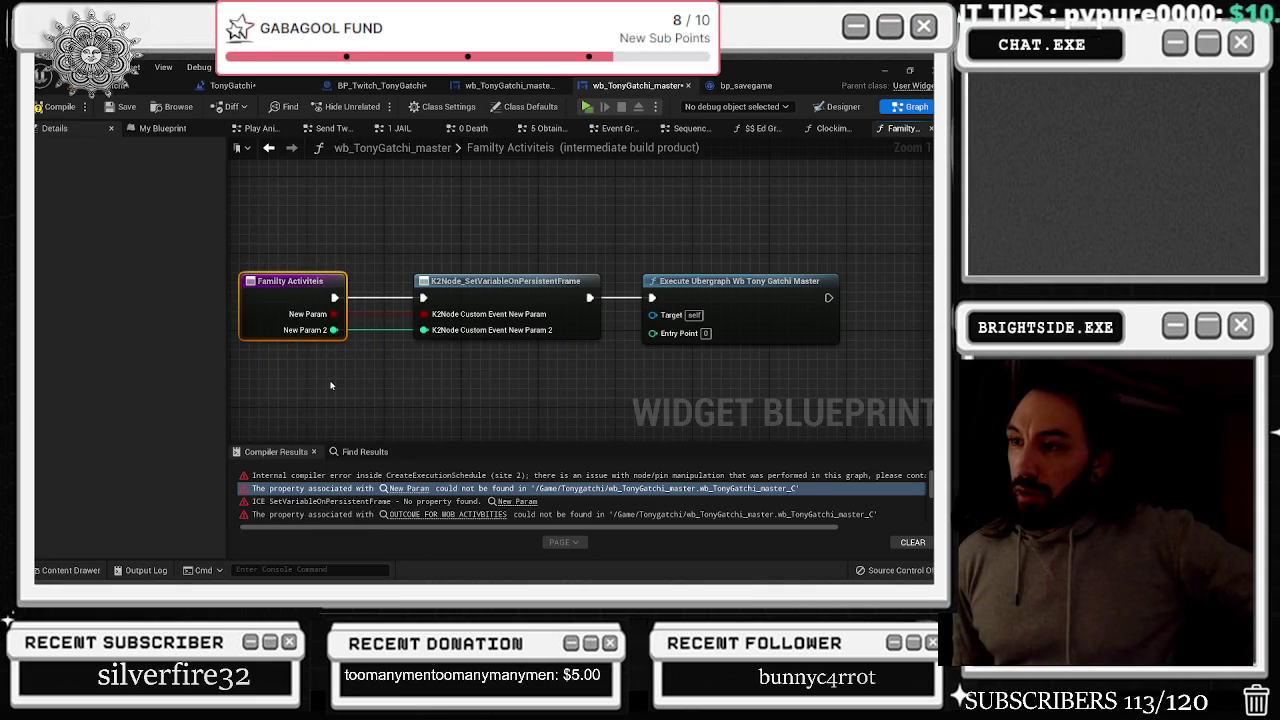
Open the outcome error's graph, move Execute Ubergraph aside, and refresh the Mob Activities node
click(420, 514)
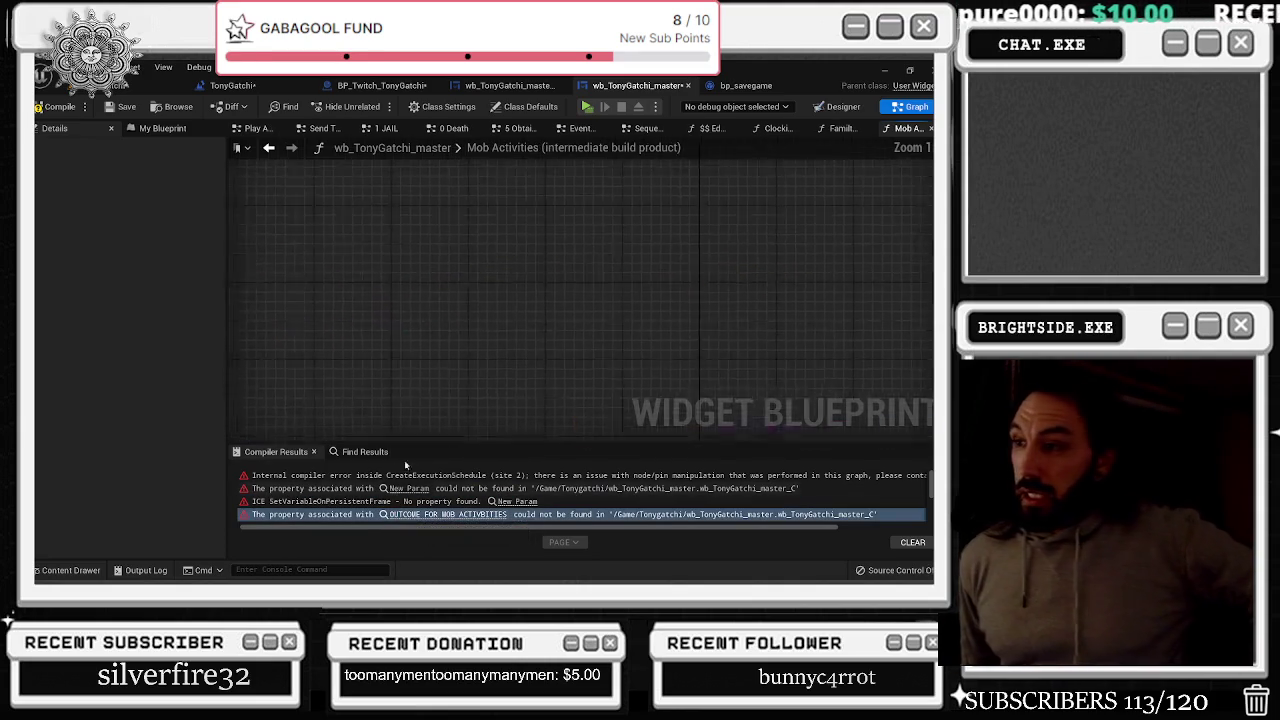
mouse_move(590, 336)
mouse_down()
mouse_move(475, 316)
mouse_move(290, 316)
mouse_up()
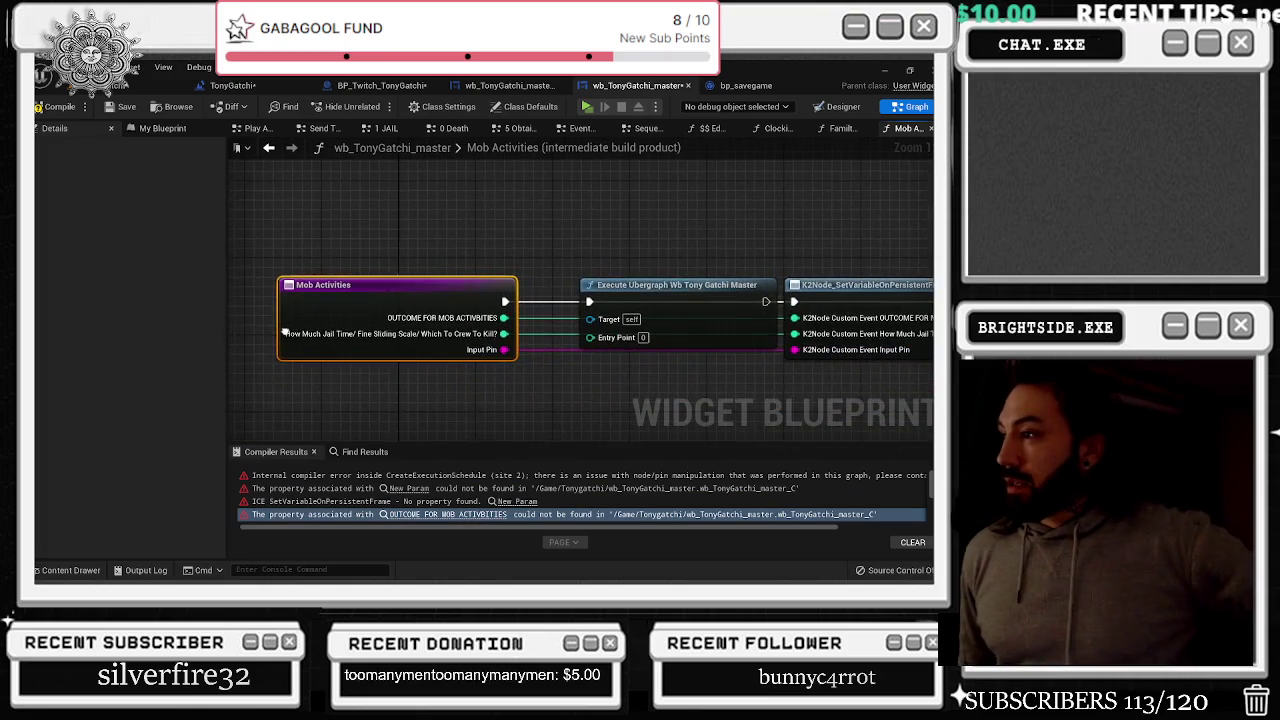
drag(640, 225, 532, 223)
mouse_move(541, 280)
mouse_down()
mouse_move(515, 268)
mouse_move(515, 230)
mouse_move(852, 180)
mouse_move(930, 209)
mouse_move(945, 192)
mouse_move(932, 205)
mouse_up()
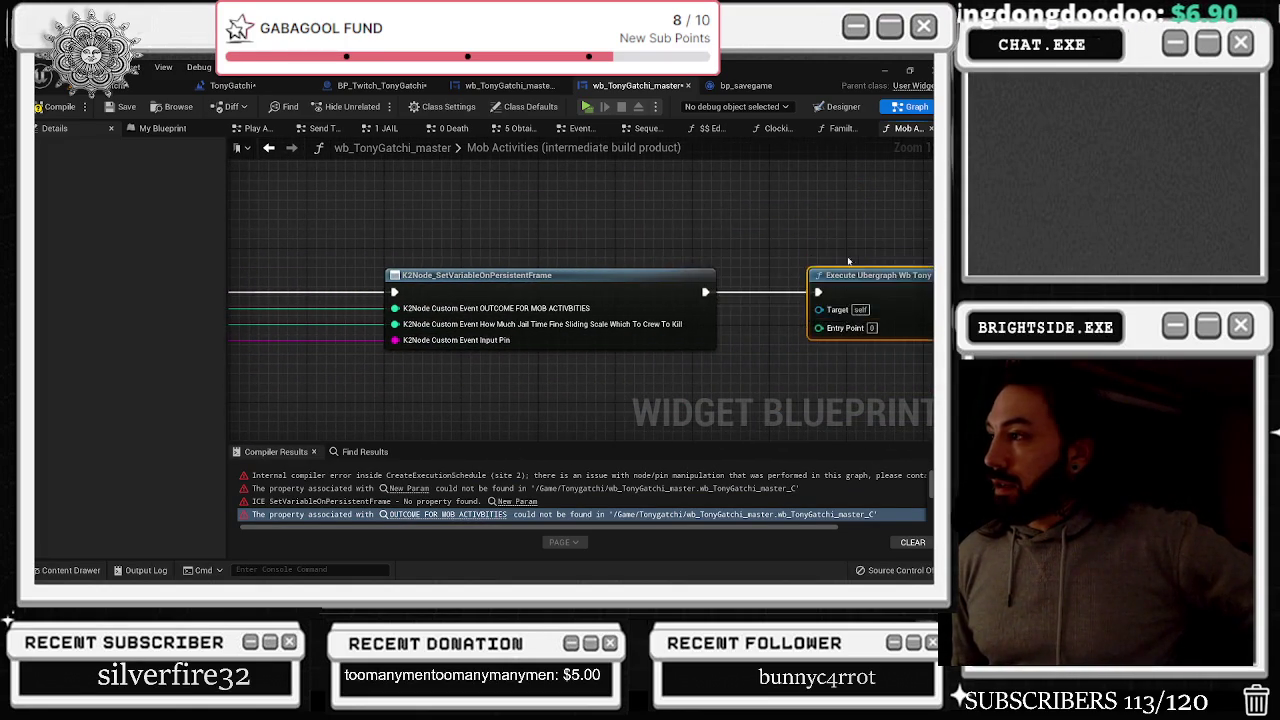
drag(384, 338, 864, 338)
right_click(384, 338)
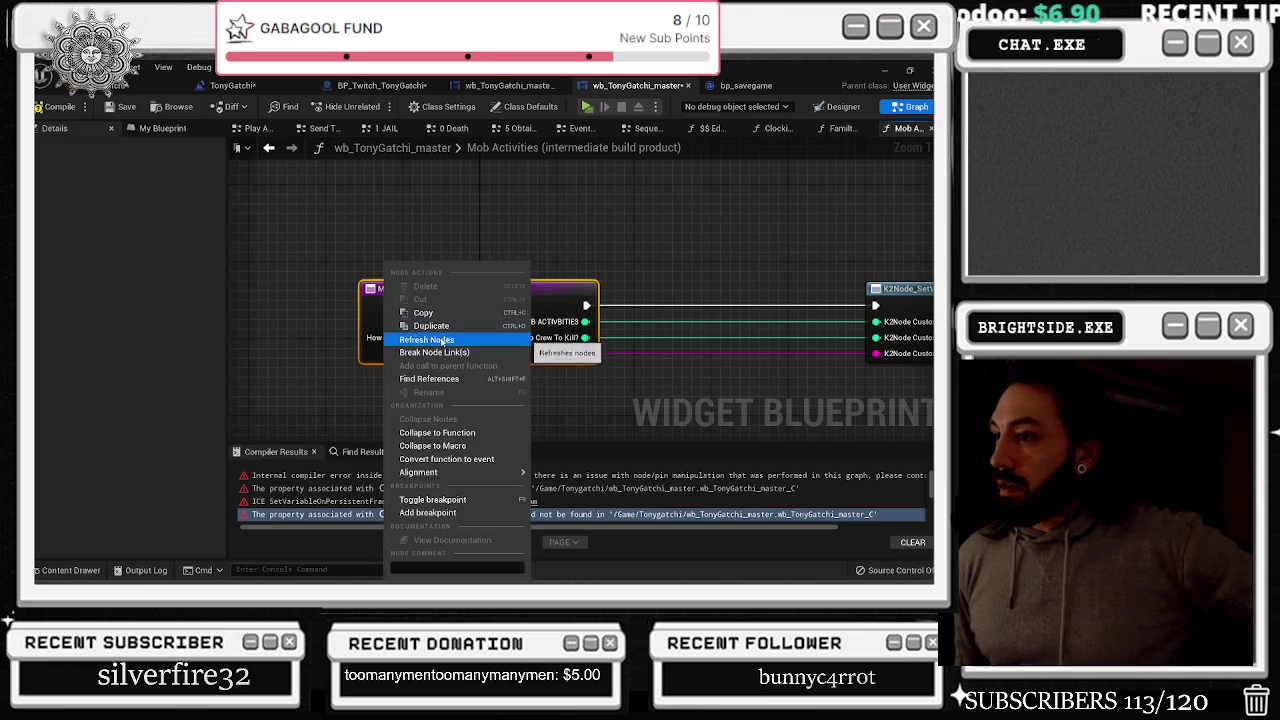
click(506, 277)
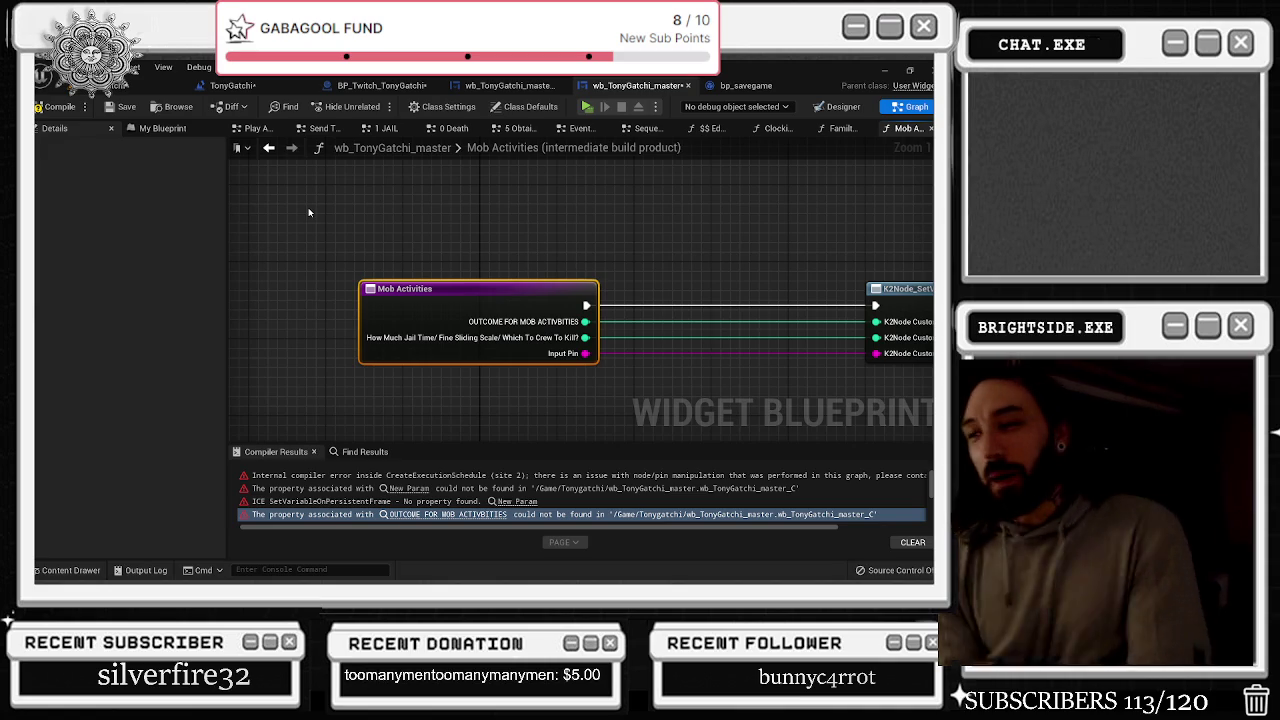
Switch to the BP_Twitch_TonyGatchi event graph and compile it to reveal errors
click(150, 85)
click(230, 85)
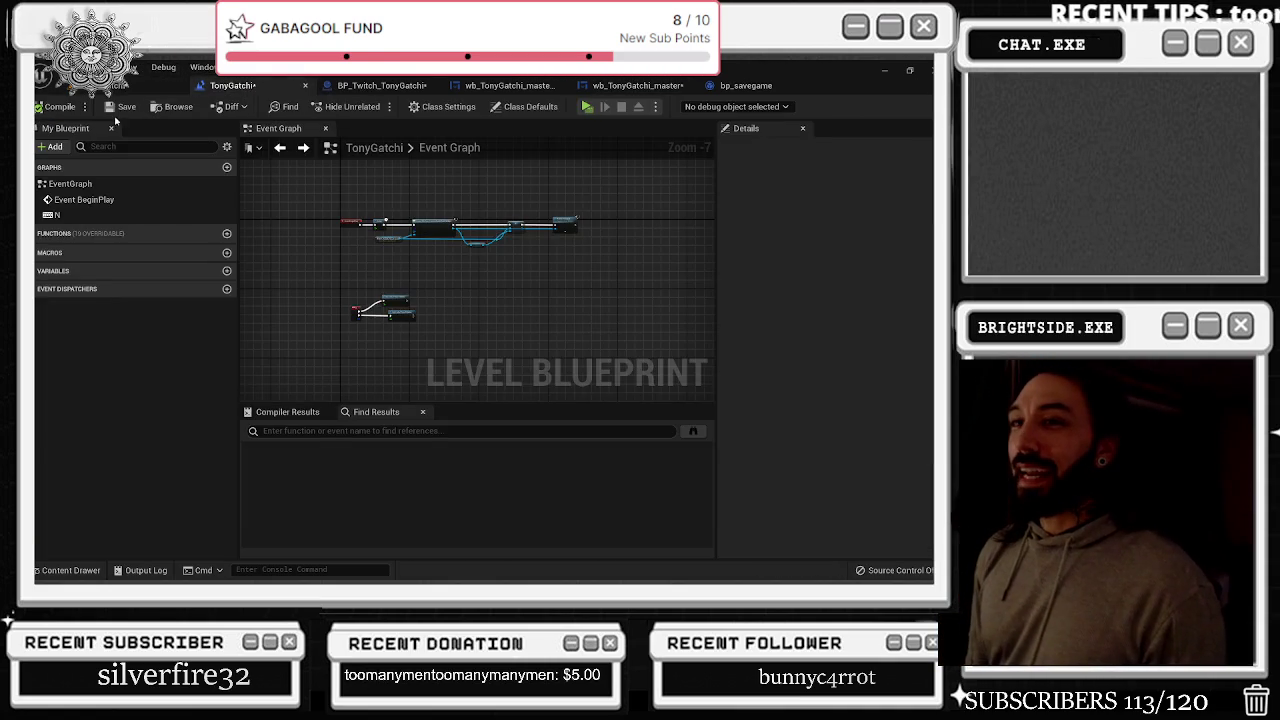
click(375, 85)
click(78, 111)
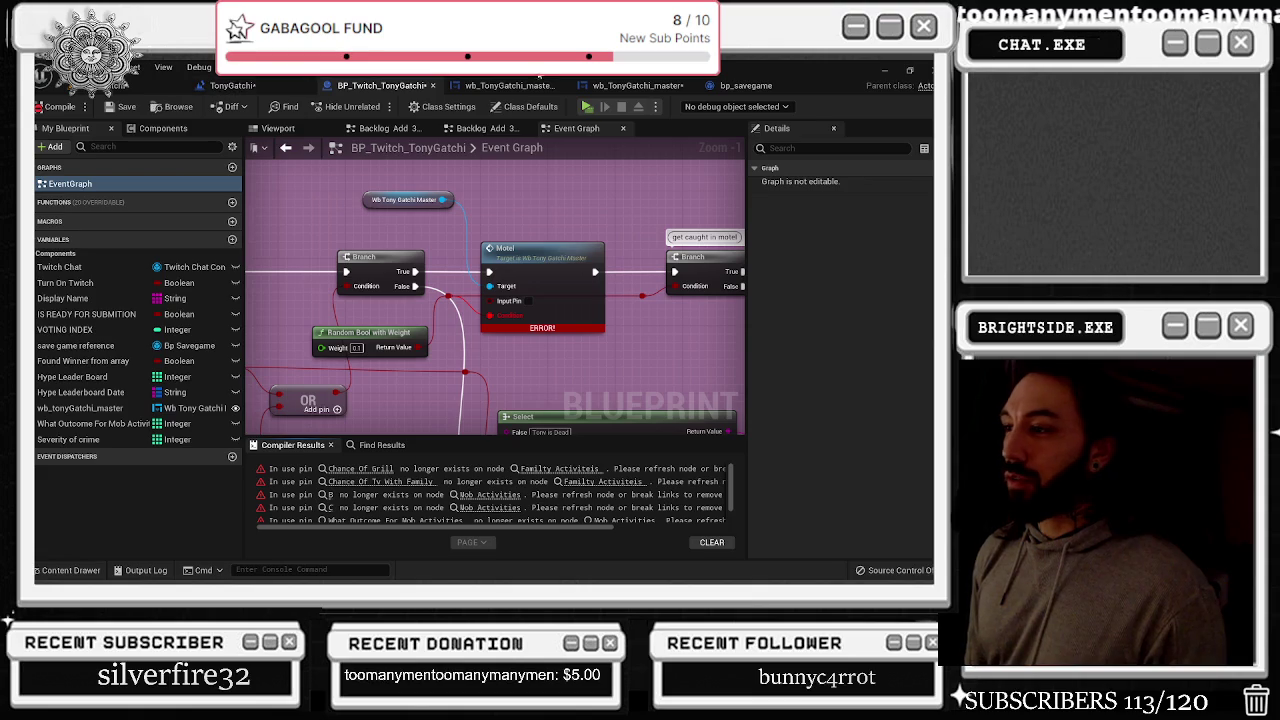
scroll(512, 207, down, 1)
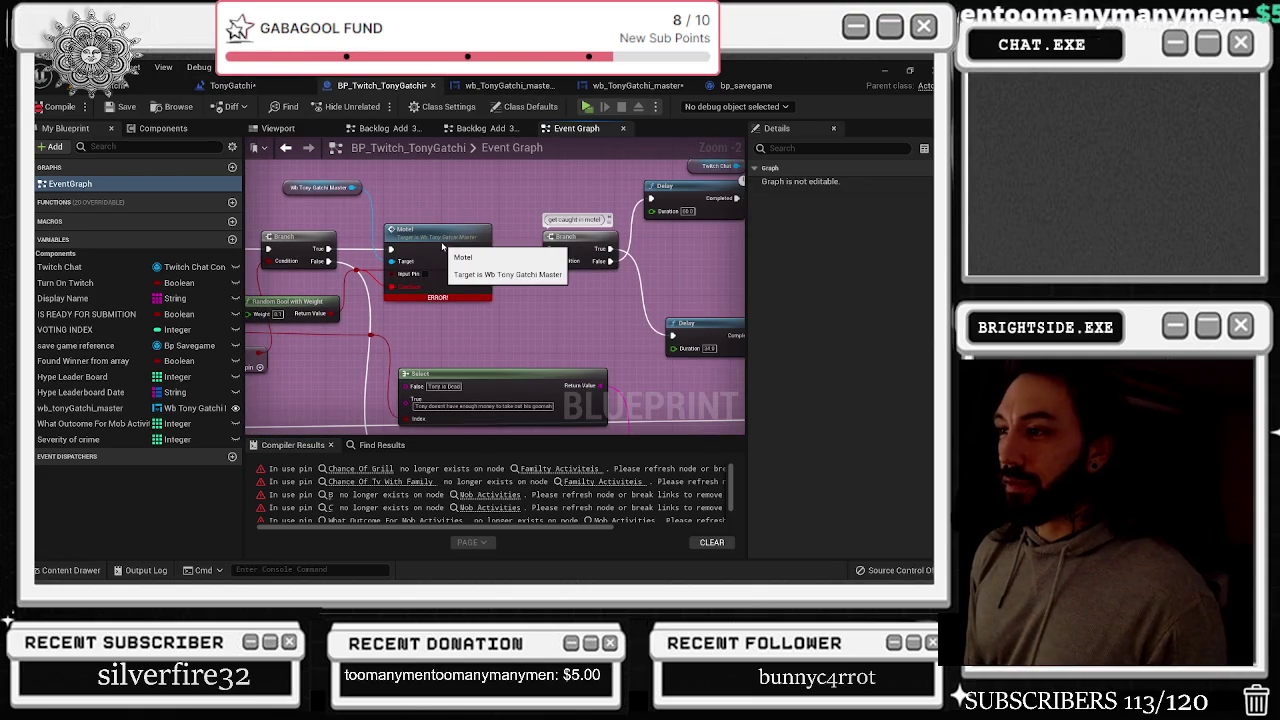
Remove the broken Condition pin from the Motel call node and recompile
click(448, 247)
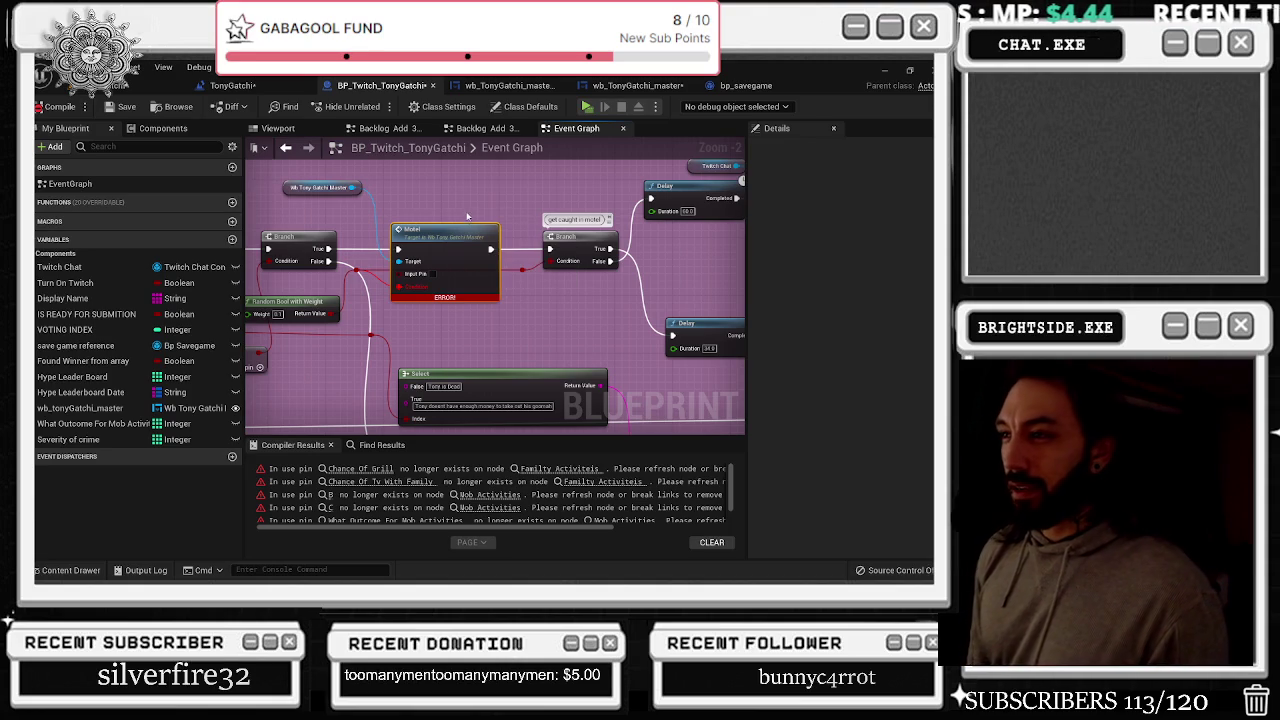
right_click(455, 225)
right_click(400, 286)
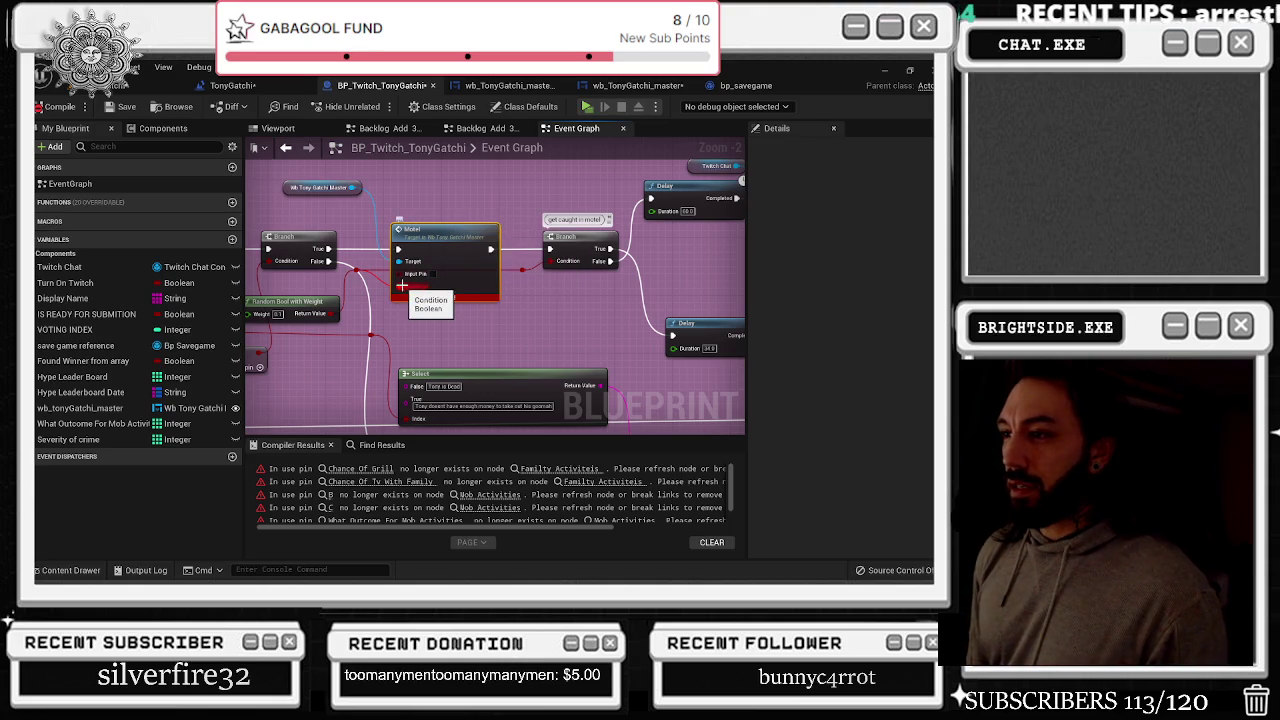
click(428, 300)
drag(426, 195, 498, 191)
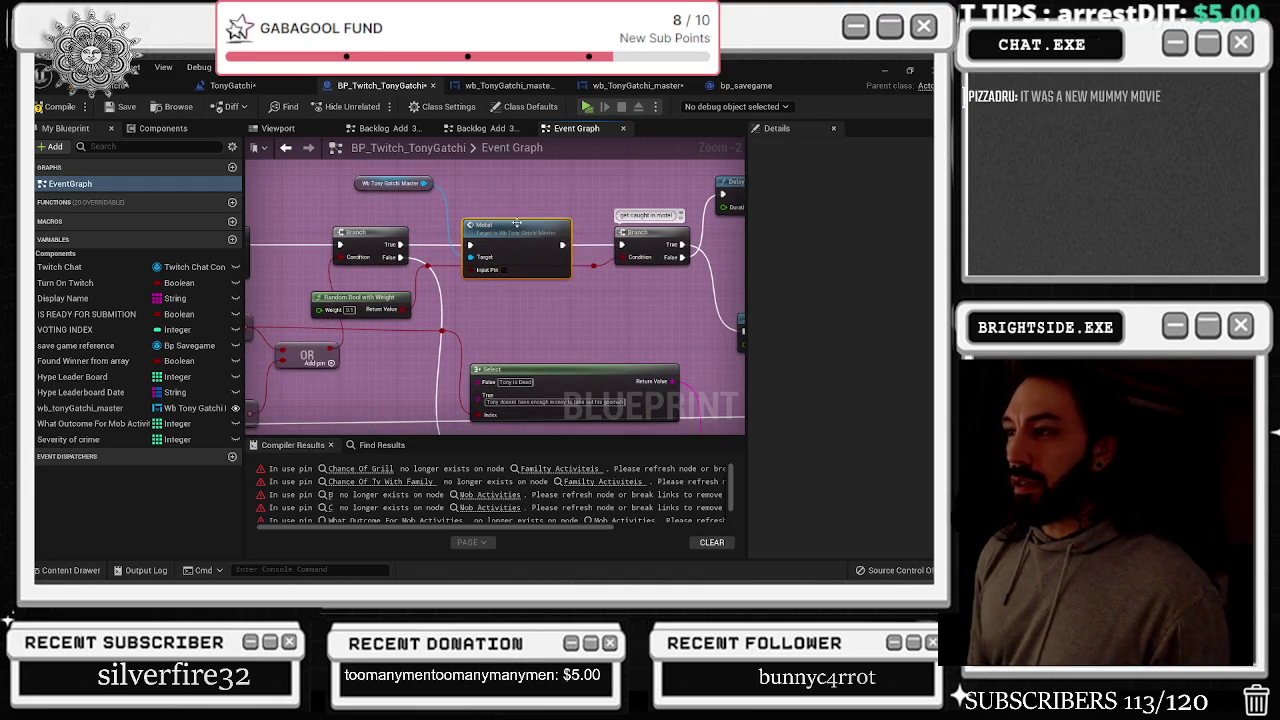
click(78, 104)
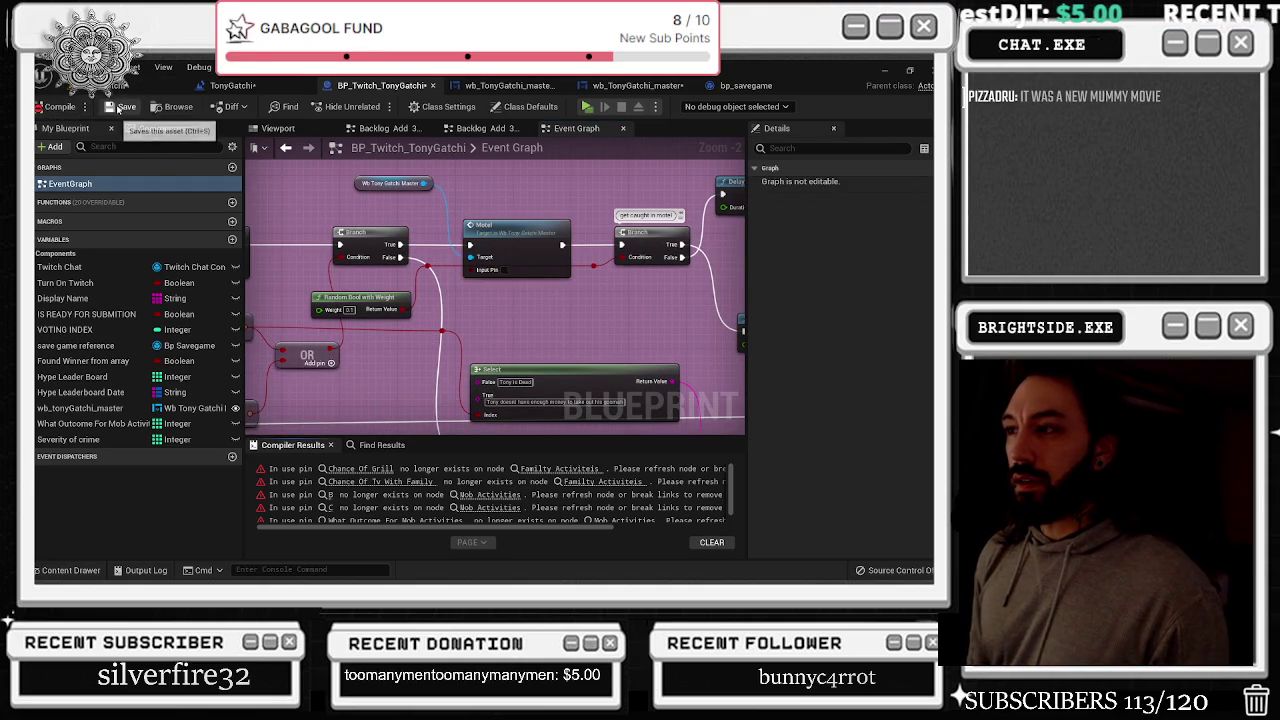
Switch through the open blueprint tabs to wb_TonyGatchi_master
click(280, 86)
click(359, 88)
click(505, 86)
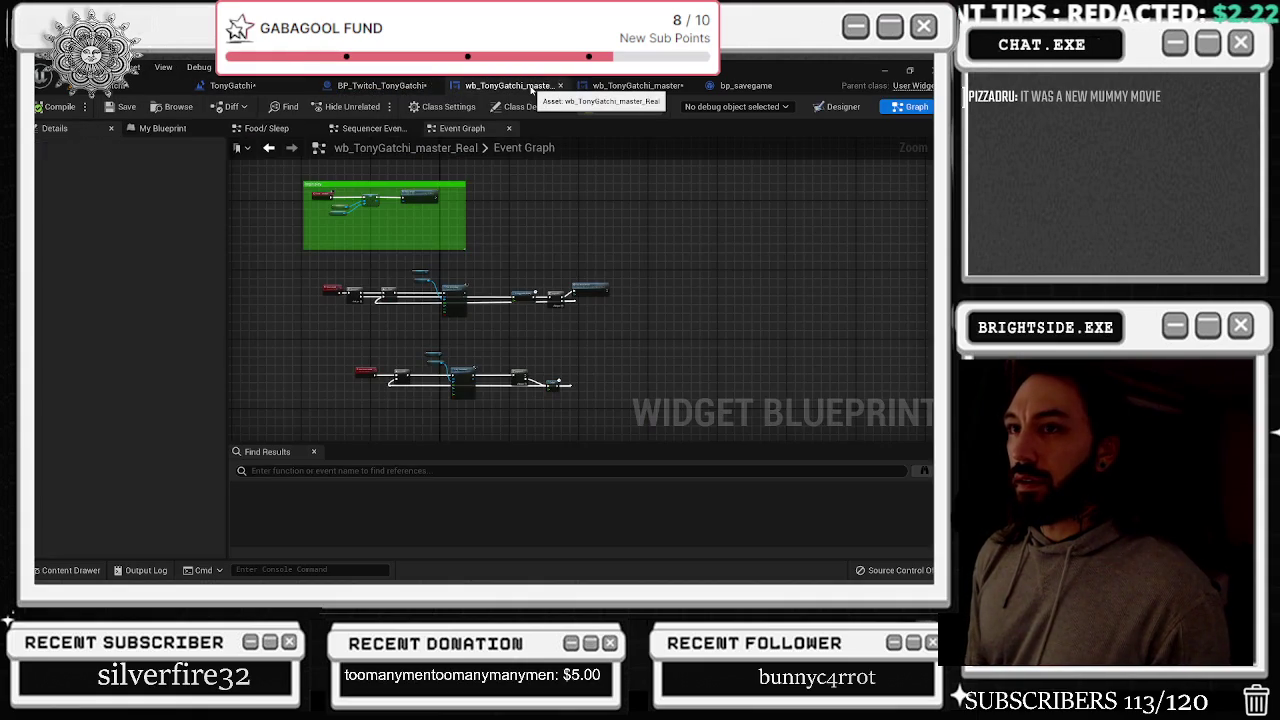
click(609, 85)
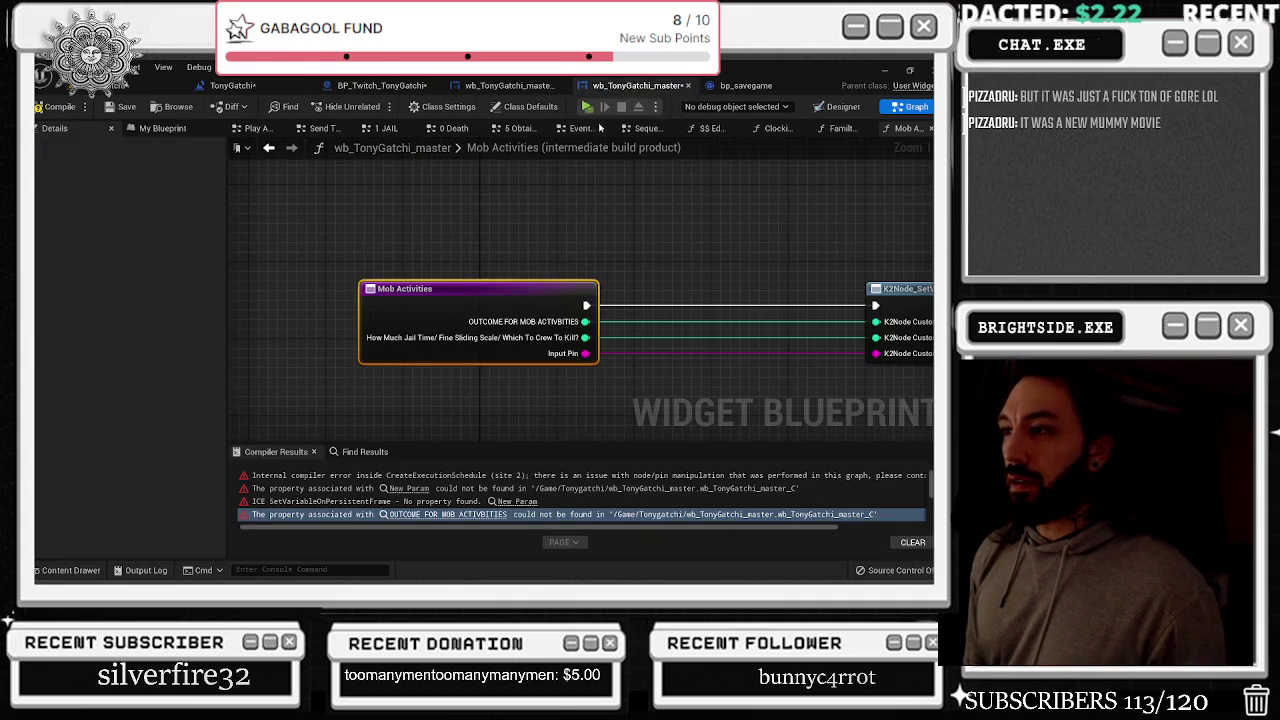
Close the Mob Activities, Ed Graph and Sequencer Events graphs, then start a new blueprint search
click(929, 129)
click(930, 130)
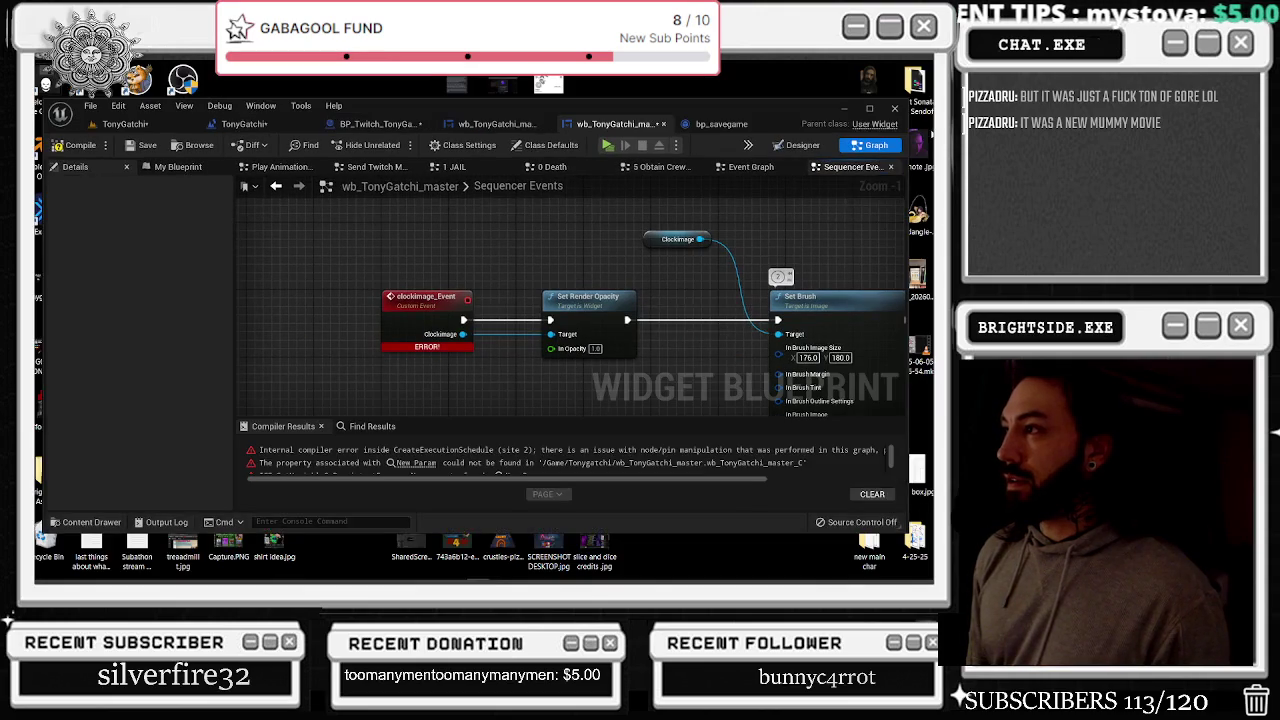
click(891, 167)
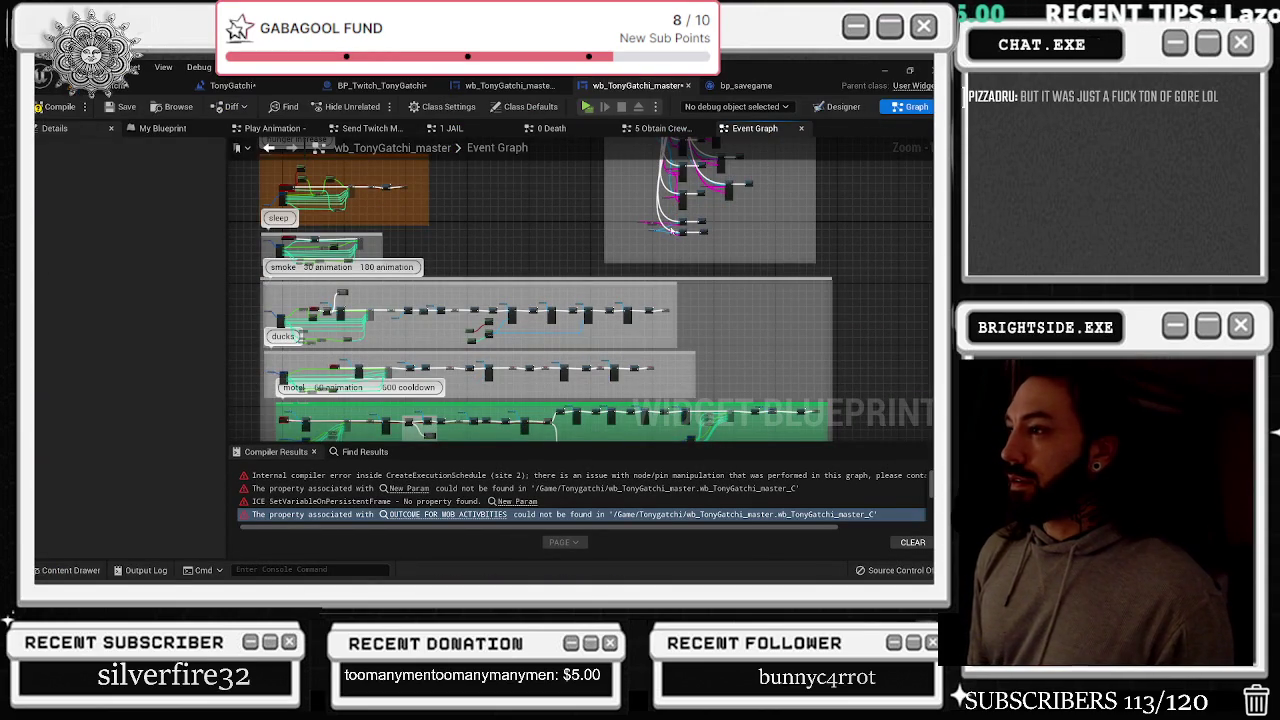
mouse_move(465, 425)
mouse_down()
mouse_move(586, 371)
mouse_move(587, 332)
mouse_move(428, 256)
mouse_move(432, 65)
mouse_move(458, 444)
mouse_up()
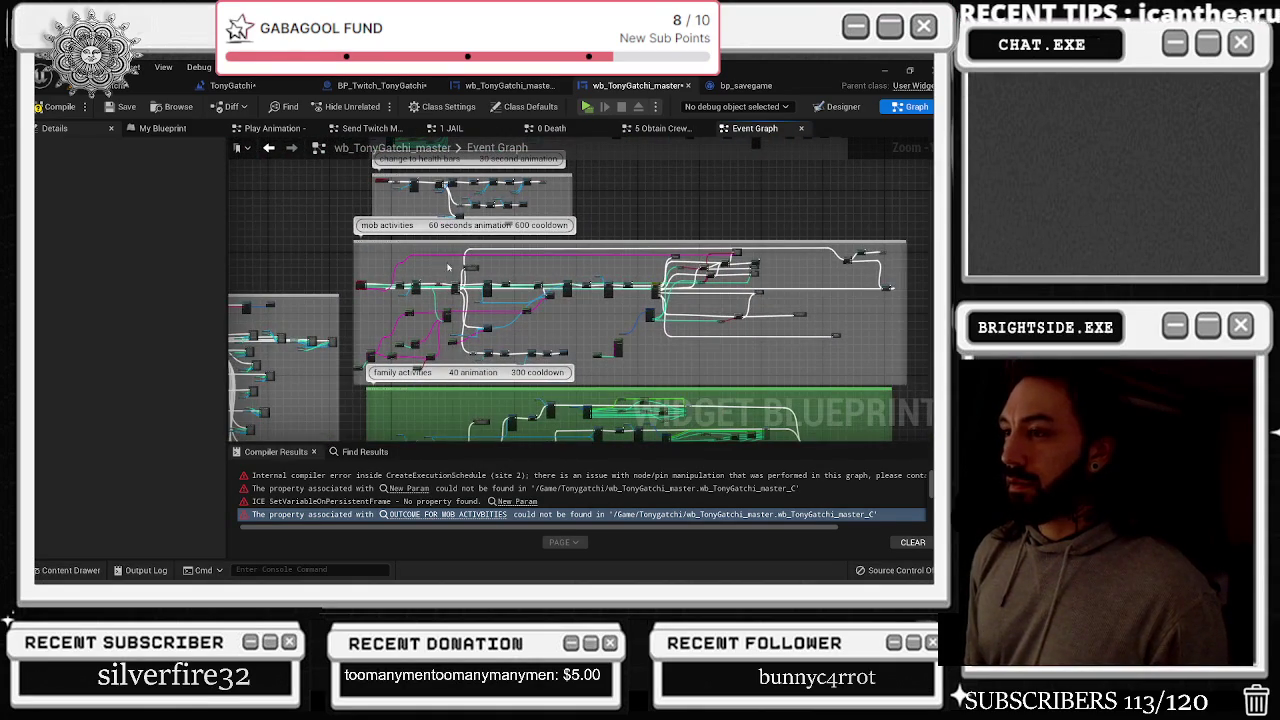
click(362, 451)
click(378, 470)
Search the blueprint for MOTEL and jump to the Motel custom event node
key(ctrl+a)
key(Return)
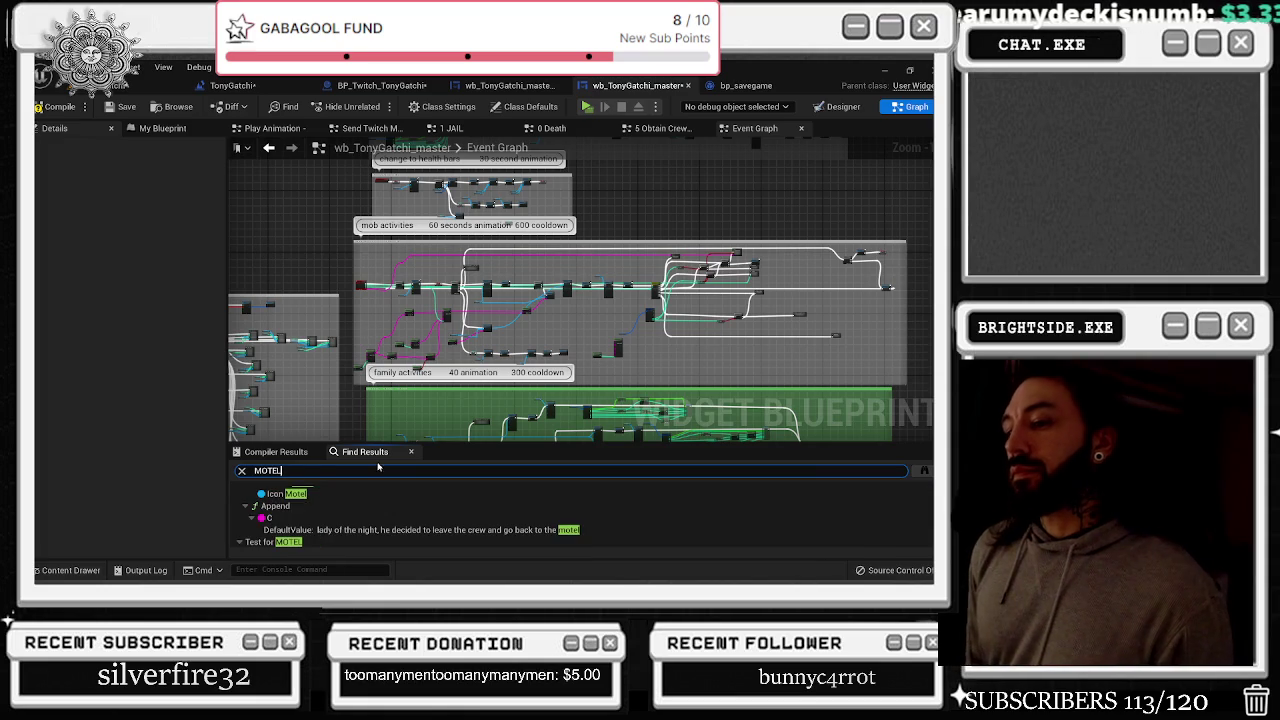
scroll(441, 506, down, 2)
scroll(441, 508, up, 3)
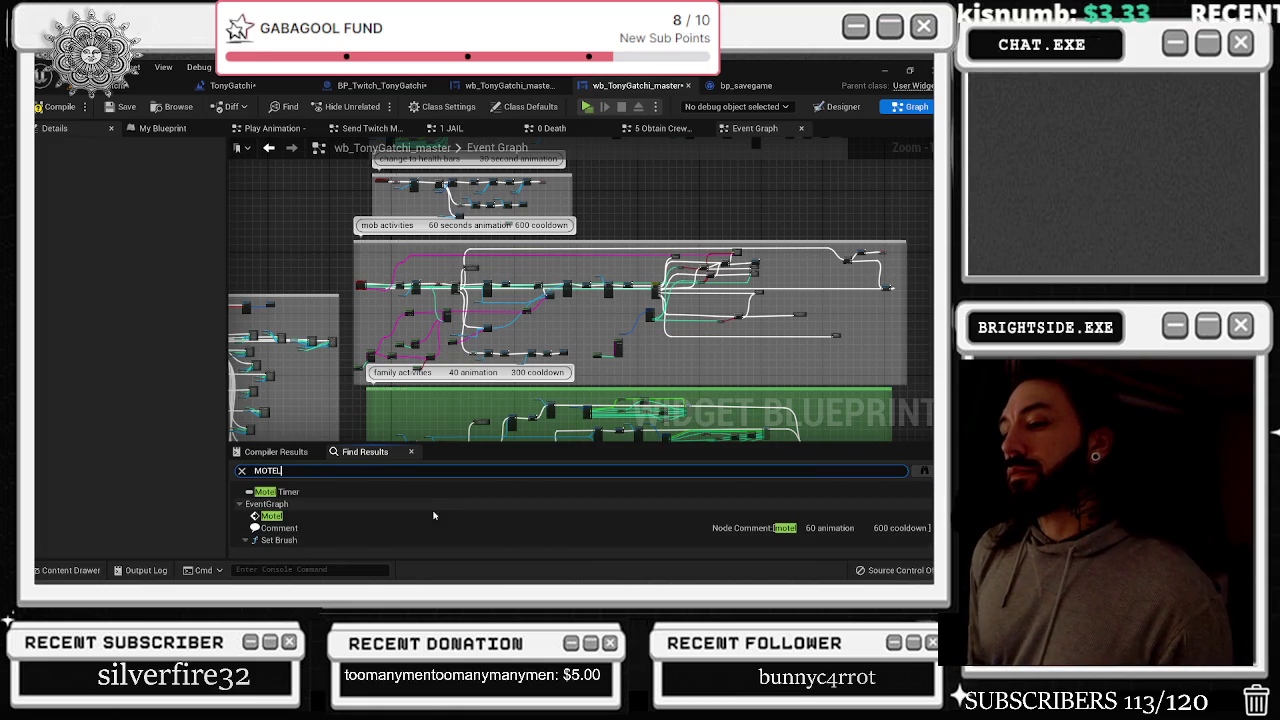
click(431, 518)
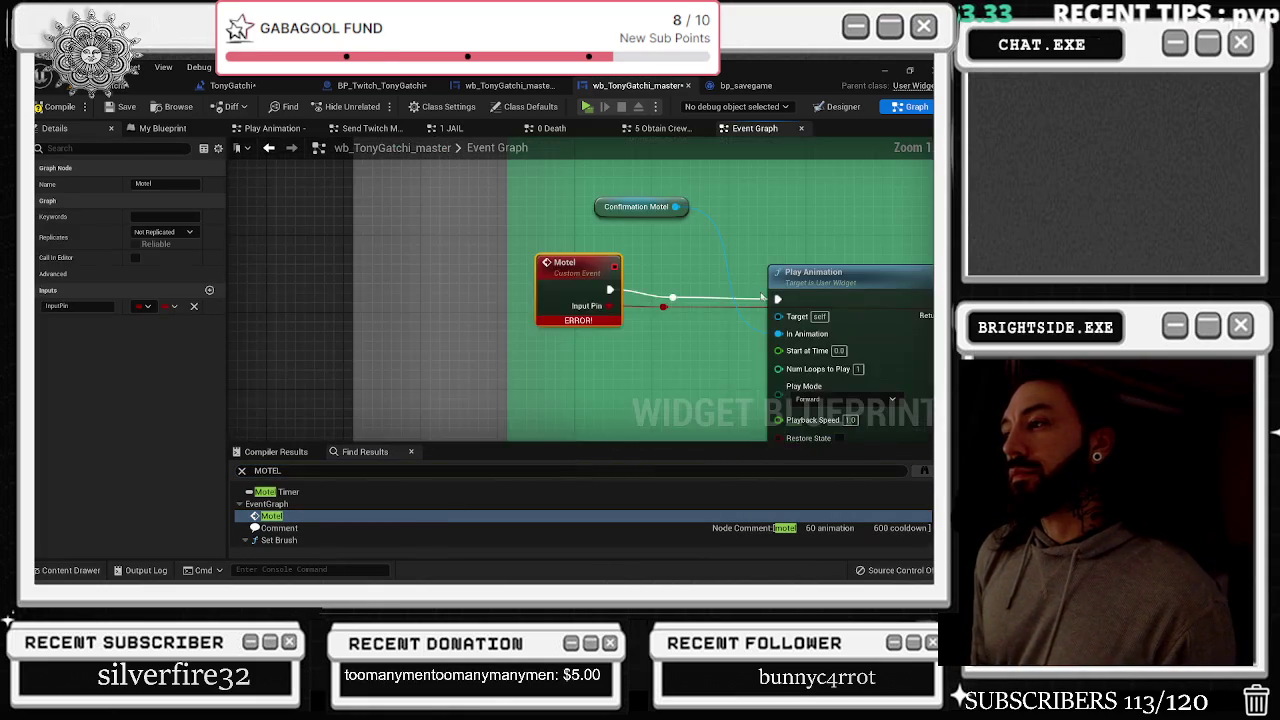
click(421, 320)
drag(340, 306, 340, 316)
click(511, 297)
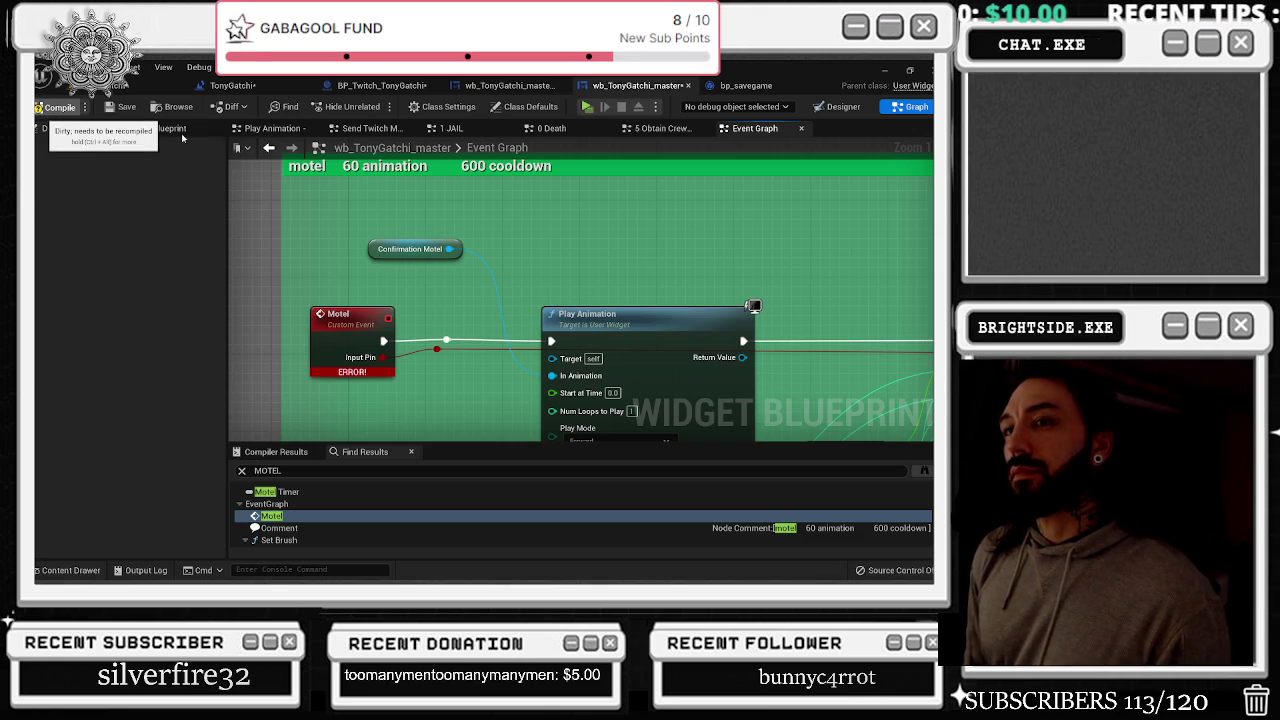
Compile, then break the Motel event's execution link to the Play Animation chain
click(55, 106)
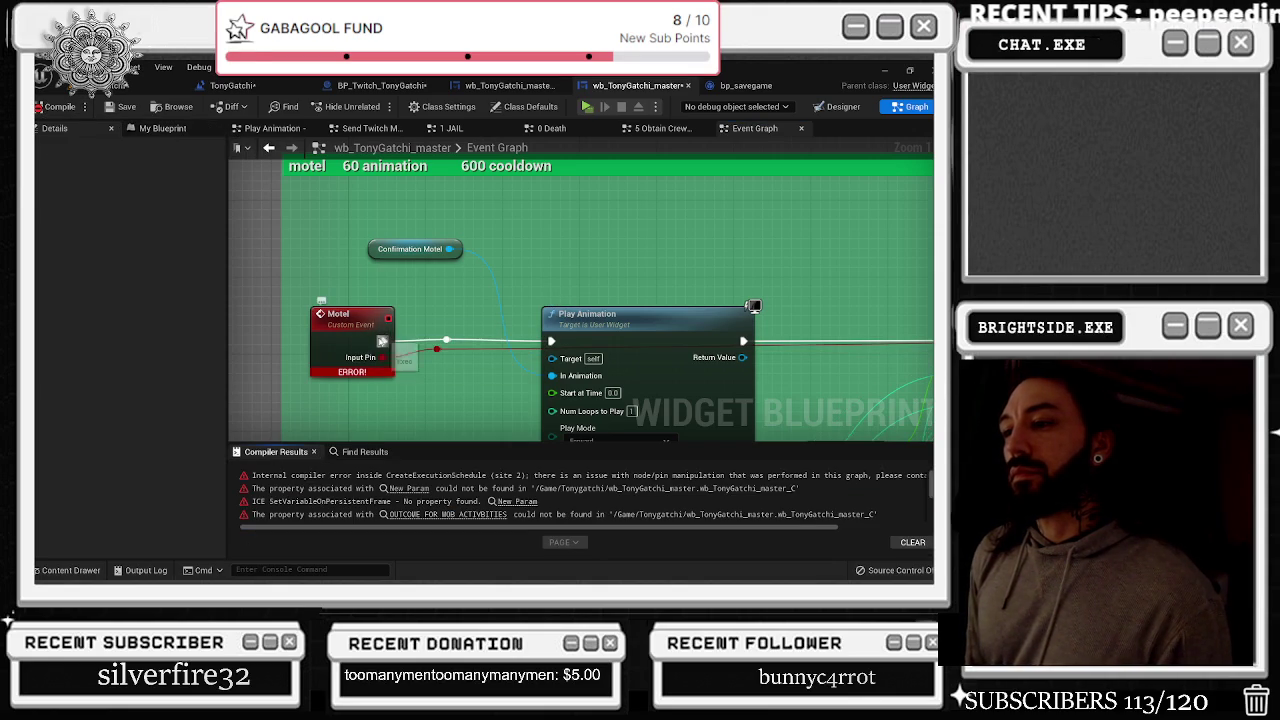
alt+click(382, 341)
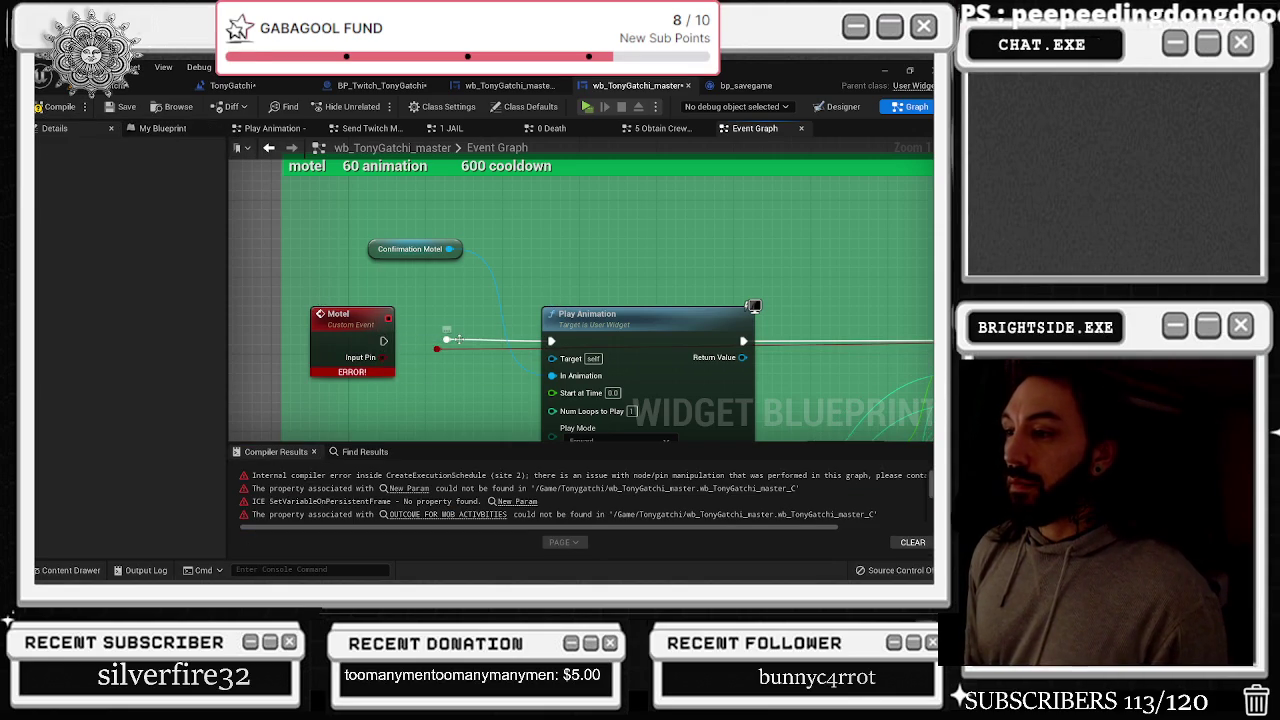
scroll(508, 306, down, 5)
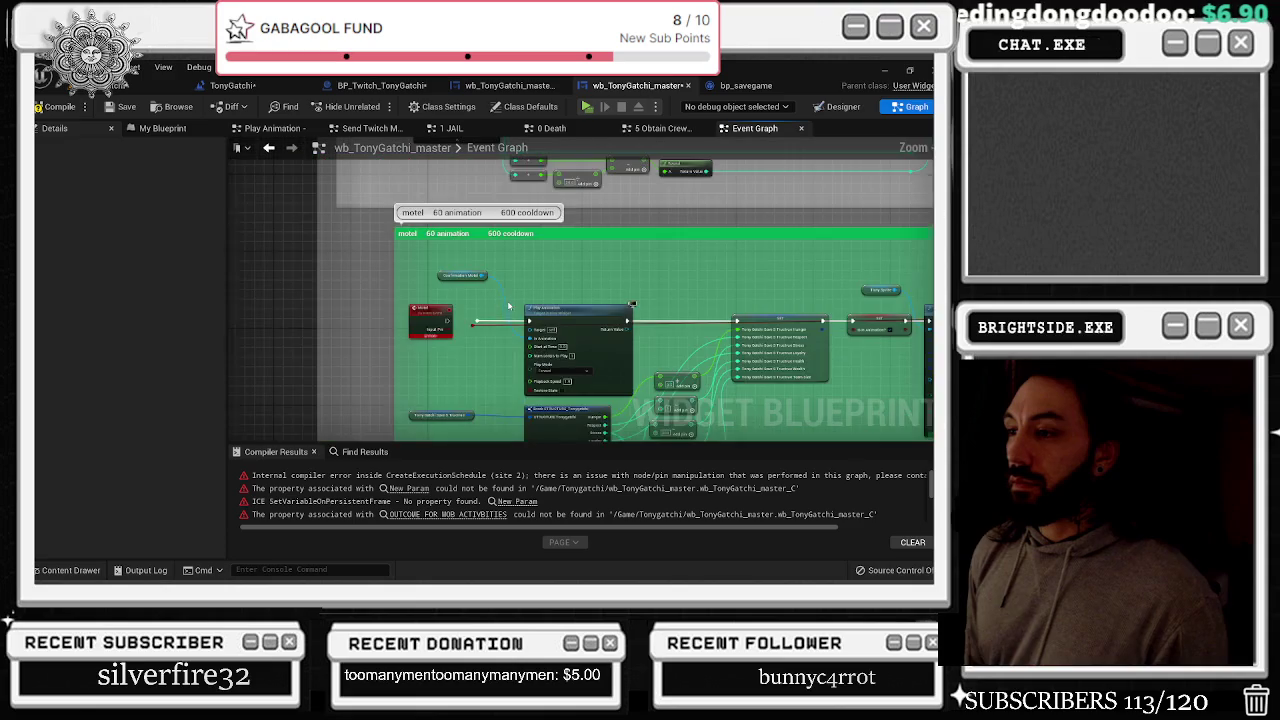
Select the Toilet custom event while zooming around the Event Graph
scroll(504, 296, up, 4)
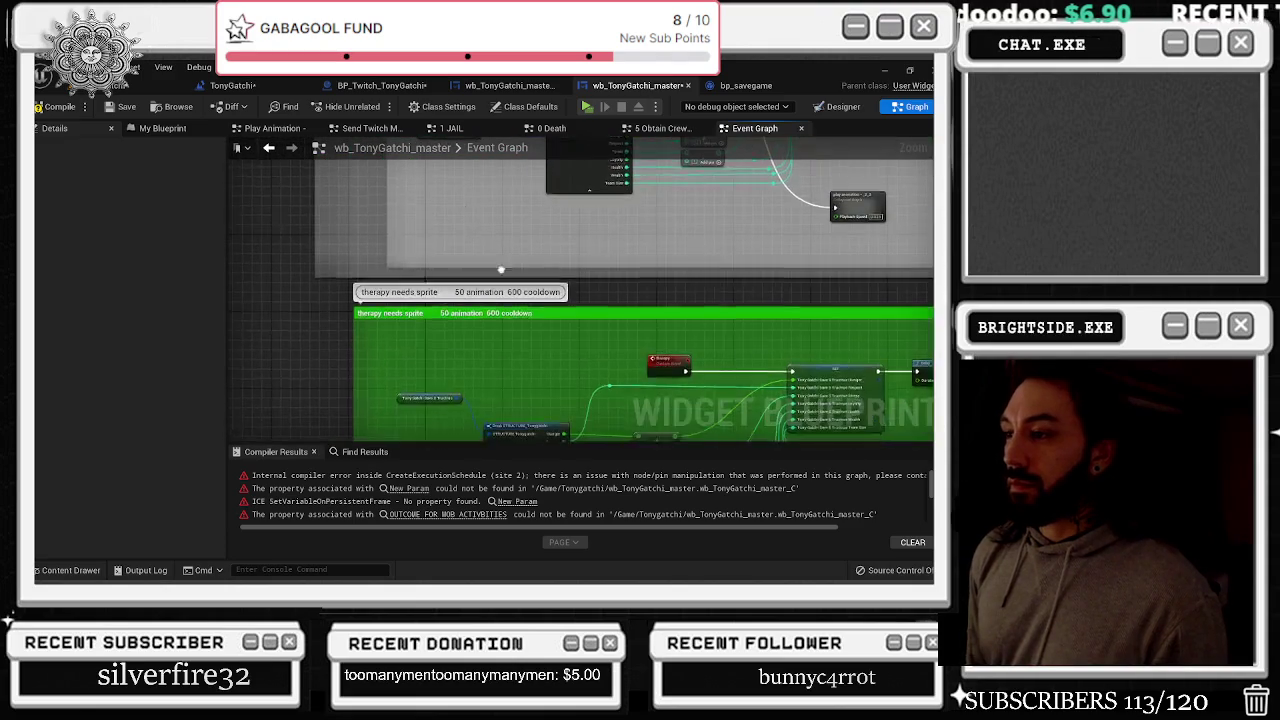
scroll(337, 203, up, 4)
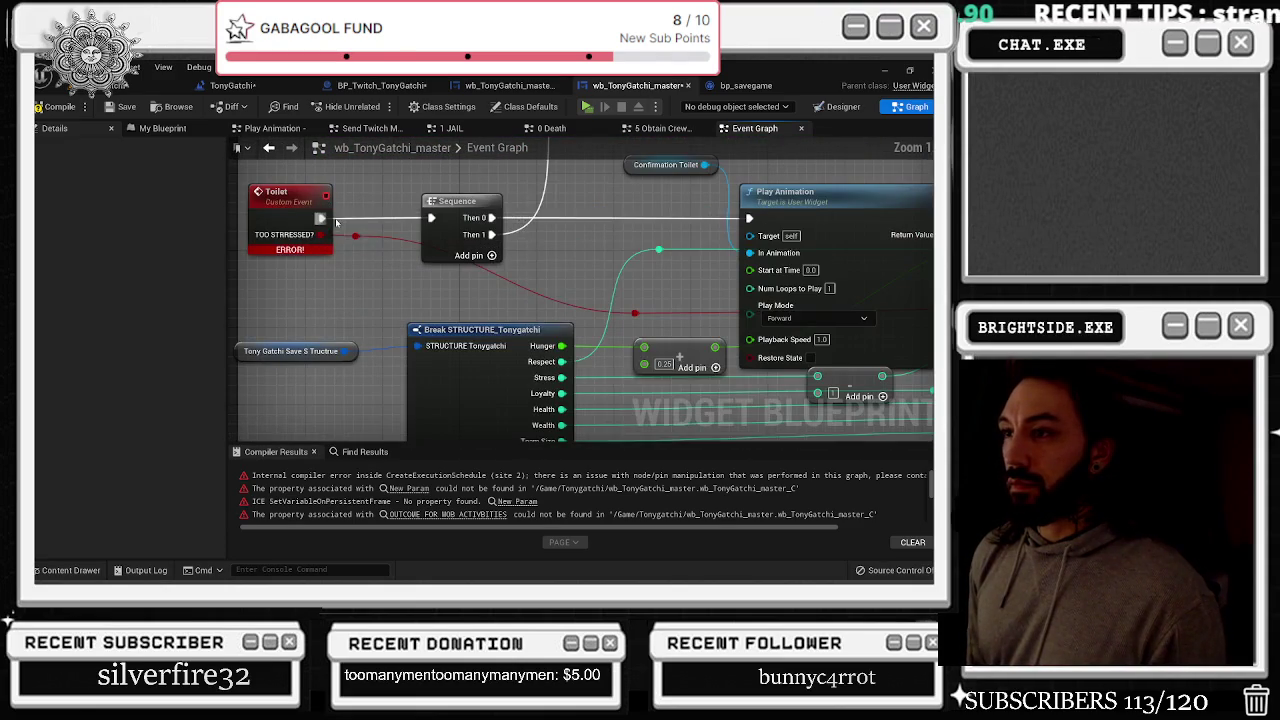
click(327, 216)
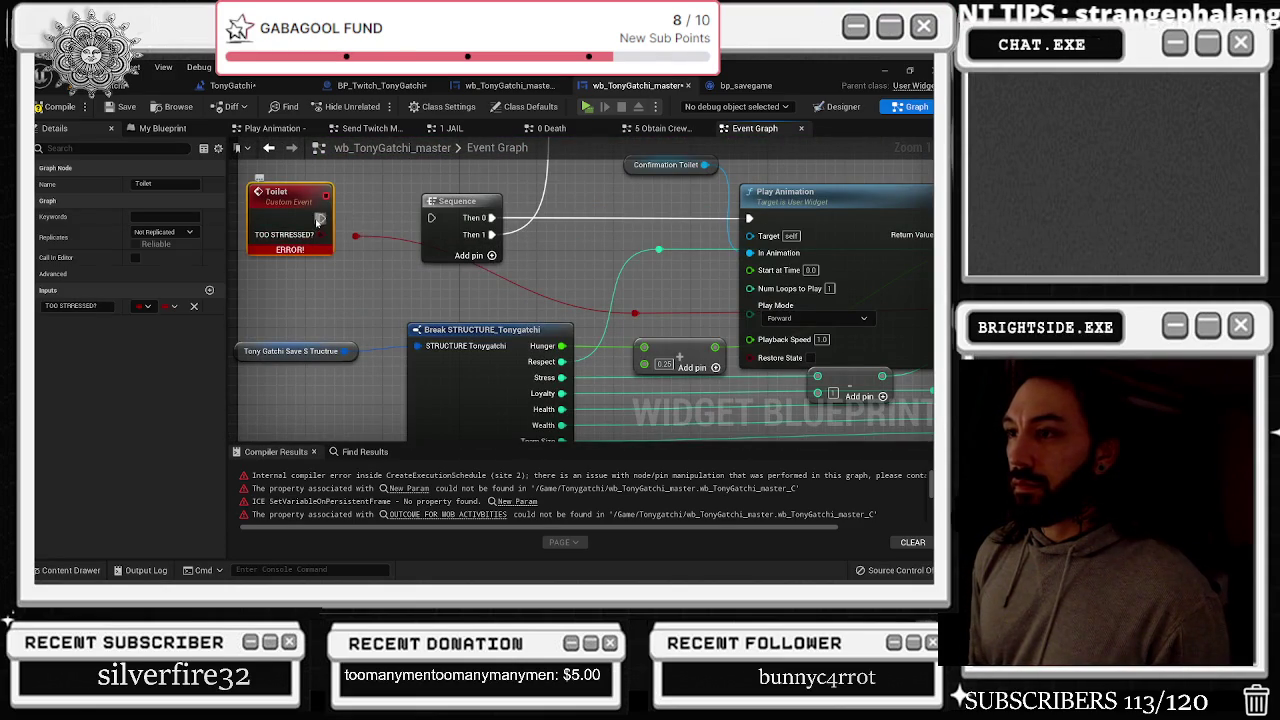
scroll(327, 216, down, 5)
scroll(400, 221, up, 5)
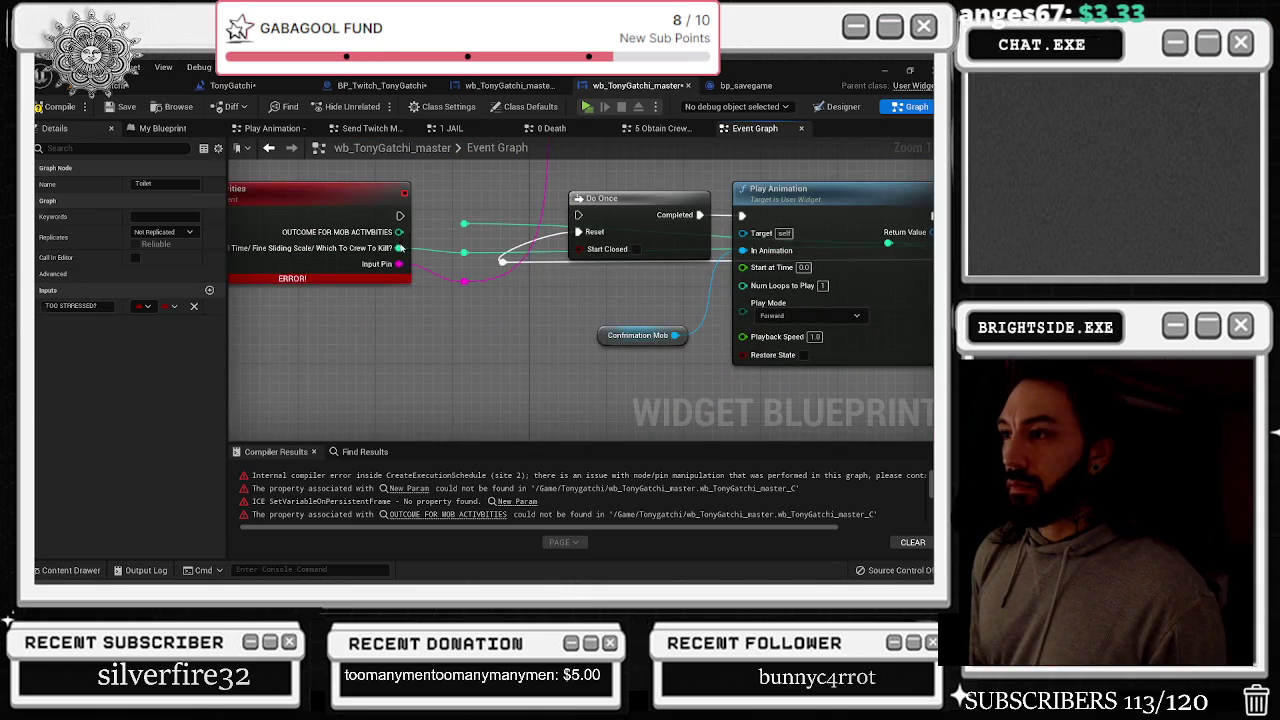
scroll(505, 260, down, 5)
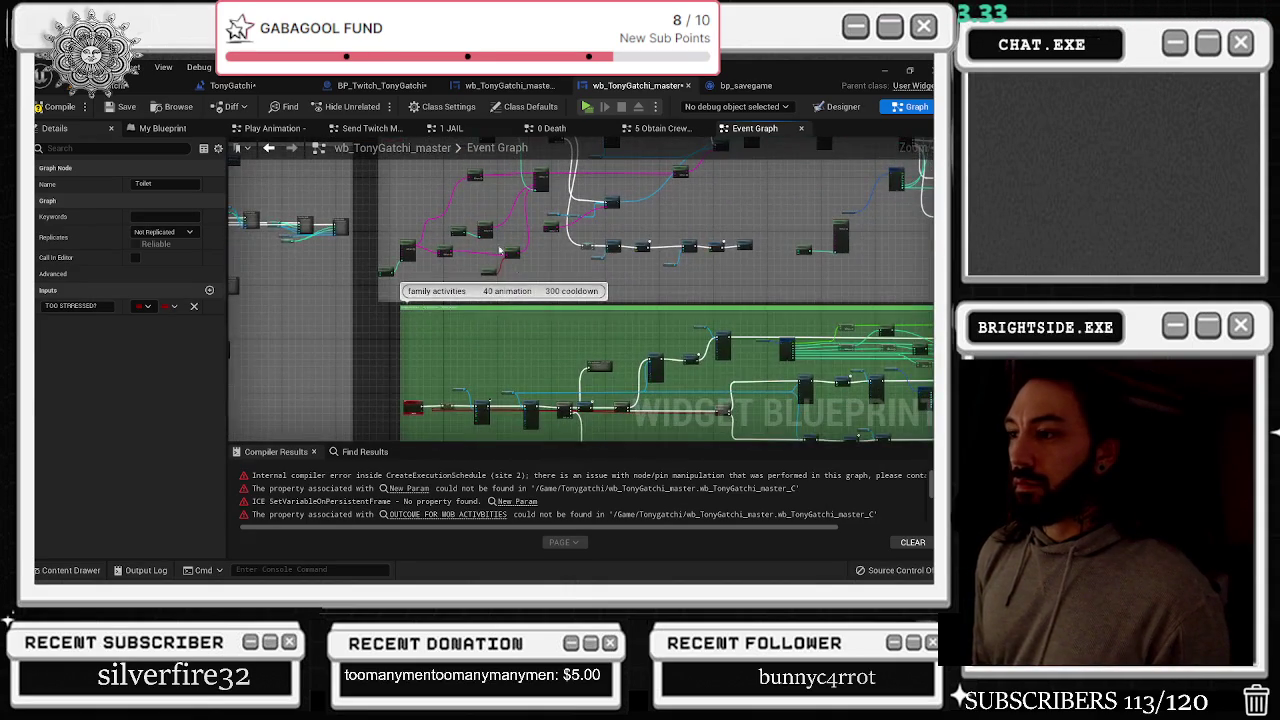
scroll(506, 262, up, 3)
scroll(362, 253, up, 2)
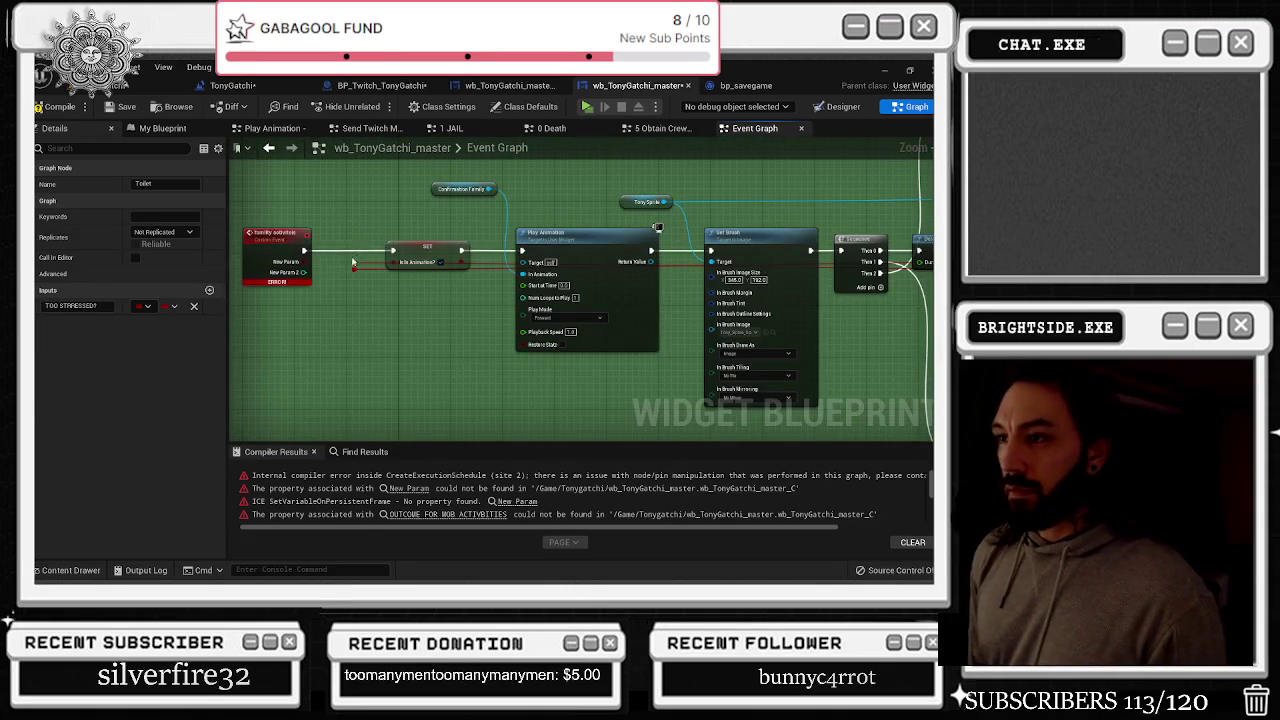
scroll(339, 267, down, 3)
scroll(423, 322, up, 4)
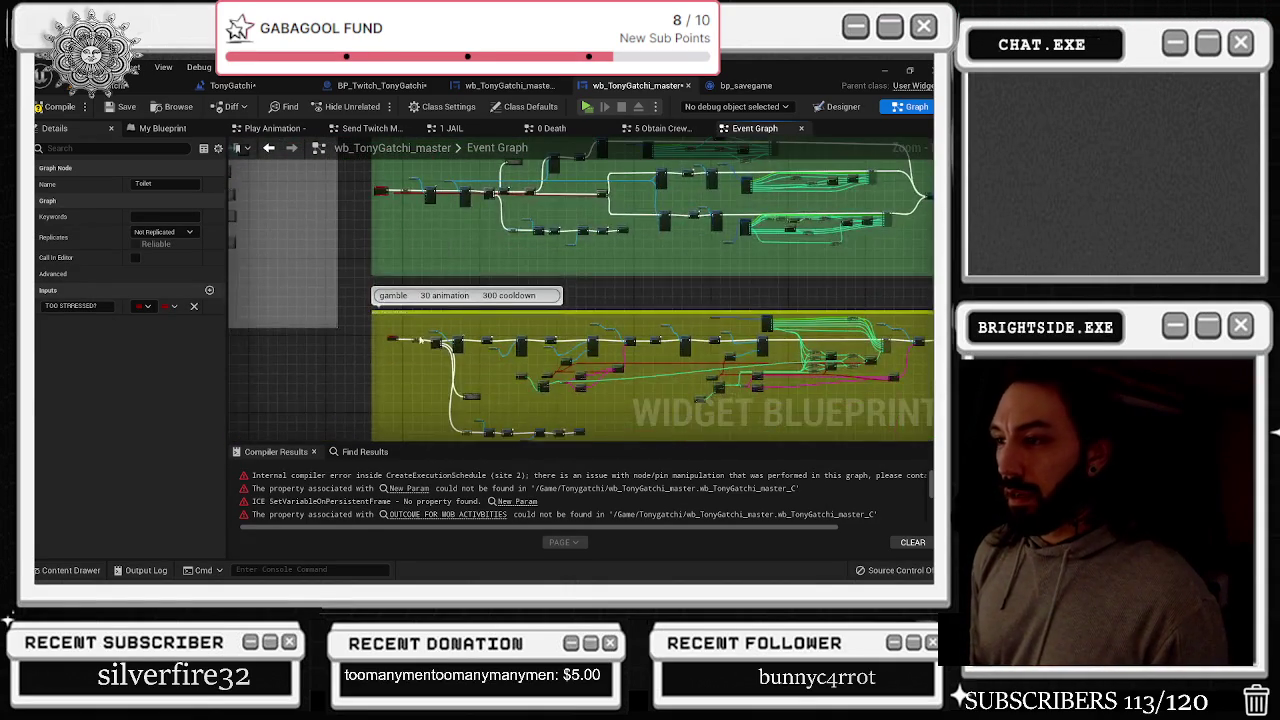
Box-select SET, Sequence and Confirmation Gamble and shift them slightly right
mouse_move(405, 262)
mouse_down()
mouse_move(578, 336)
mouse_move(514, 312)
mouse_up()
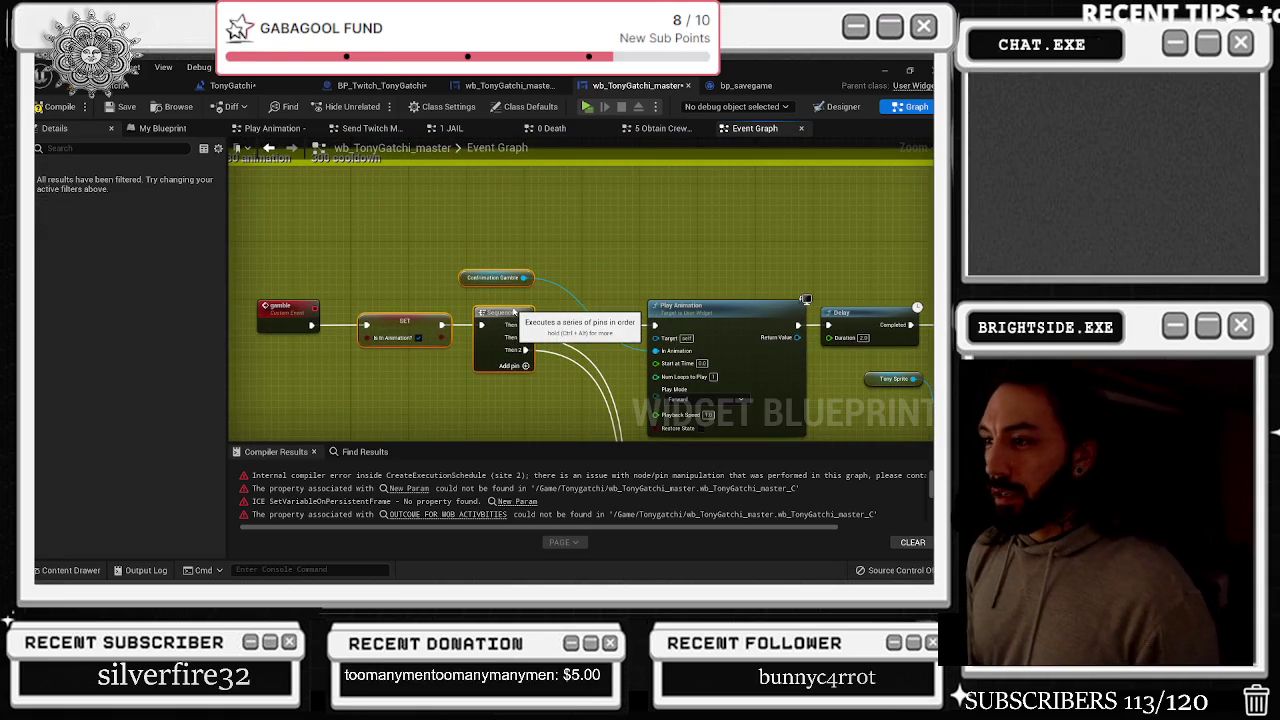
drag(360, 258, 568, 355)
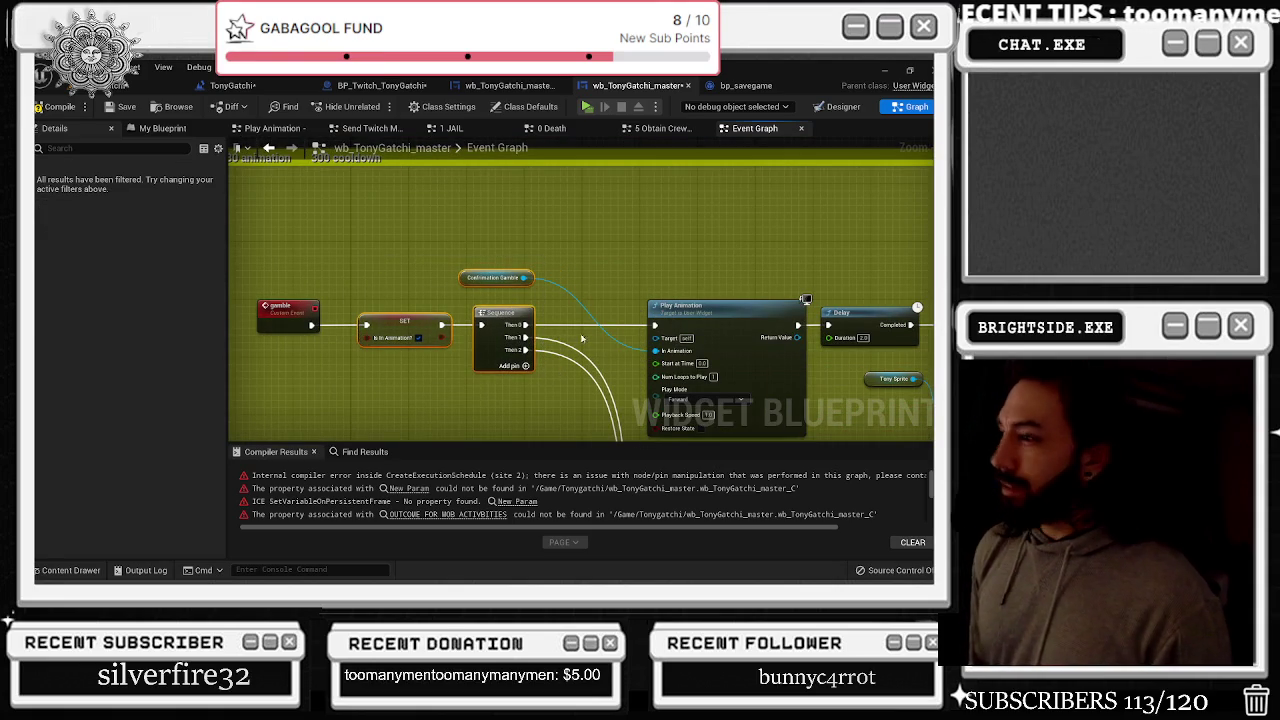
mouse_move(487, 312)
mouse_down()
mouse_move(509, 312)
mouse_move(549, 270)
mouse_up()
click(520, 277)
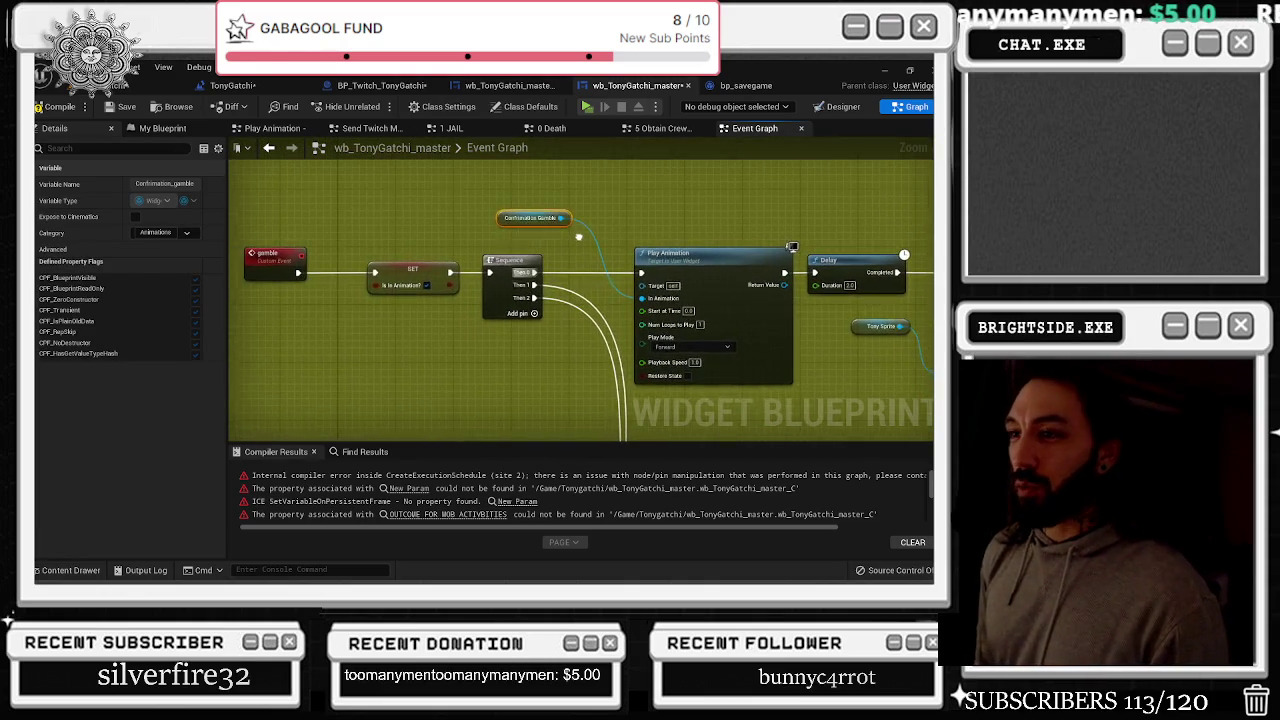
Pan past the john cena, toilet, motel and tv blocks toward Hunger increase - just ate
scroll(580, 260, down, 6)
mouse_move(622, 389)
mouse_down()
mouse_move(640, 409)
mouse_move(635, 380)
mouse_move(484, 196)
mouse_move(365, 273)
mouse_up()
scroll(365, 273, up, 6)
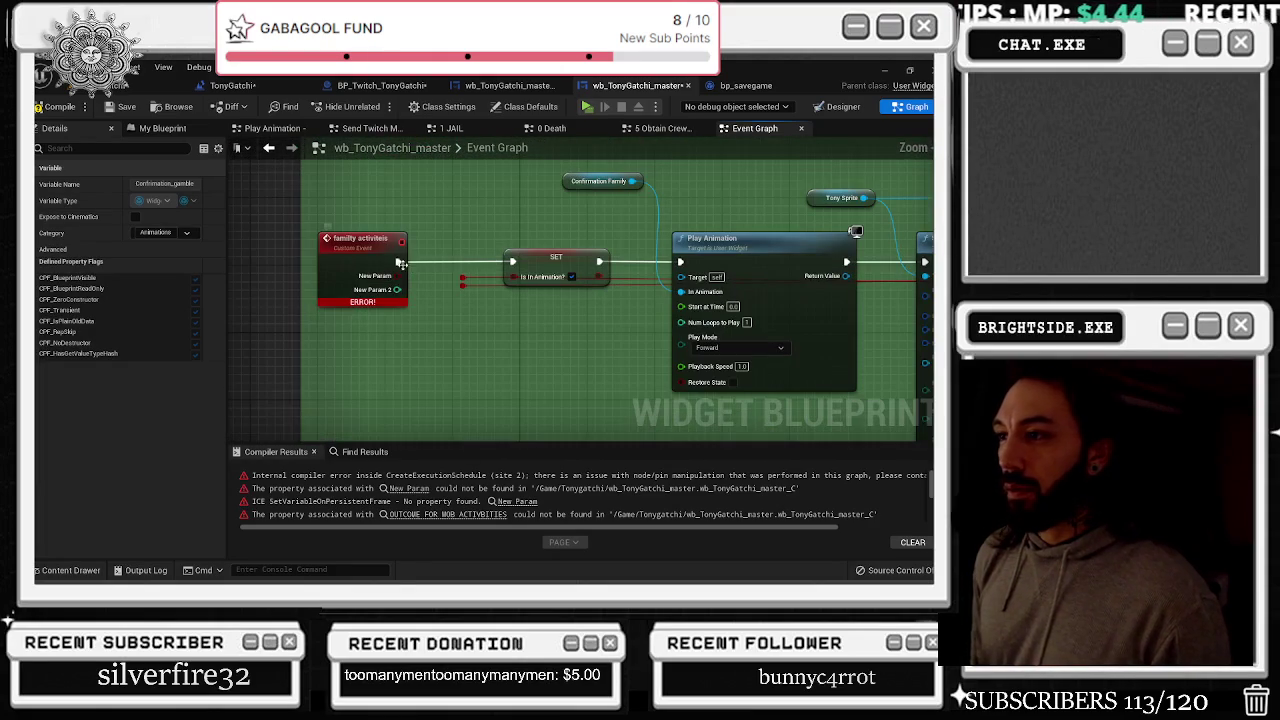
click(488, 223)
scroll(488, 223, down, 8)
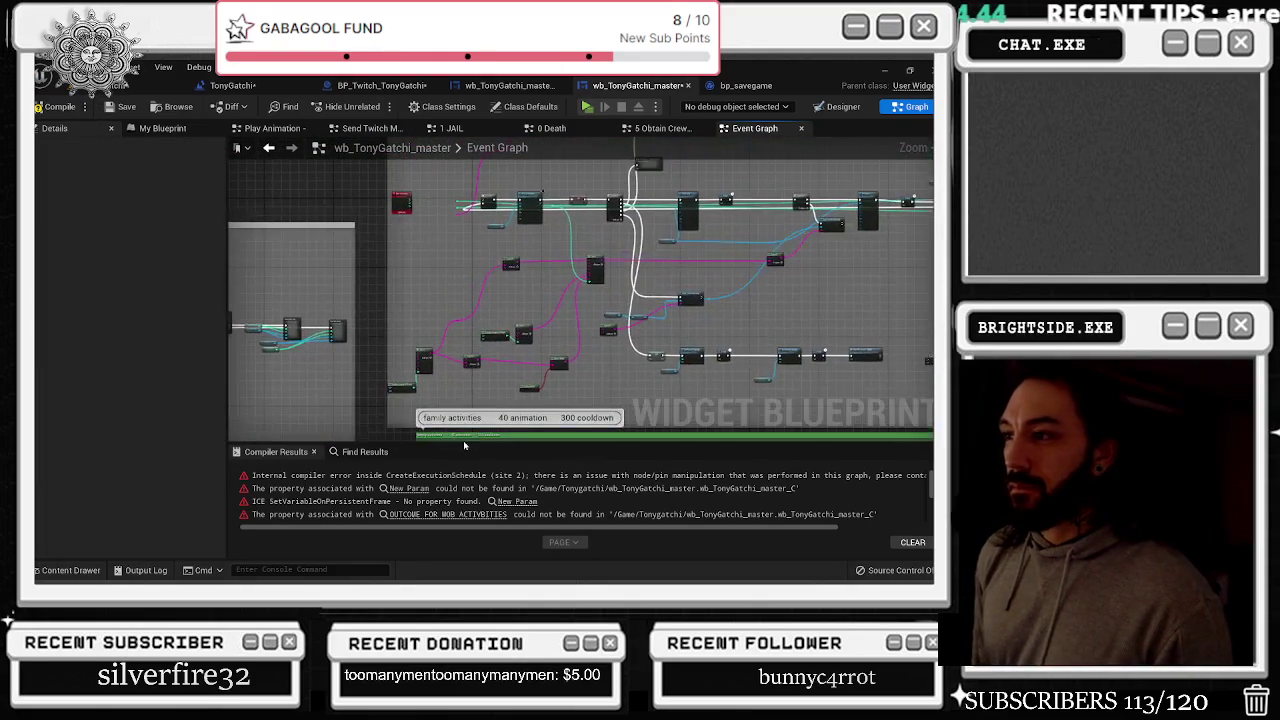
mouse_move(490, 363)
mouse_down()
mouse_move(486, 238)
mouse_move(461, 436)
mouse_up()
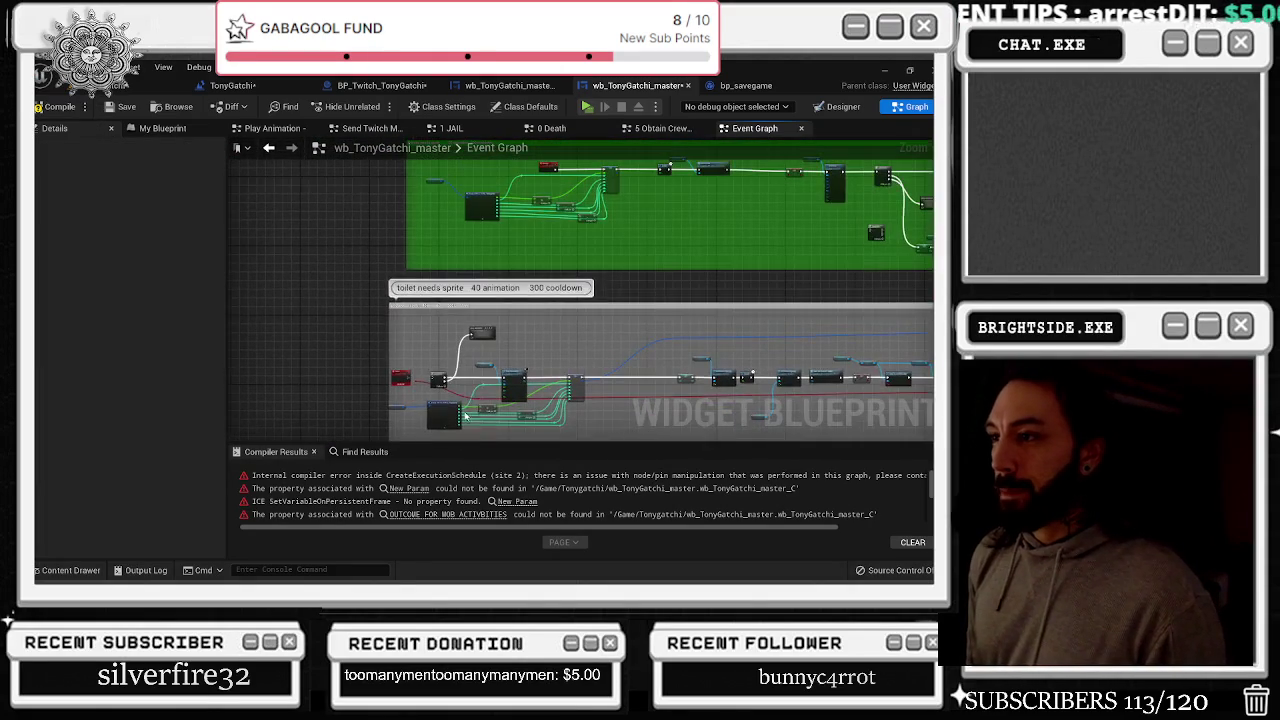
mouse_move(450, 337)
mouse_down()
mouse_move(475, 420)
mouse_move(482, 317)
mouse_move(440, 343)
mouse_move(570, 209)
mouse_move(455, 393)
mouse_up()
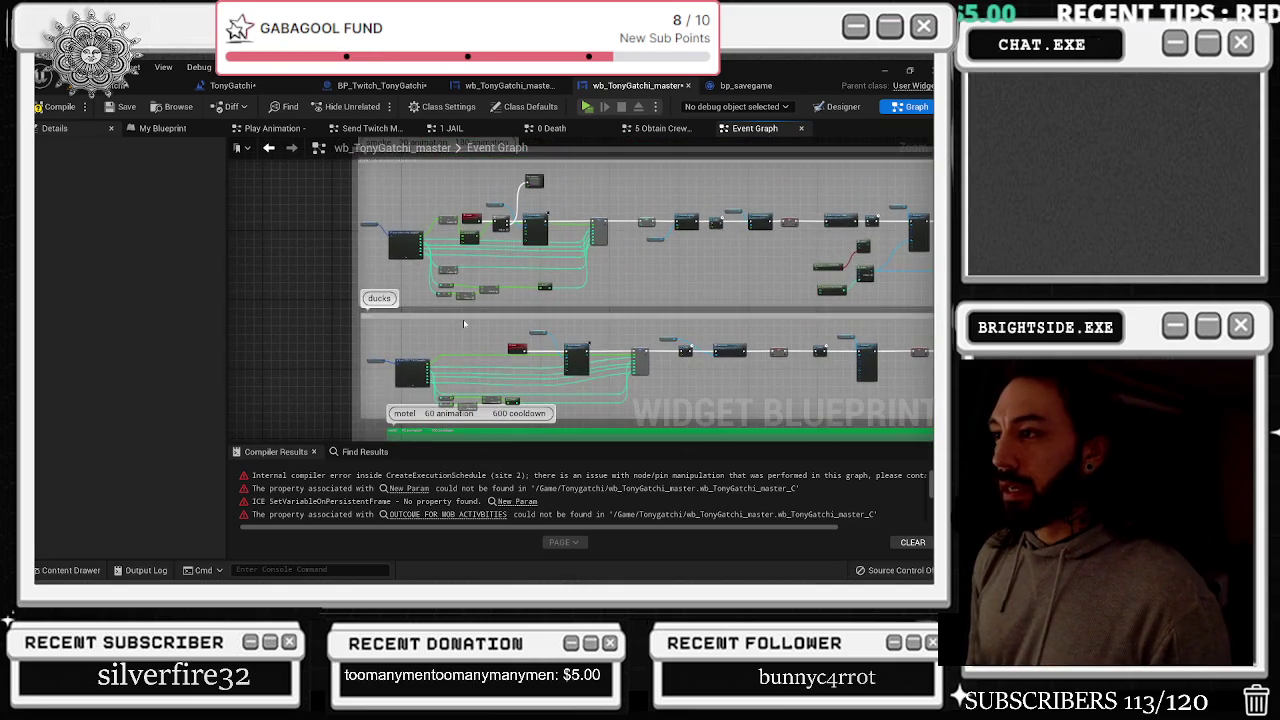
scroll(465, 330, up, 8)
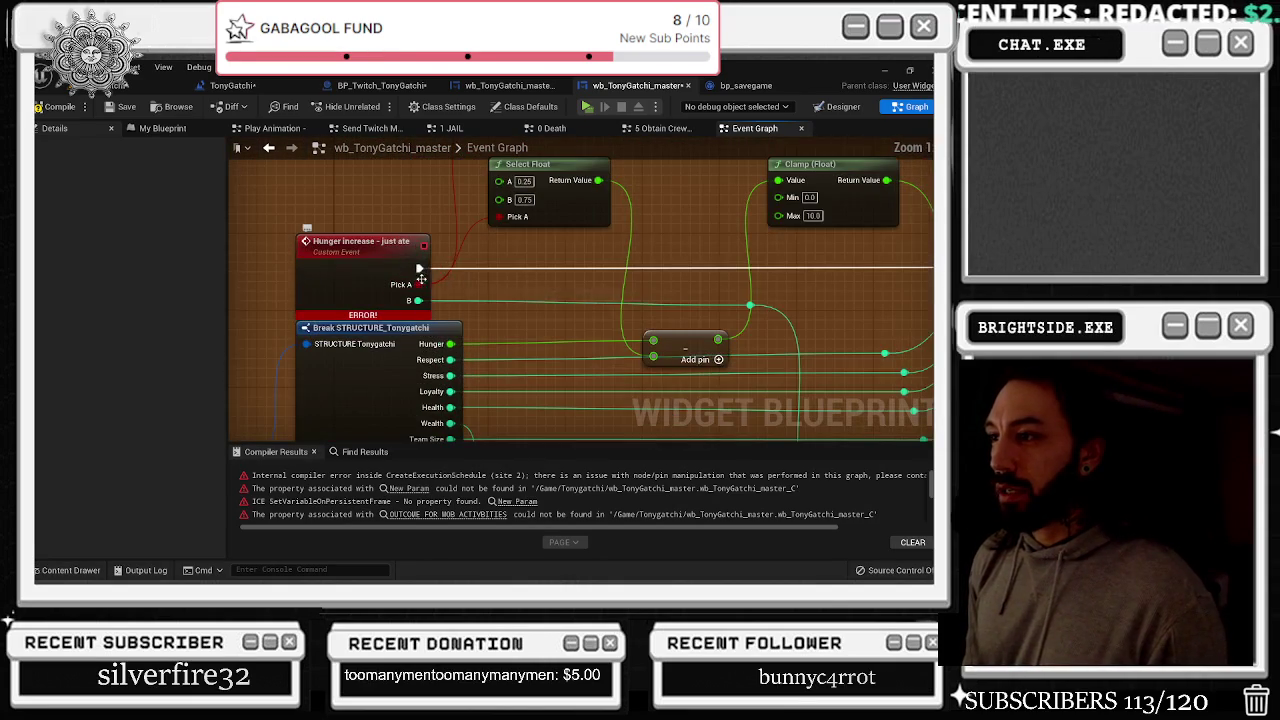
Undo the stray reroute knot to restore the B wire, then add a reroute knot on it
double_click(443, 279)
alt+click(420, 268)
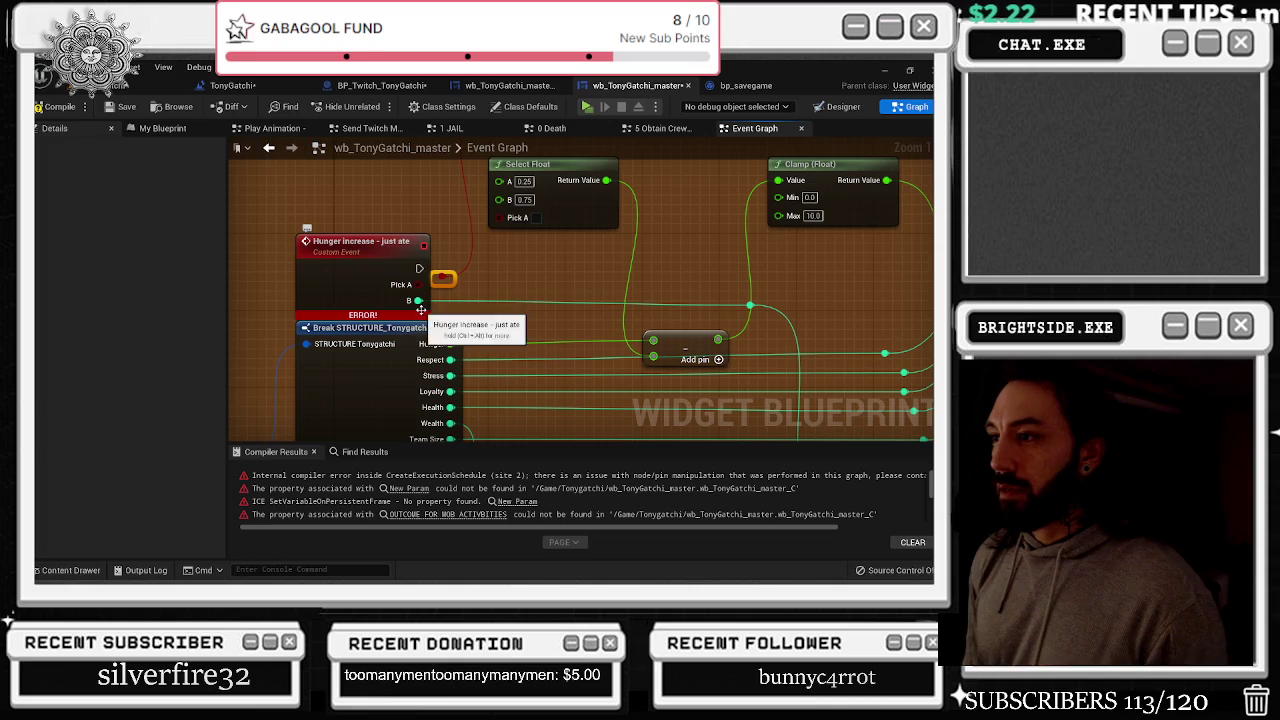
click(436, 300)
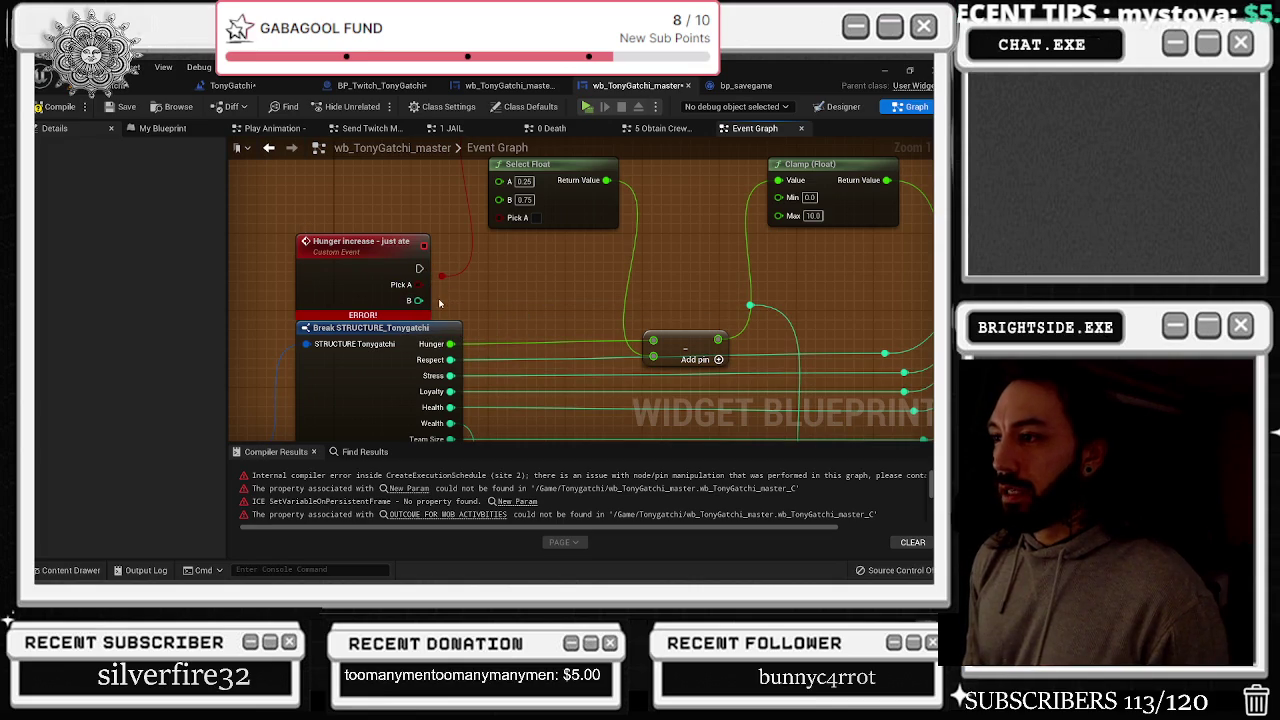
key(ctrl+z)
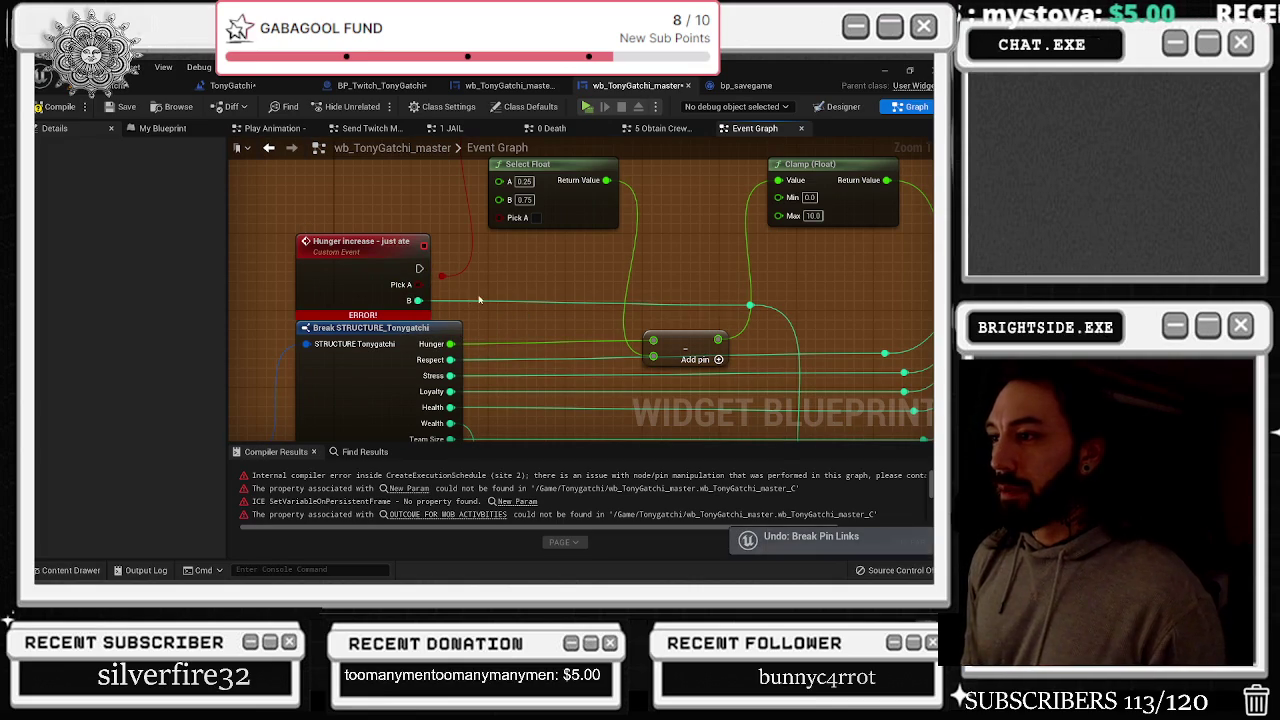
key(ctrl+z)
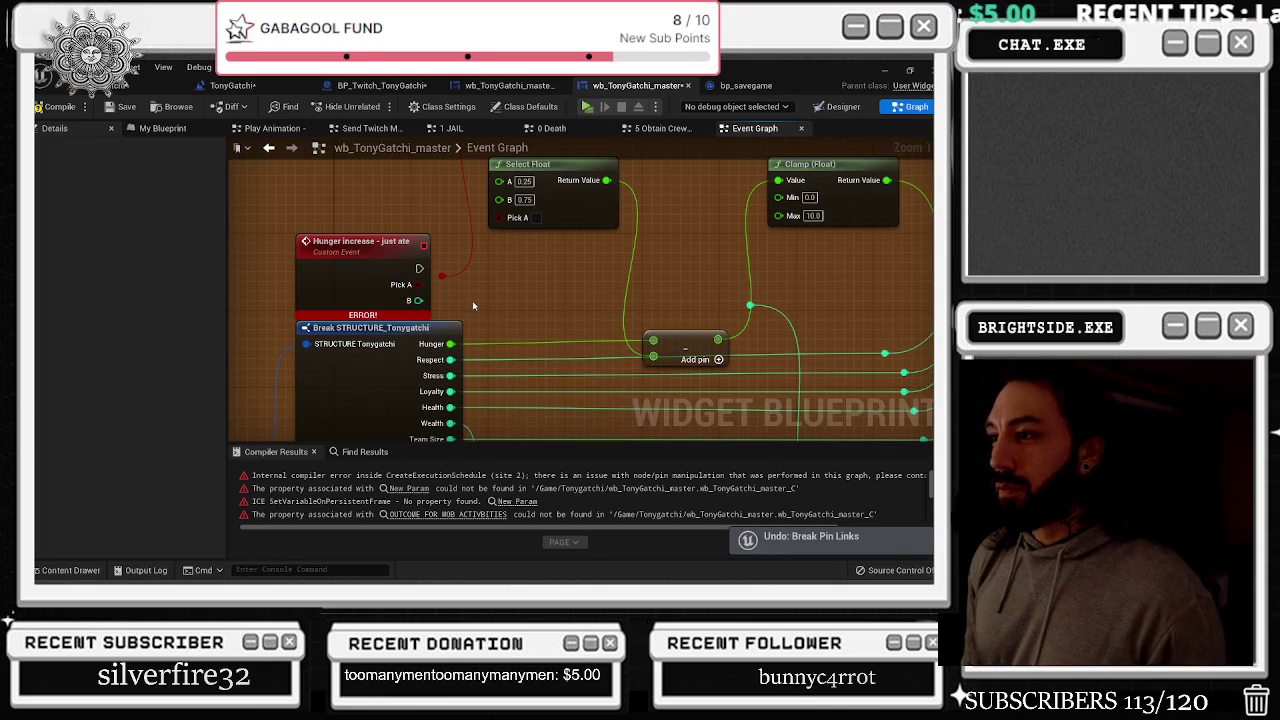
double_click(469, 300)
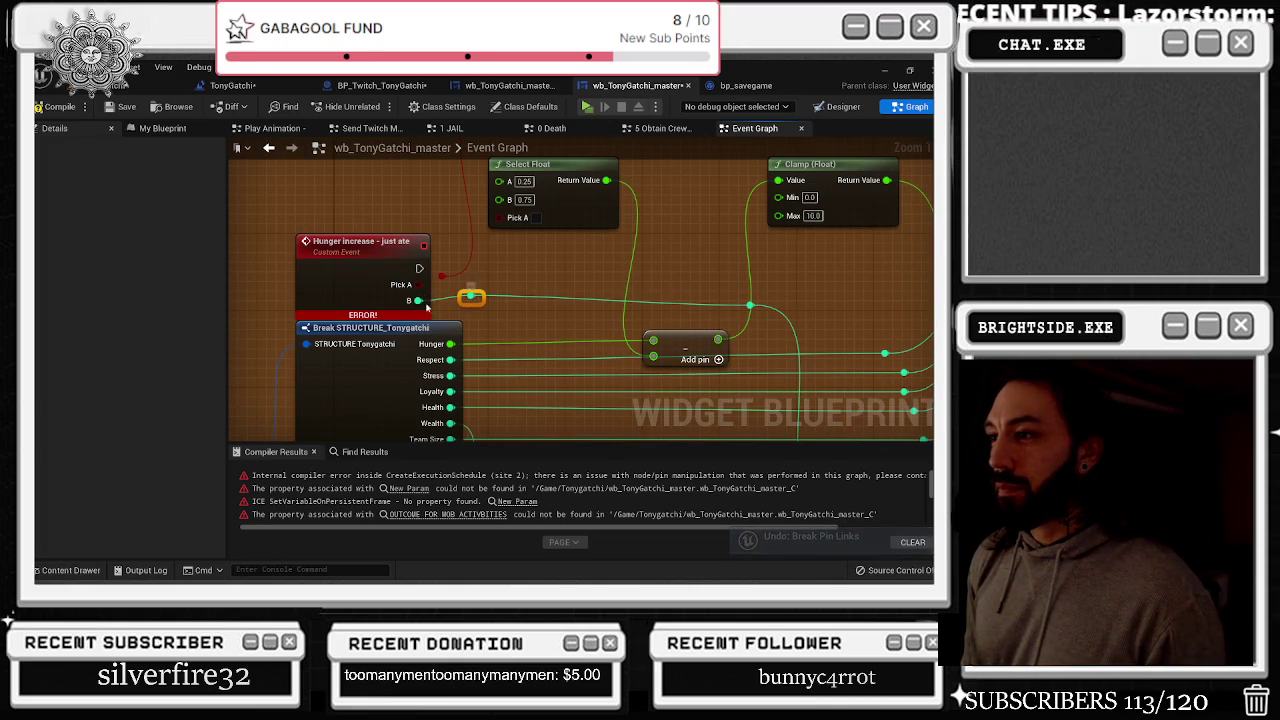
scroll(438, 304, down, 6)
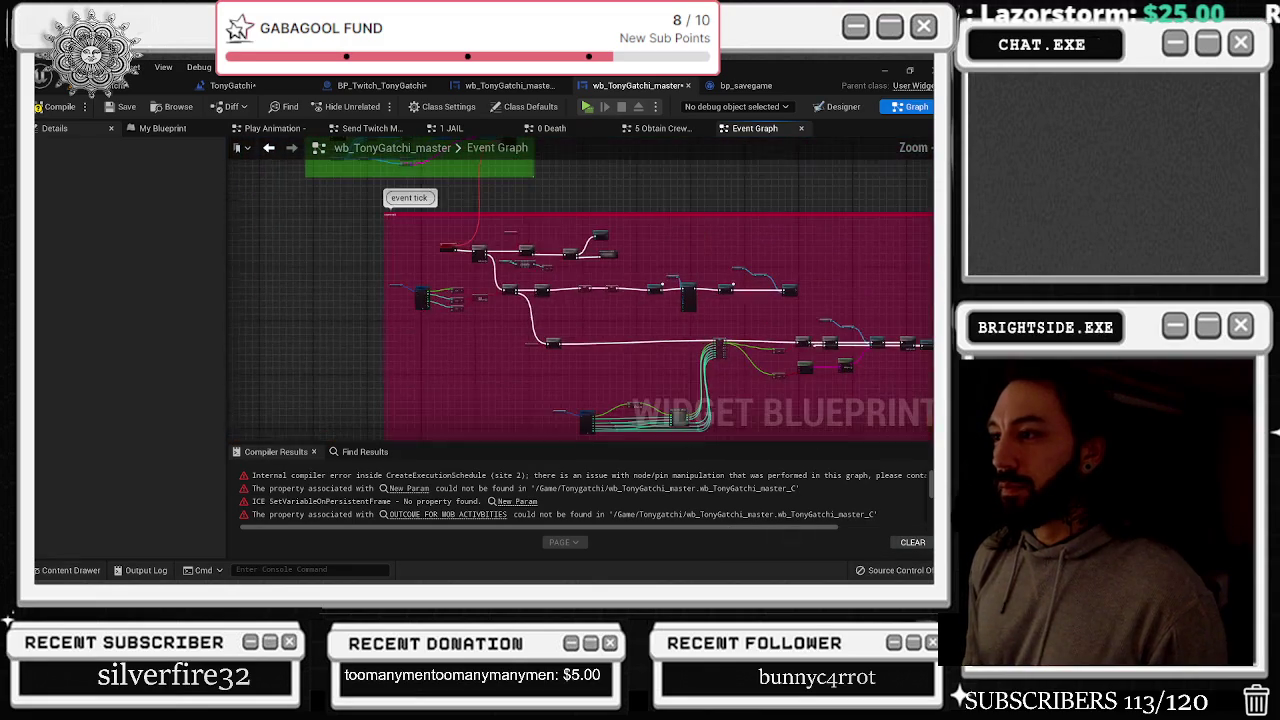
scroll(523, 334, down, 3)
scroll(600, 370, up, 4)
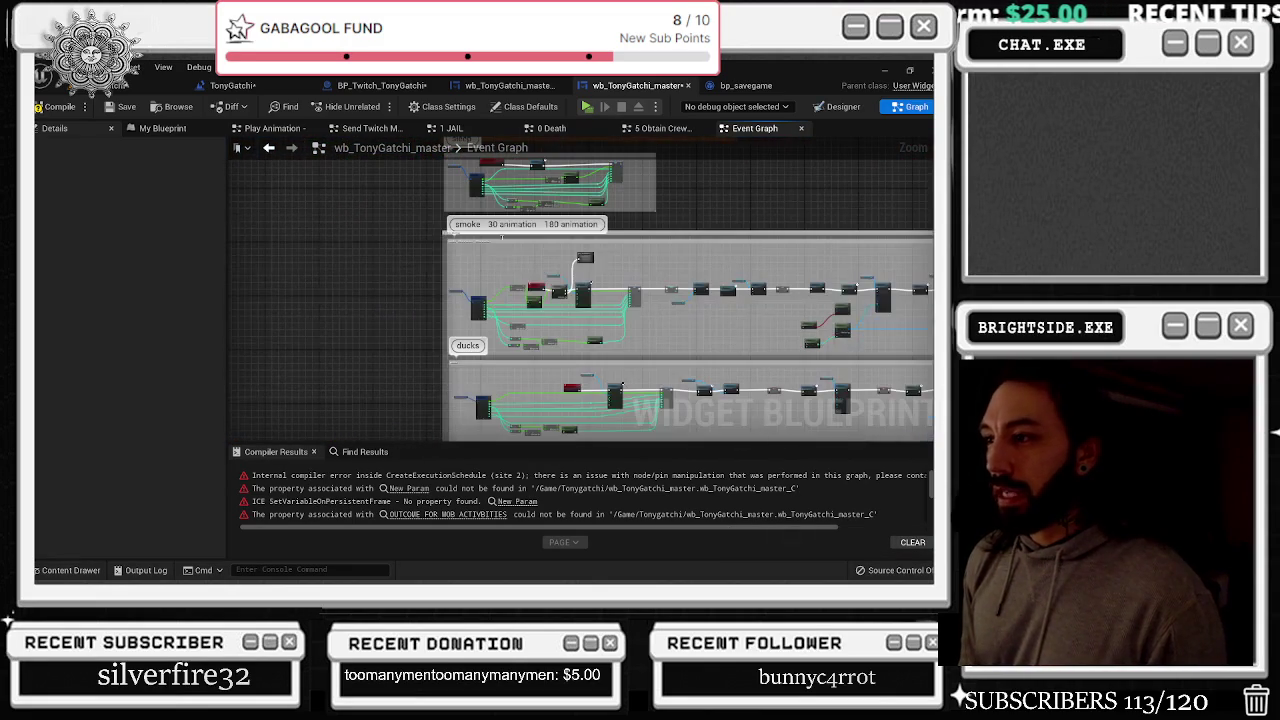
Recompile and jump from the Pick A error to the Hunger Increase - Just Ate node
click(55, 106)
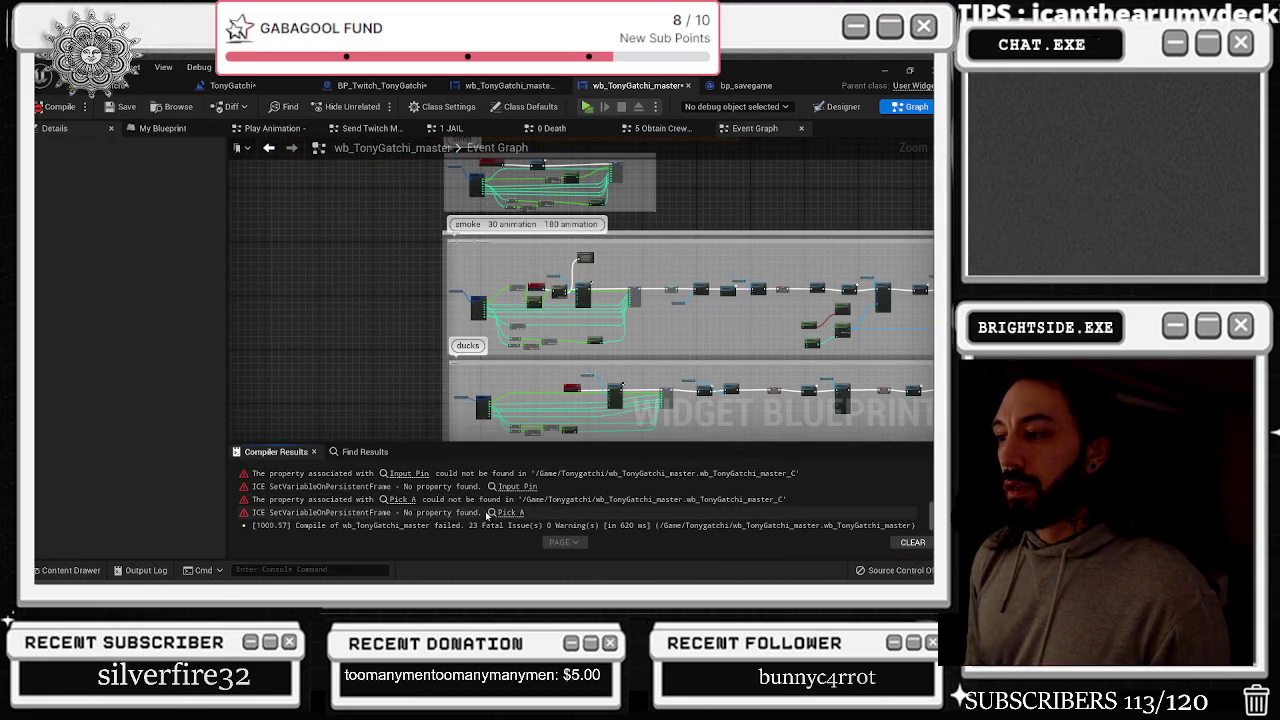
click(404, 500)
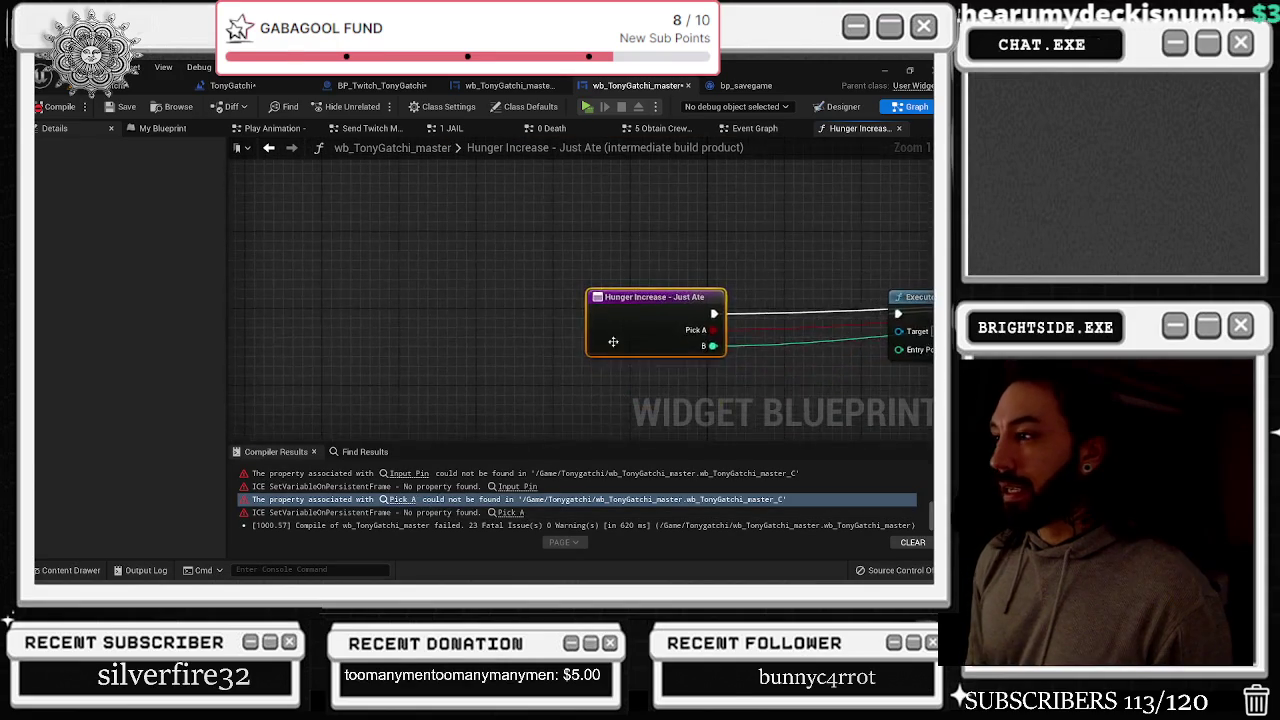
scroll(378, 320, down, 1)
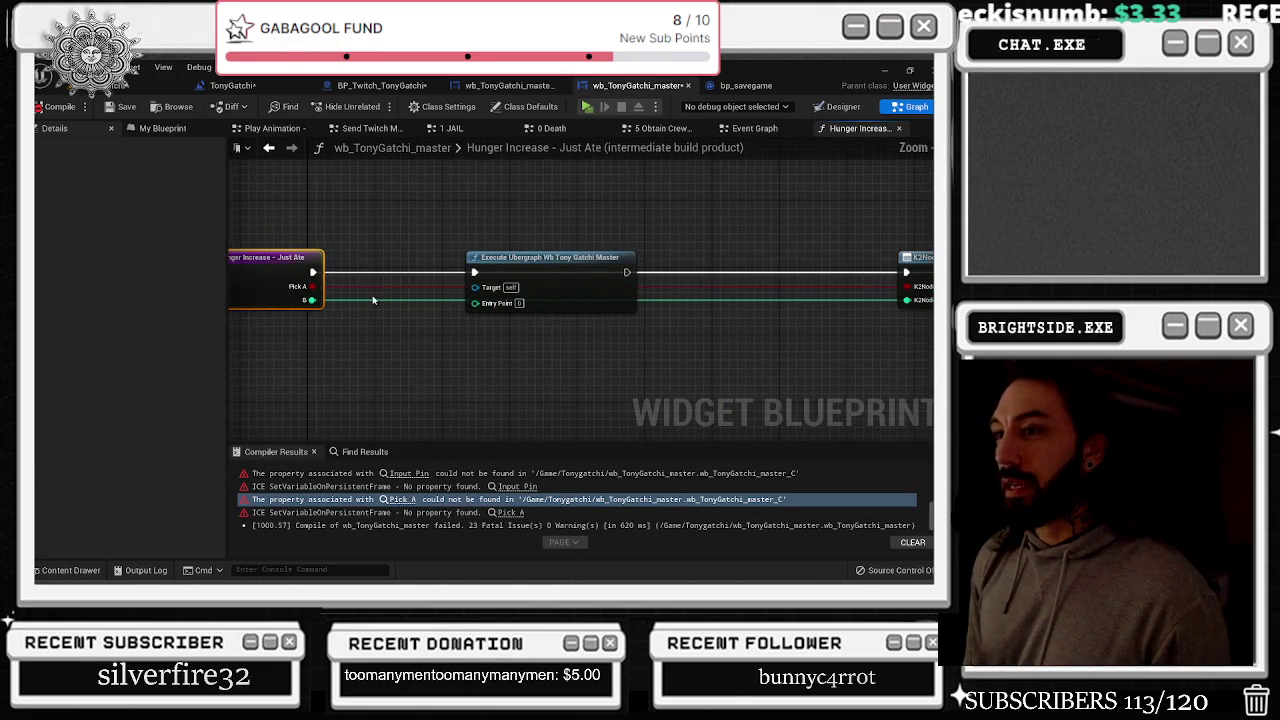
scroll(433, 238, down, 2)
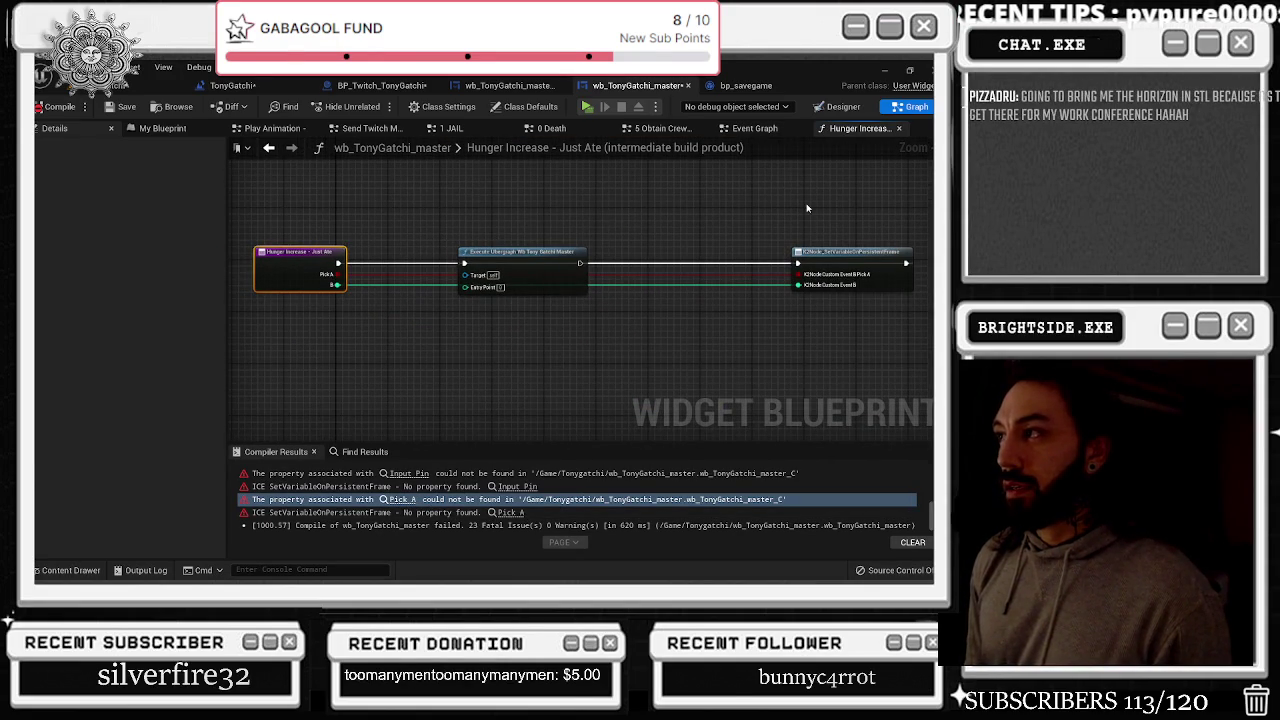
click(508, 513)
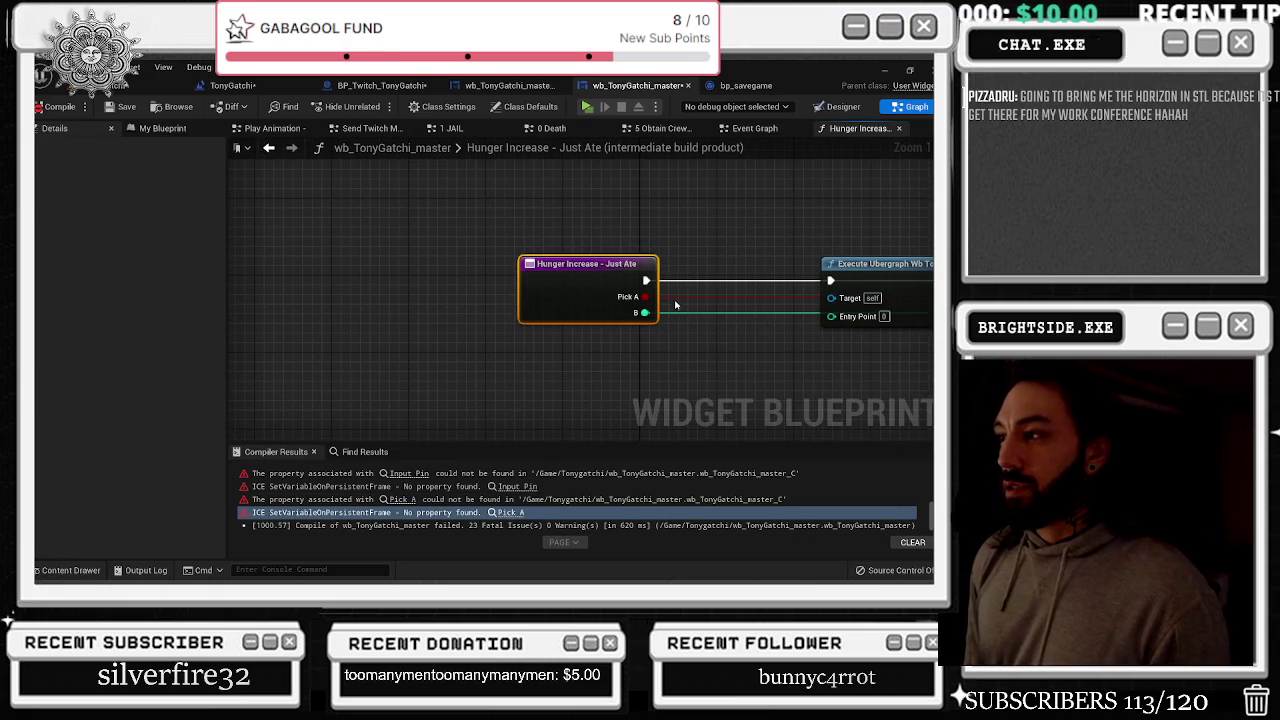
Reroute the Hunger Increase - Just Ate B wire, then recompile and save wb_TonyGatchi_master
double_click(676, 300)
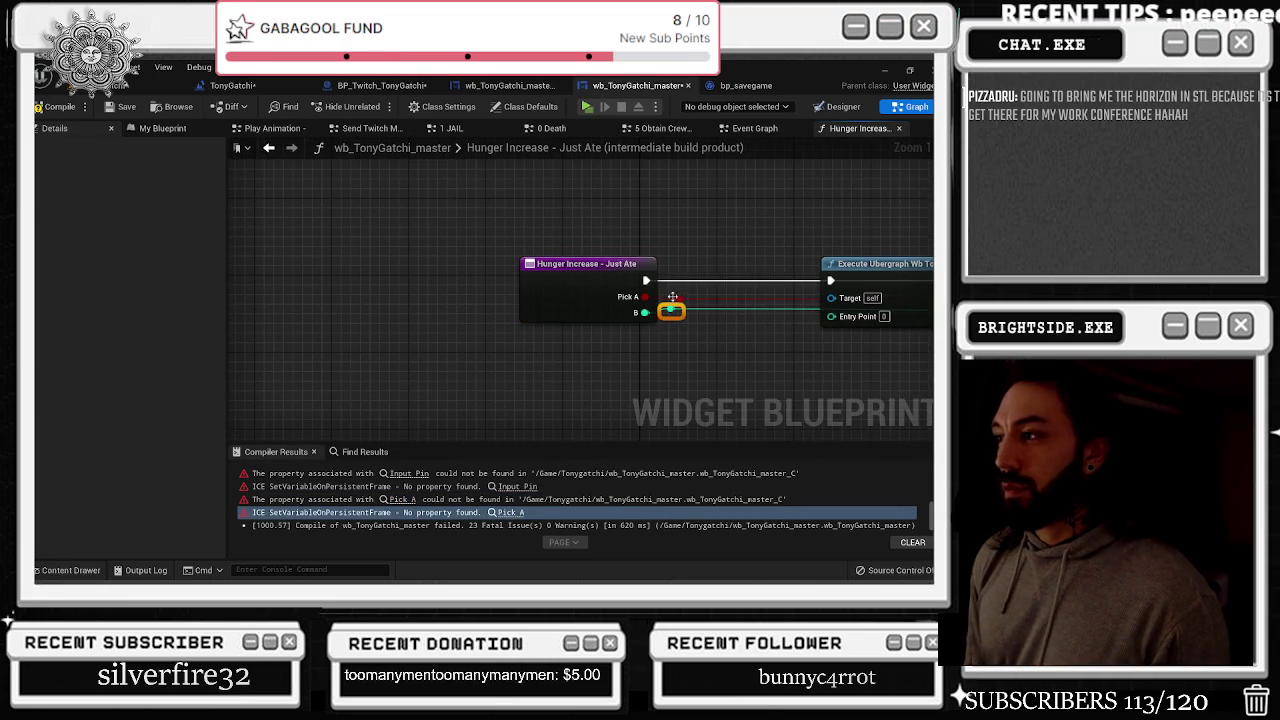
drag(671, 311, 669, 280)
click(645, 297)
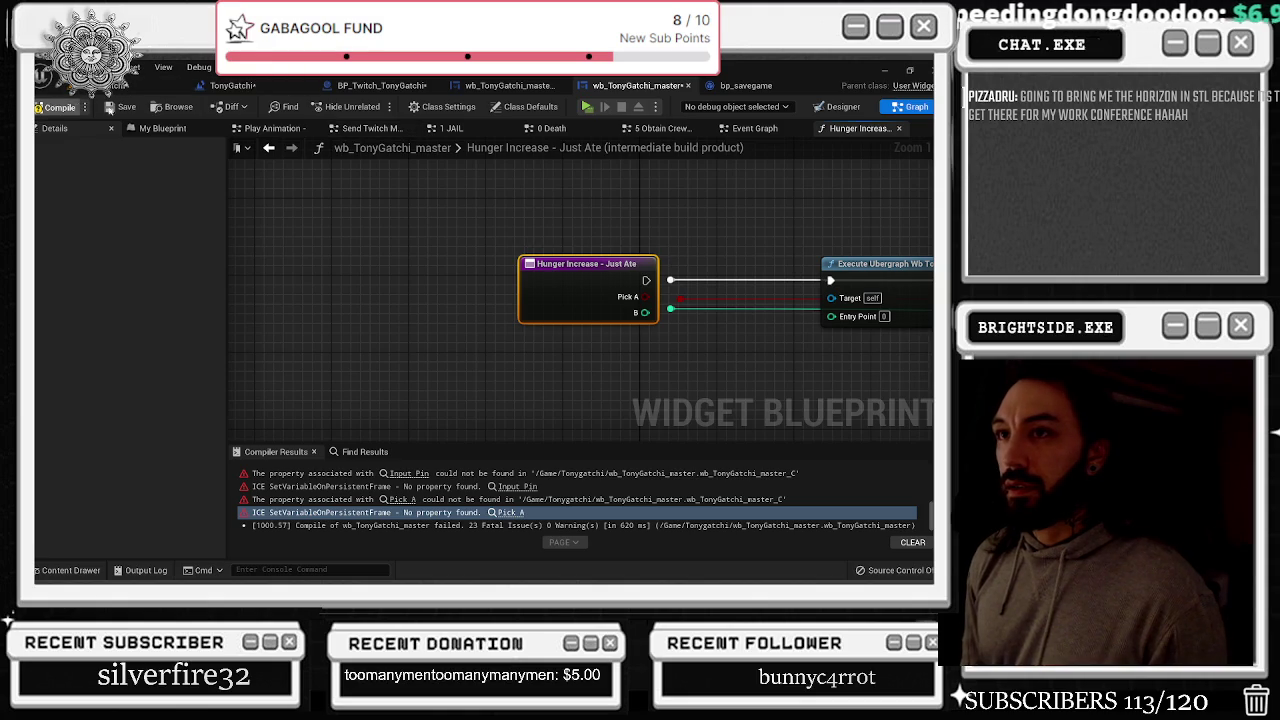
click(128, 107)
click(124, 107)
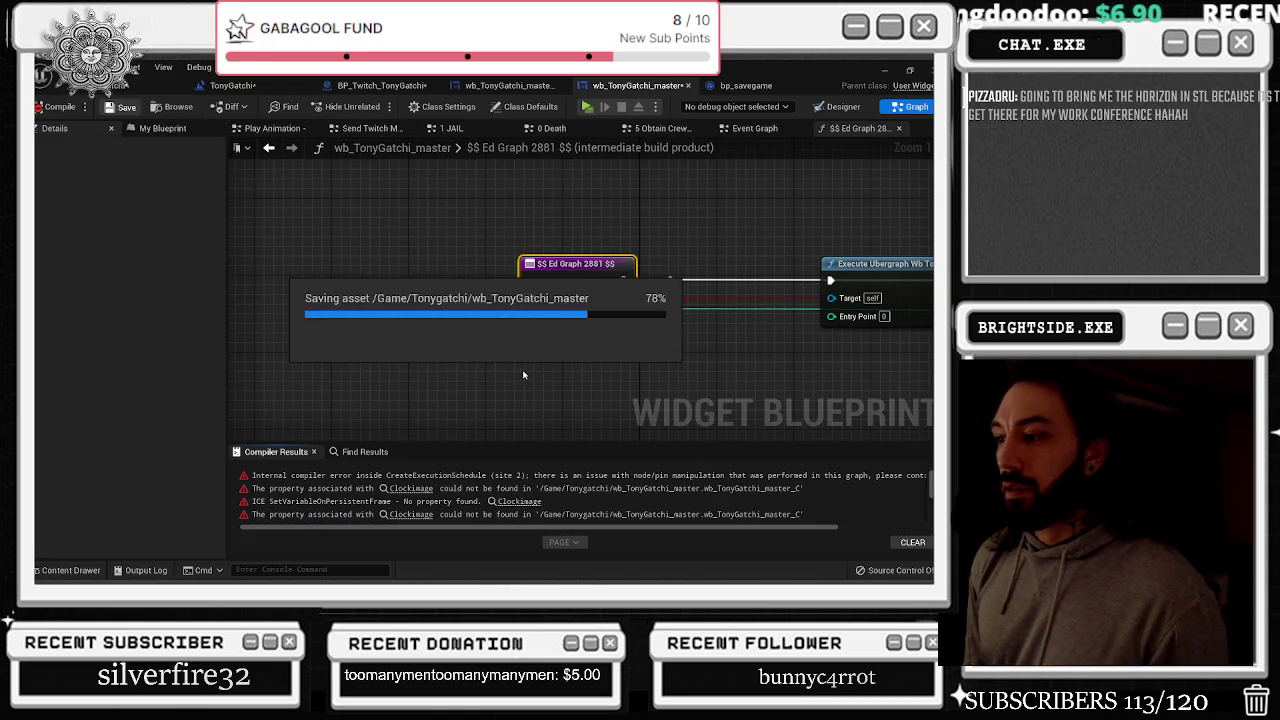
Drag a new exec wire from the $$ Ed Graph 2881 $$ node's output toward a target pin
drag(624, 280, 672, 282)
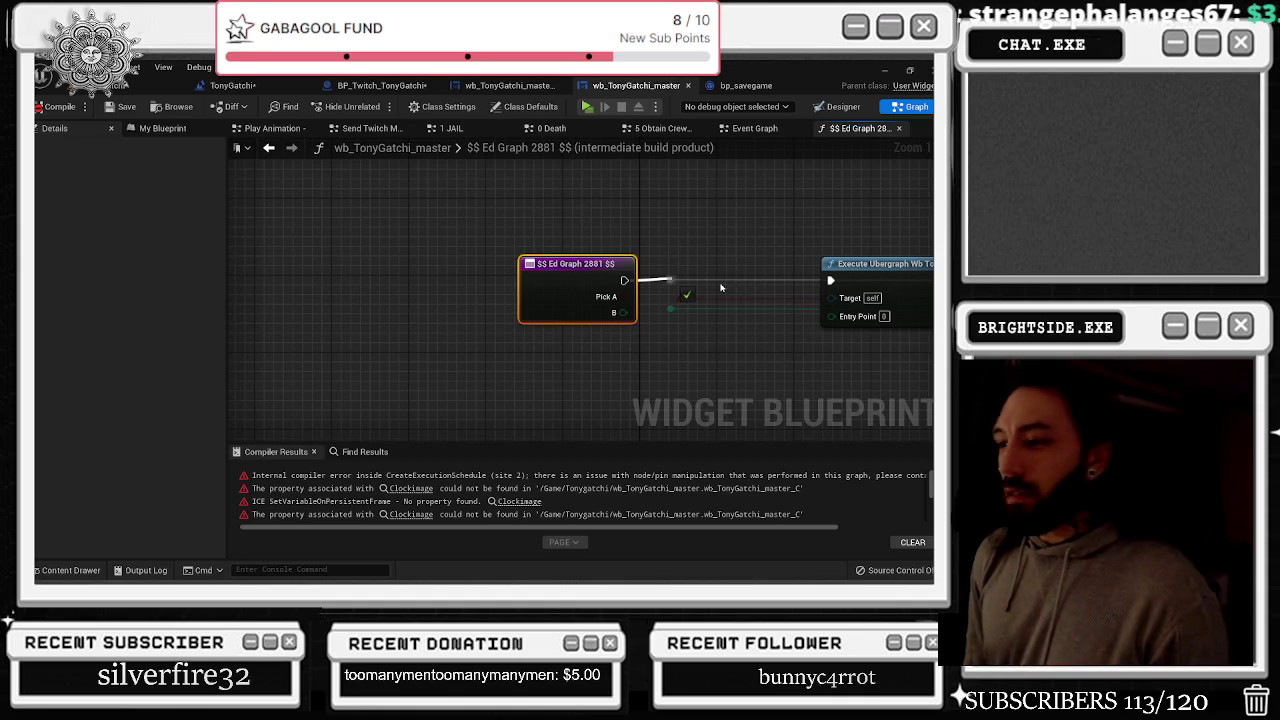
drag(722, 288, 709, 315)
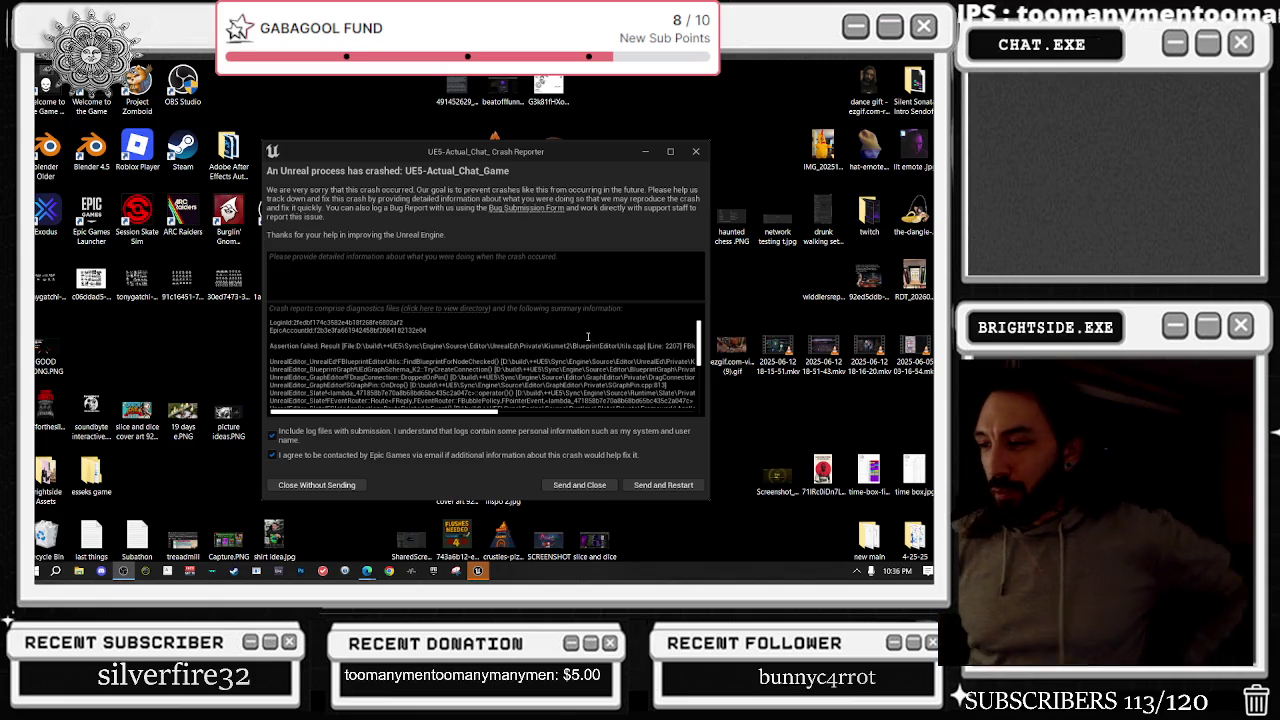
Send the crash report and restart Unreal Editor
click(681, 487)
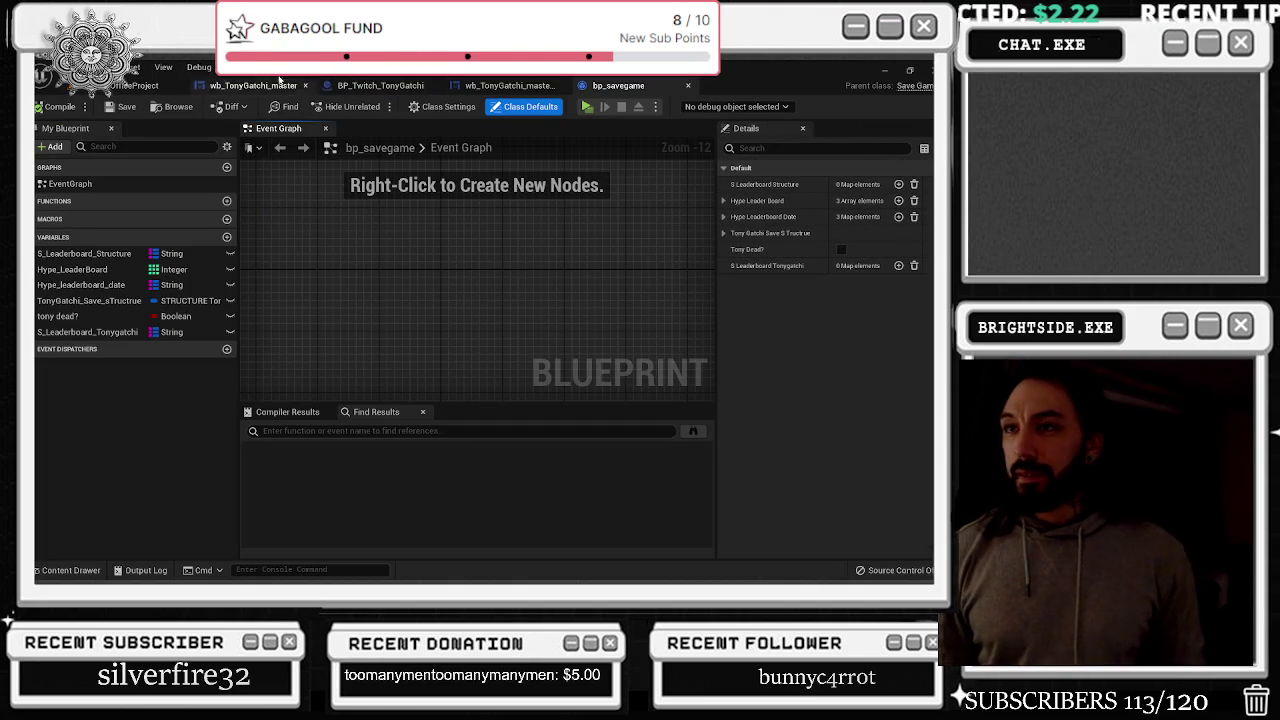
Open a recent level from the LeartesOfficeProject view and open its BP_Twitch_TonyGatchi Blueprint actor
click(140, 86)
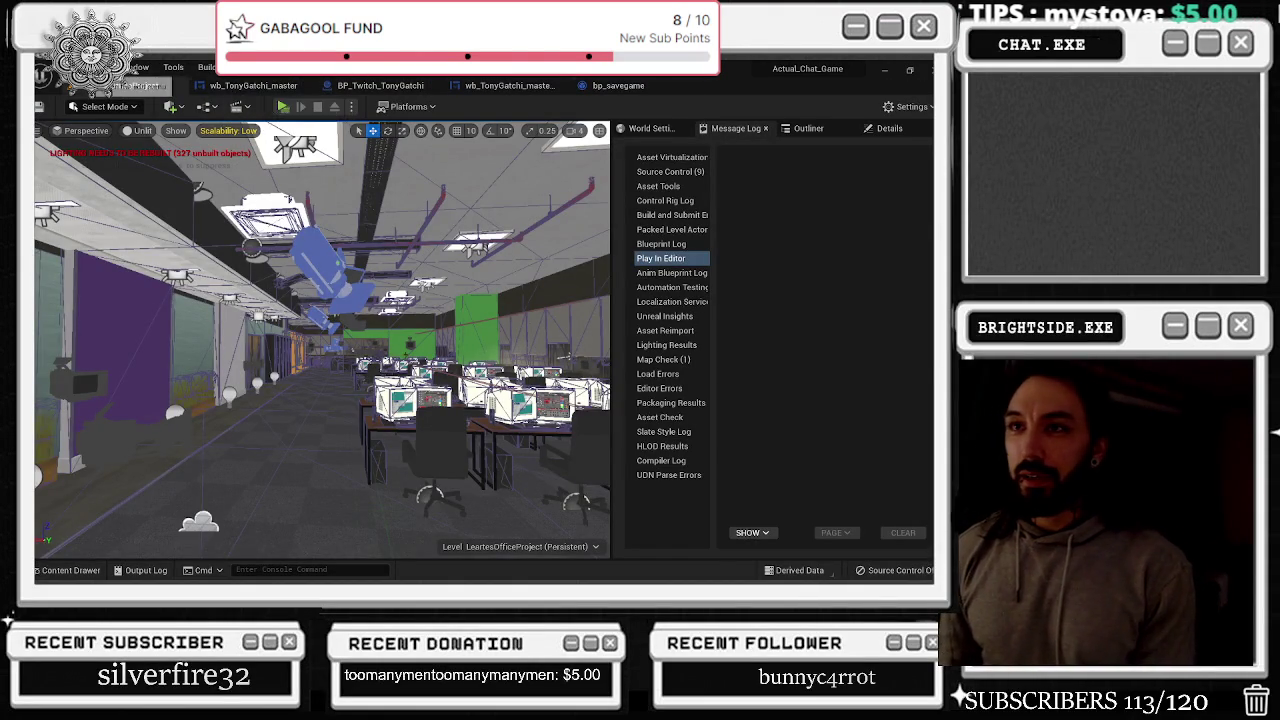
click(102, 67)
mouse_move(70, 67)
mouse_move(100, 140)
click(290, 170)
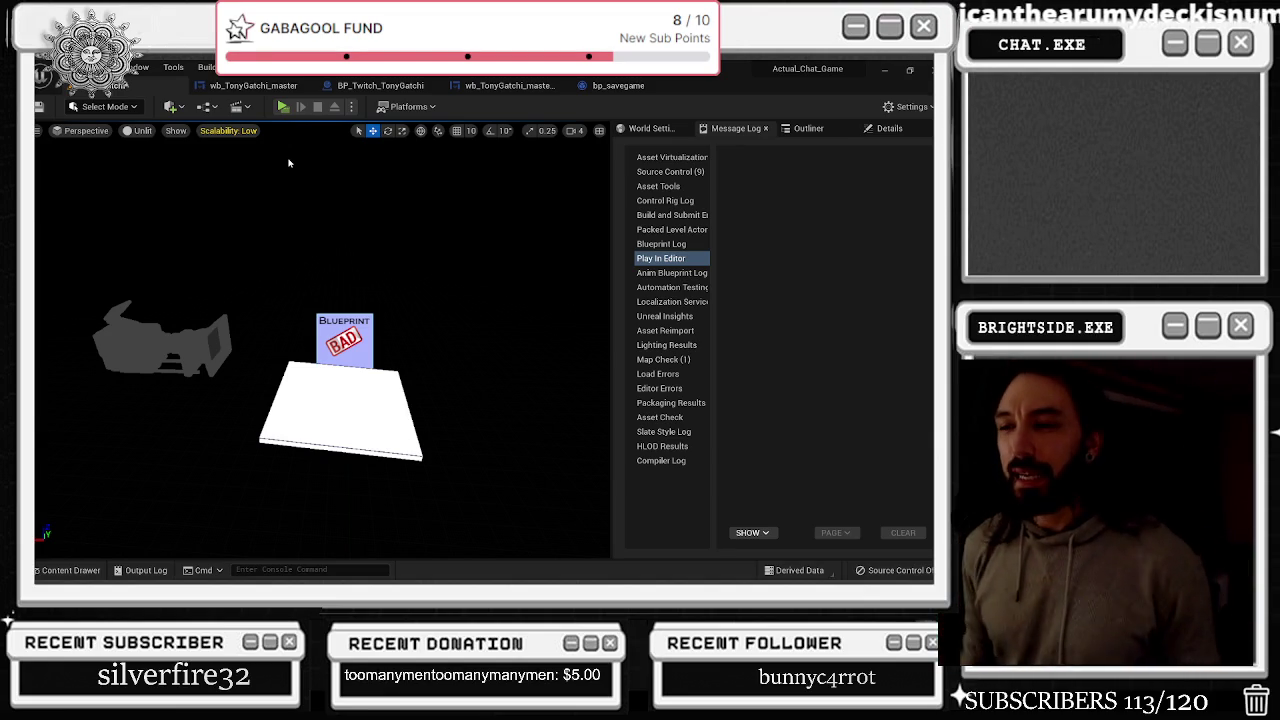
click(345, 338)
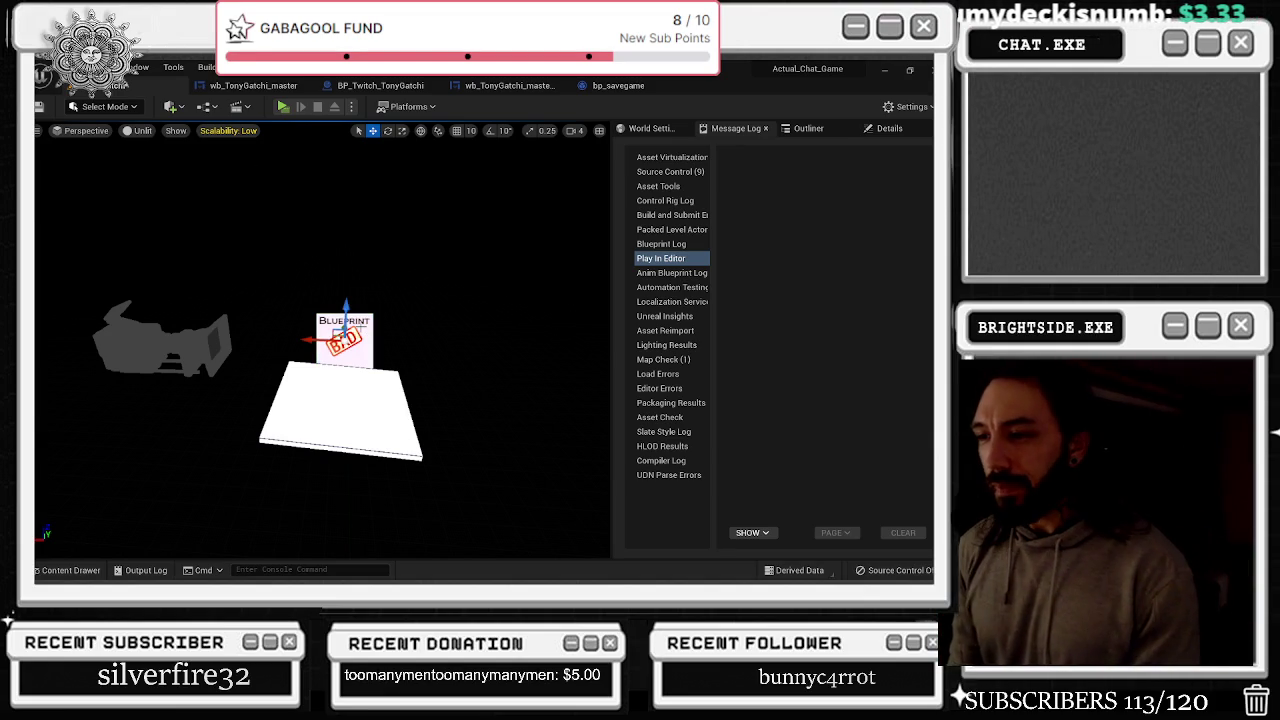
double_click(345, 338)
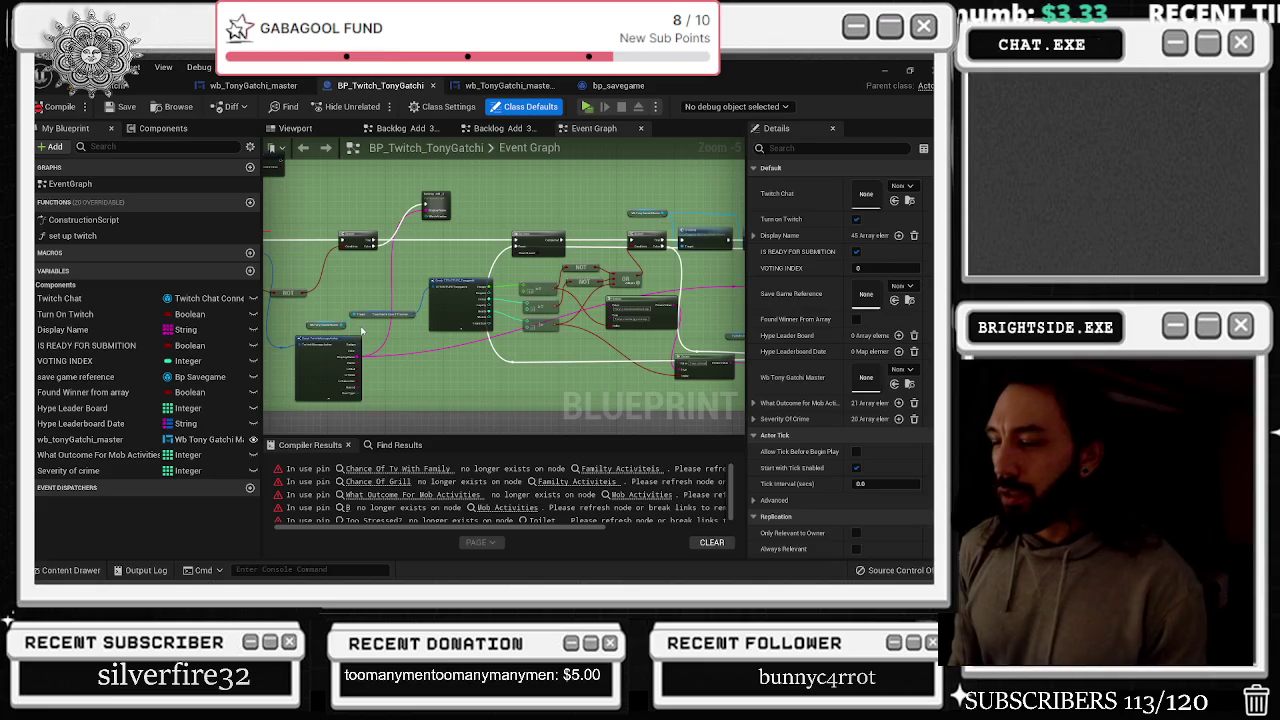
Jump to the Family Activiteis error, remove its orphaned Chance Of pins, and move the reroute node left
mouse_move(395, 377)
mouse_down()
mouse_move(481, 385)
mouse_move(479, 397)
mouse_up()
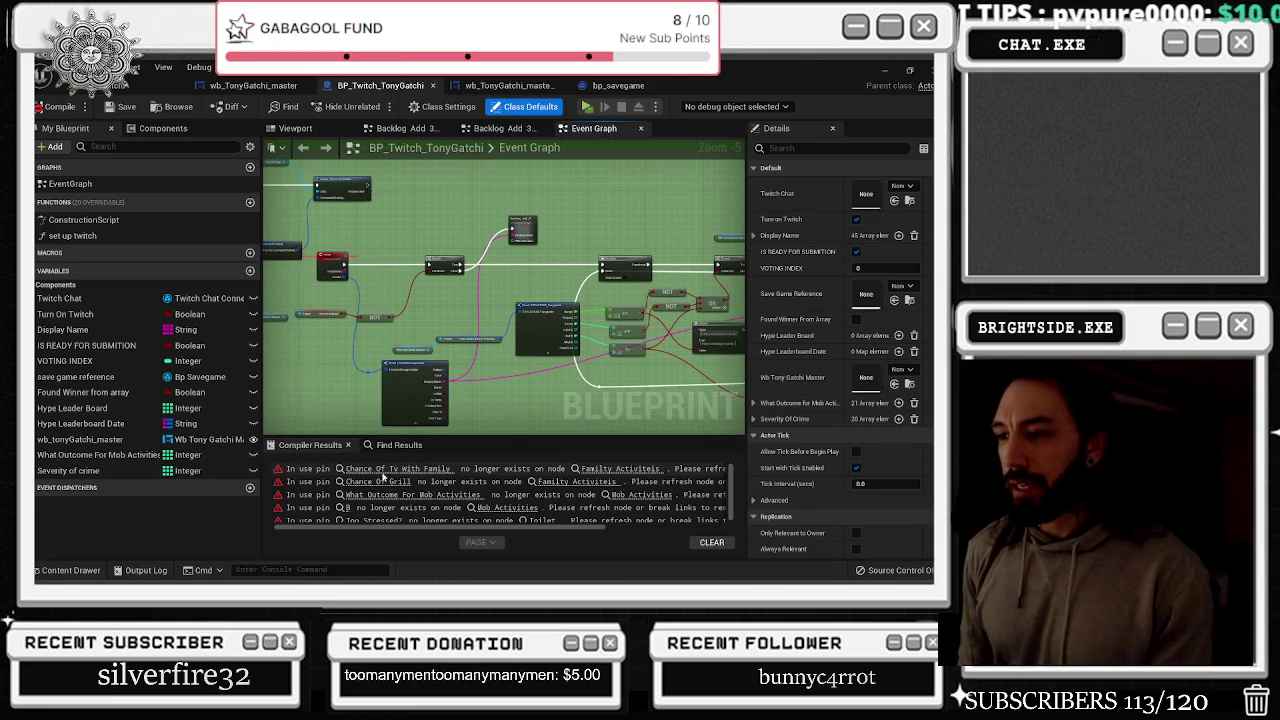
click(622, 468)
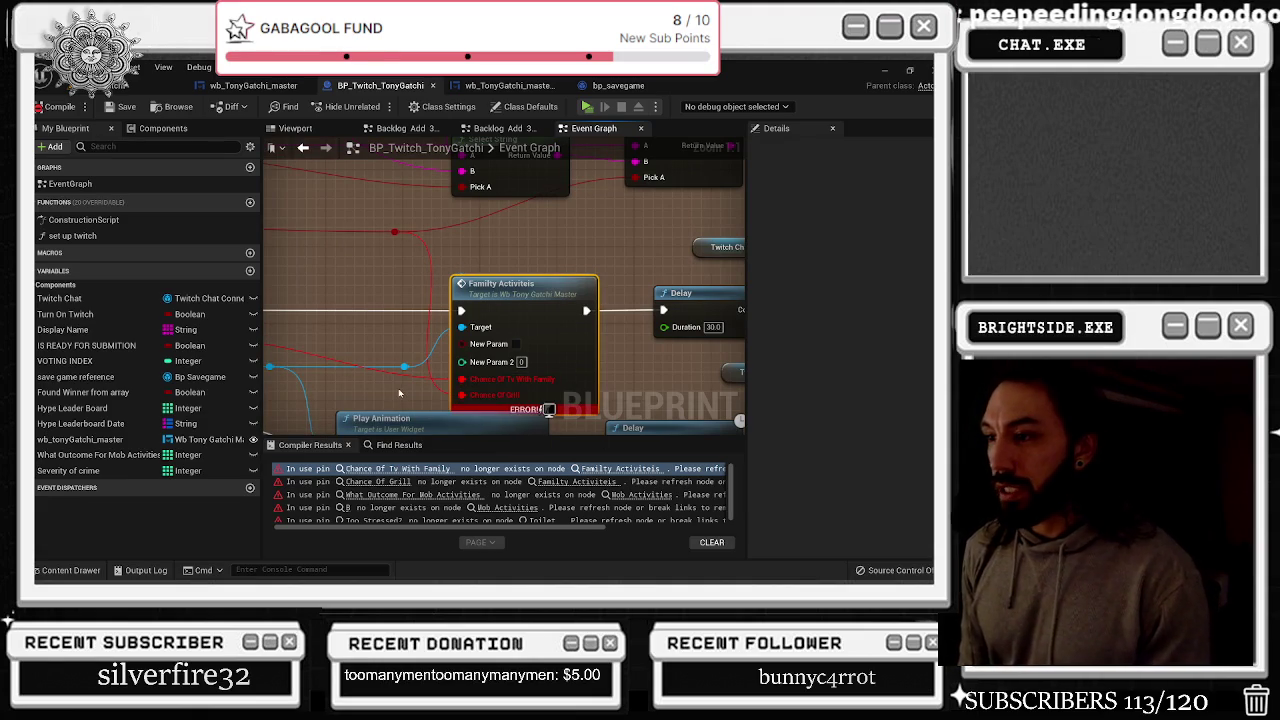
scroll(480, 378, up, 2)
scroll(501, 378, down, 2)
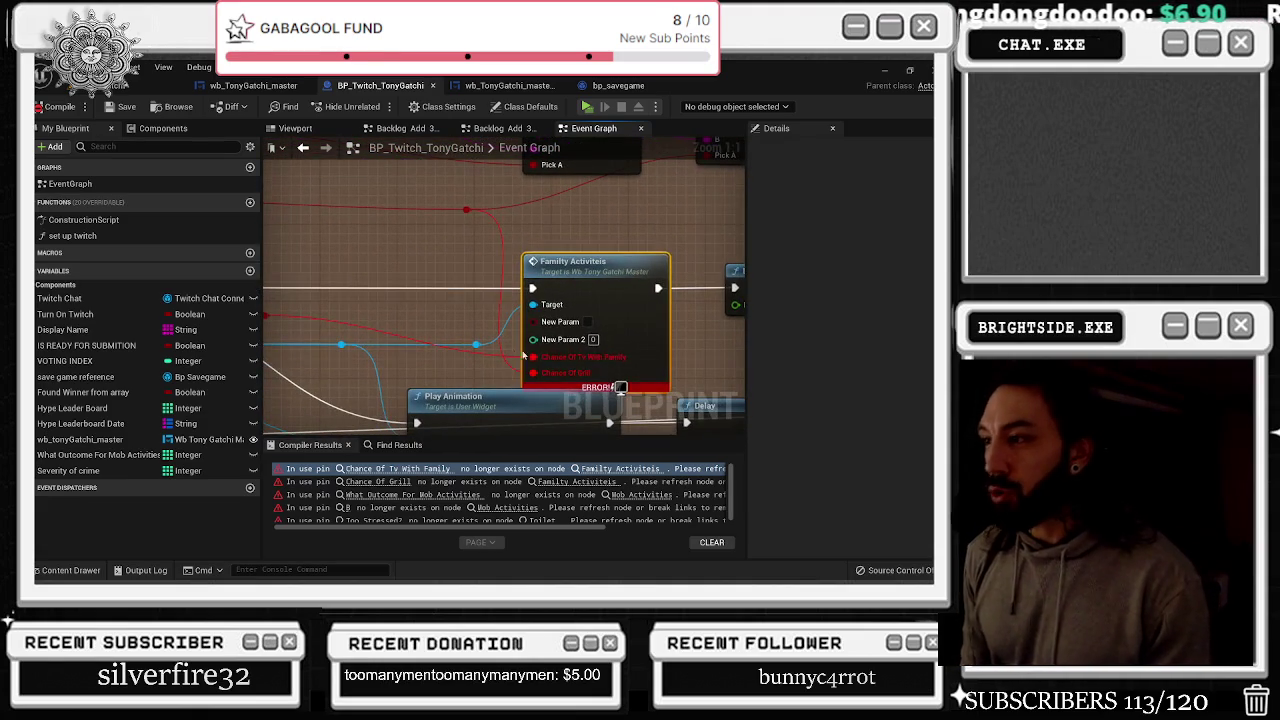
alt+click(540, 324)
key(ctrl+z)
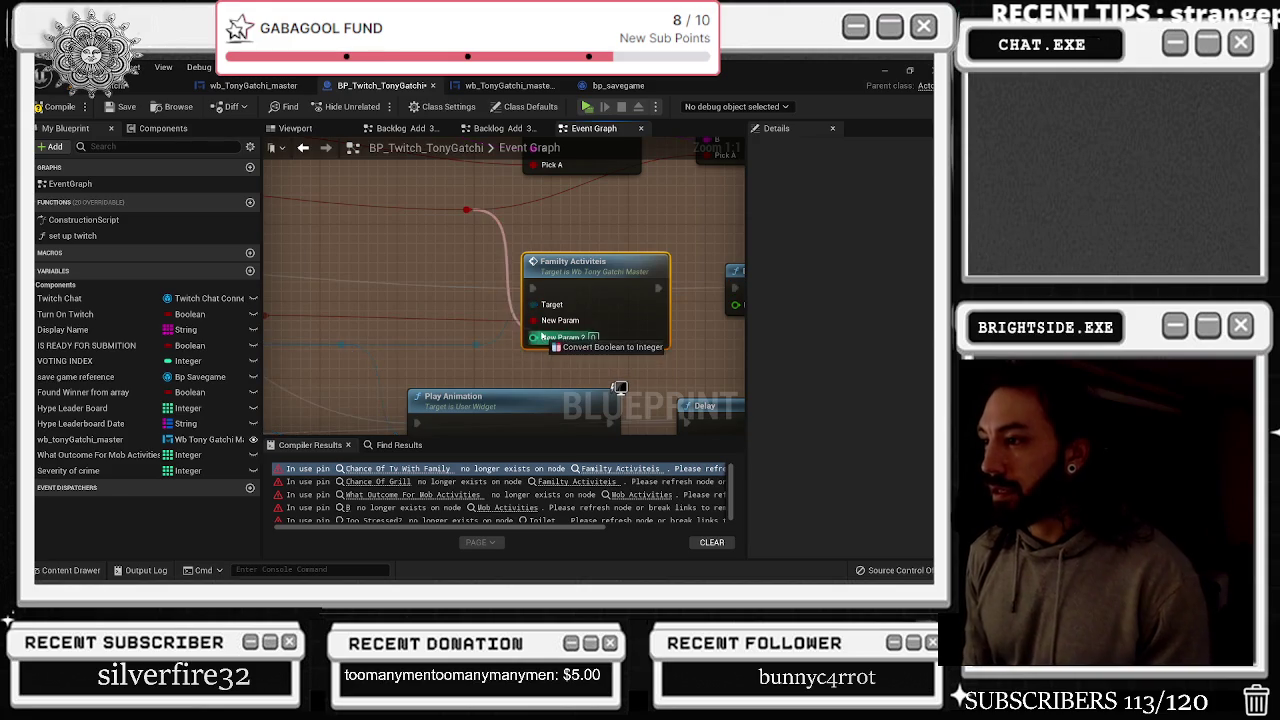
drag(533, 246, 445, 246)
click(580, 263)
Inspect the family activiteis custom event, compile wb_TonyGatchi_master, then switch to the Dough or Die page
double_click(580, 263)
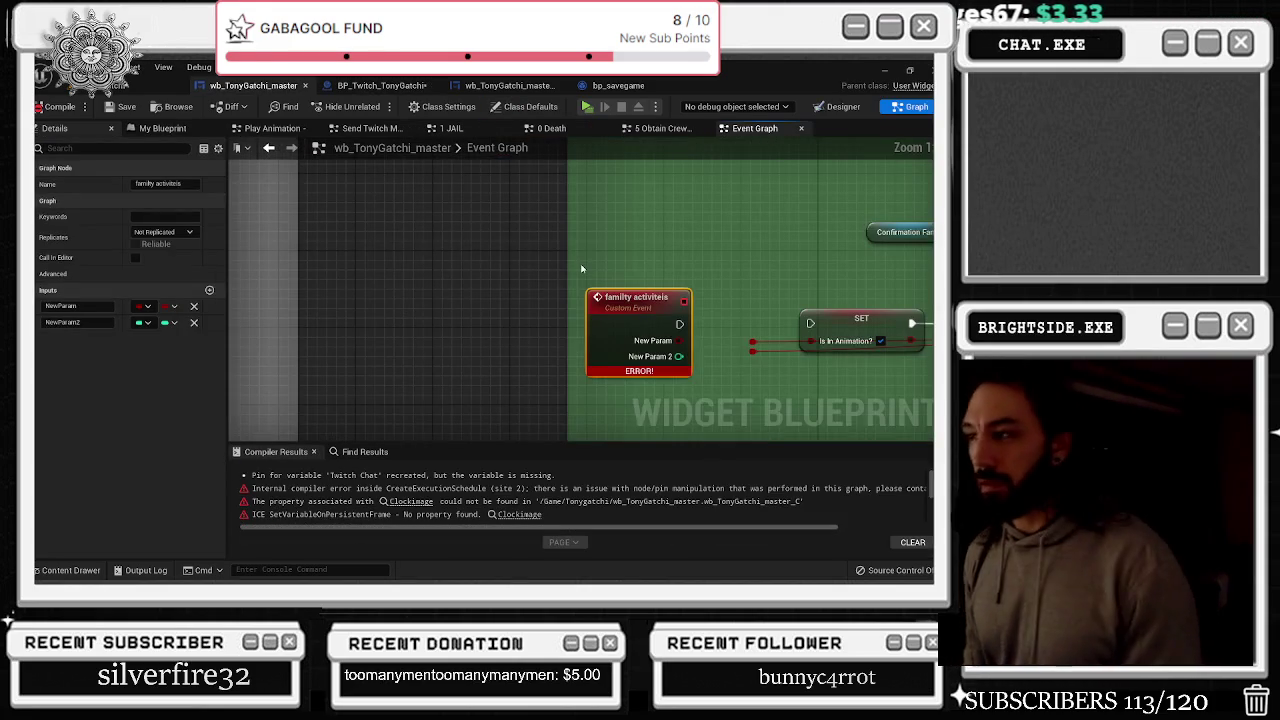
mouse_move(665, 258)
mouse_down()
mouse_move(508, 234)
mouse_move(427, 191)
mouse_up()
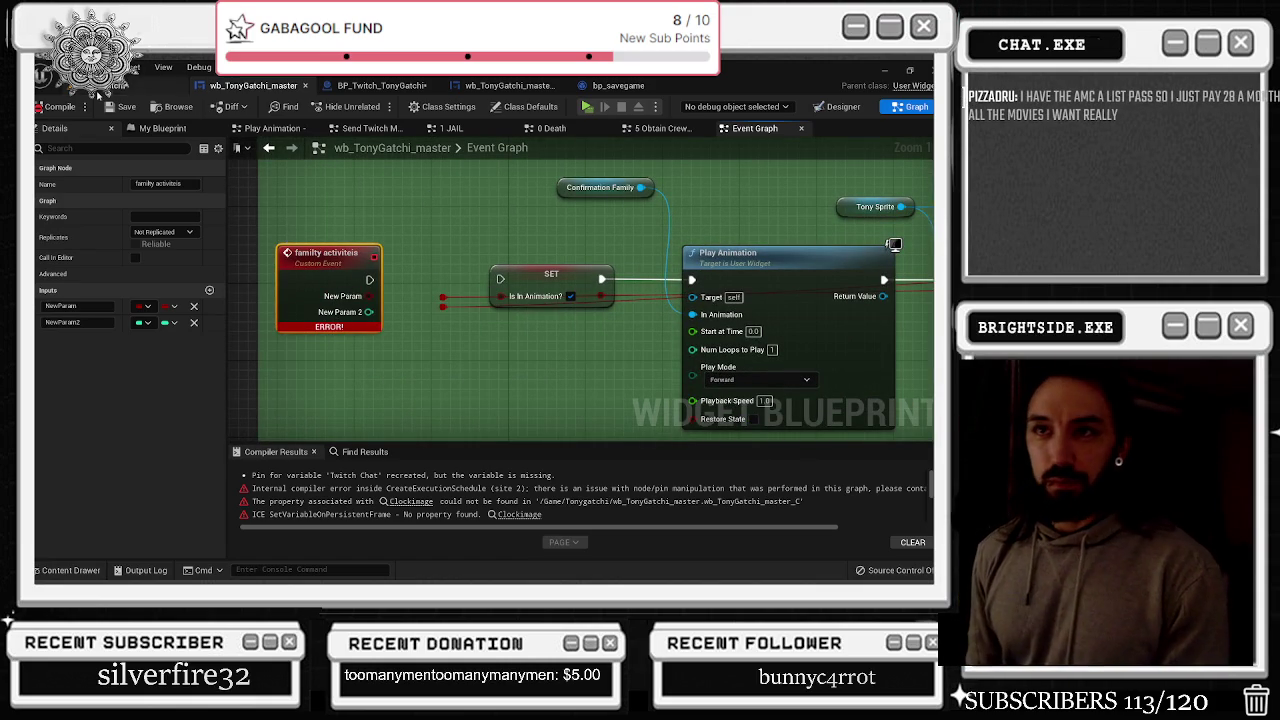
click(70, 106)
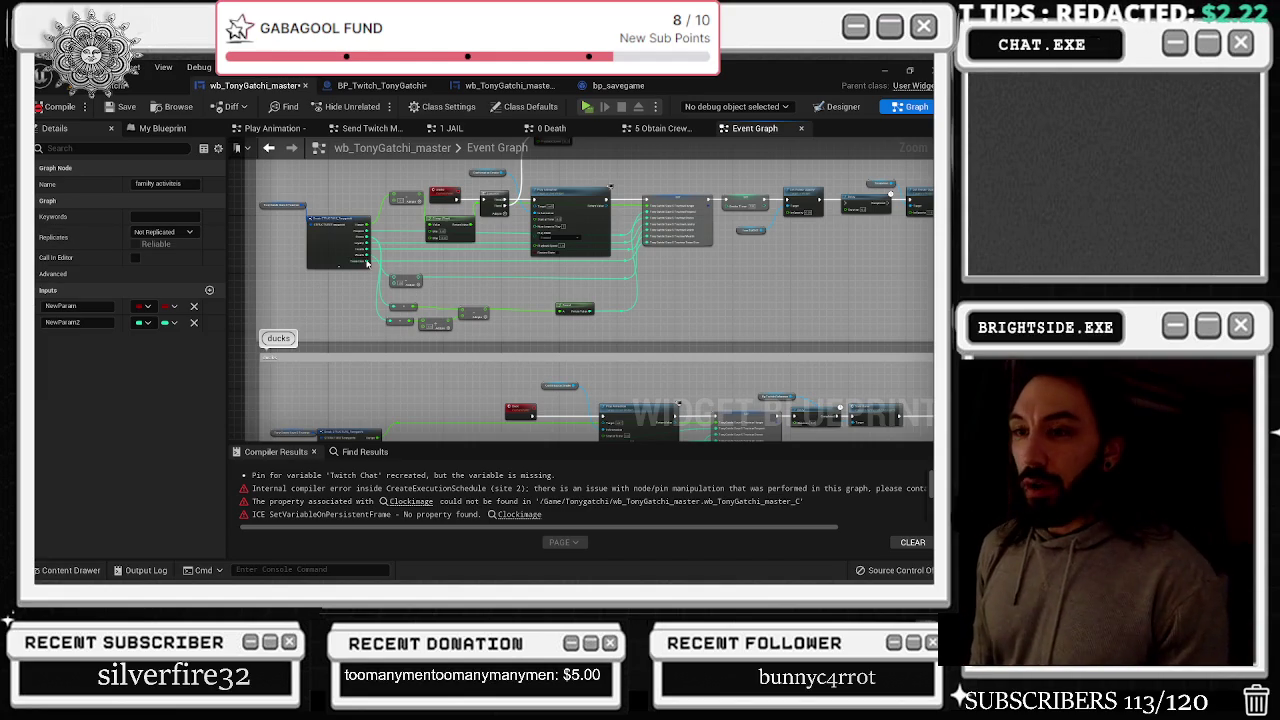
key(alt+Tab)
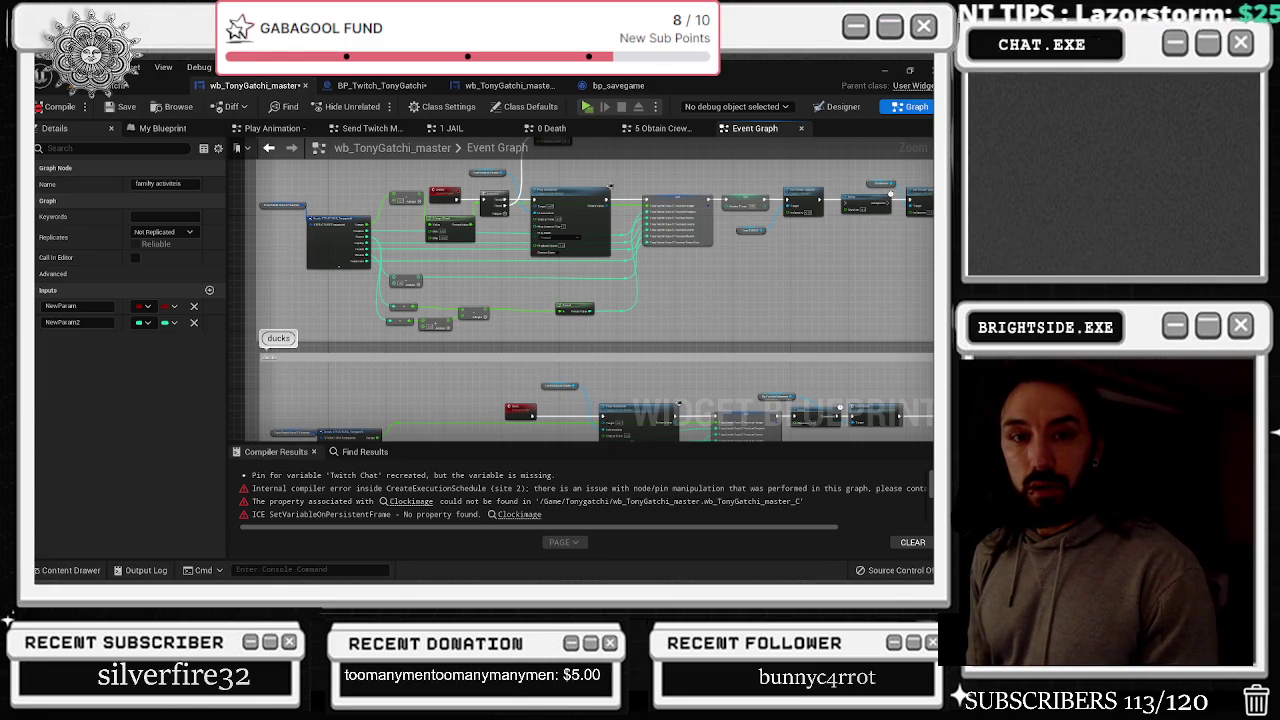
key(alt+Tab)
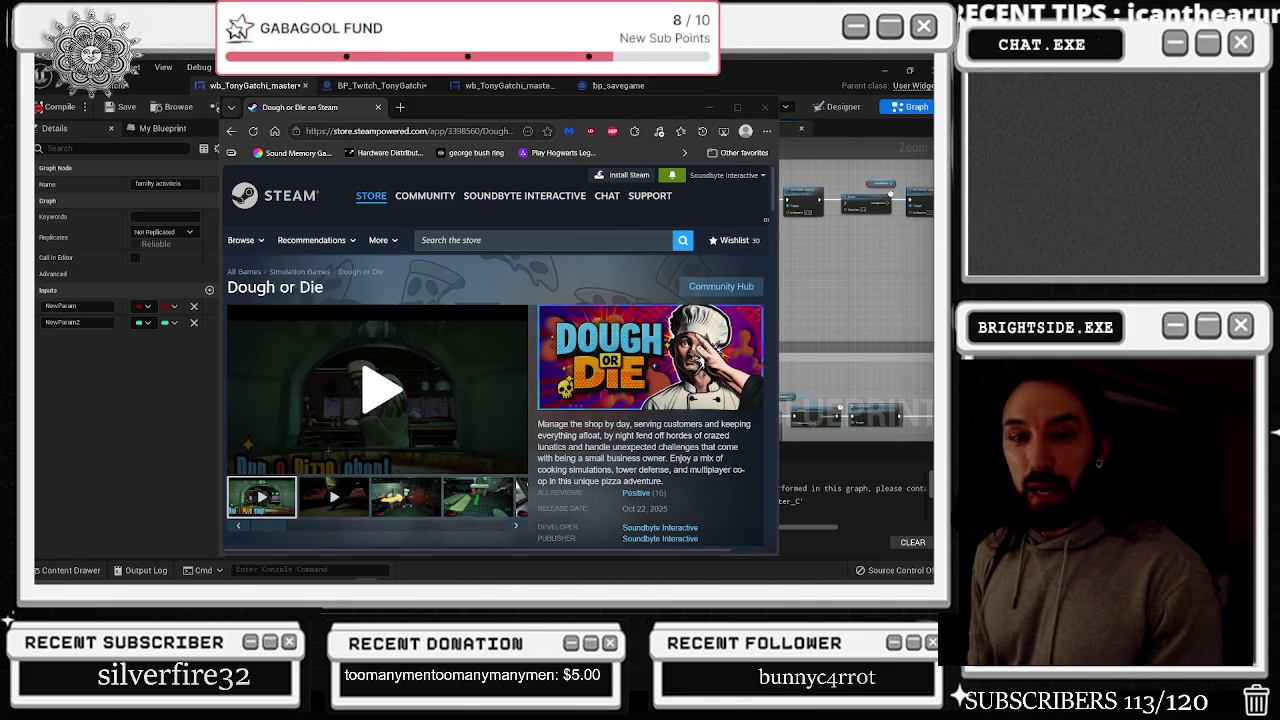
Play the Dough or Die Cinematic Trailer full screen, restarting it from 0:00
click(506, 457)
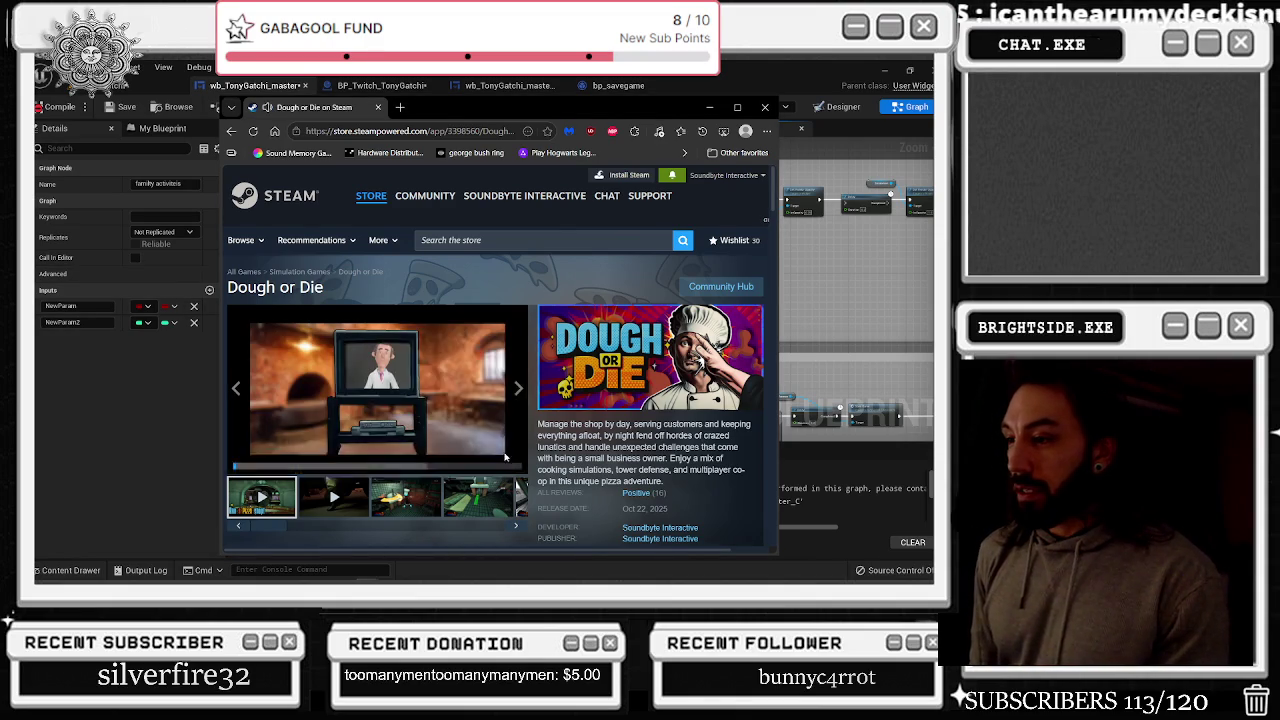
click(515, 460)
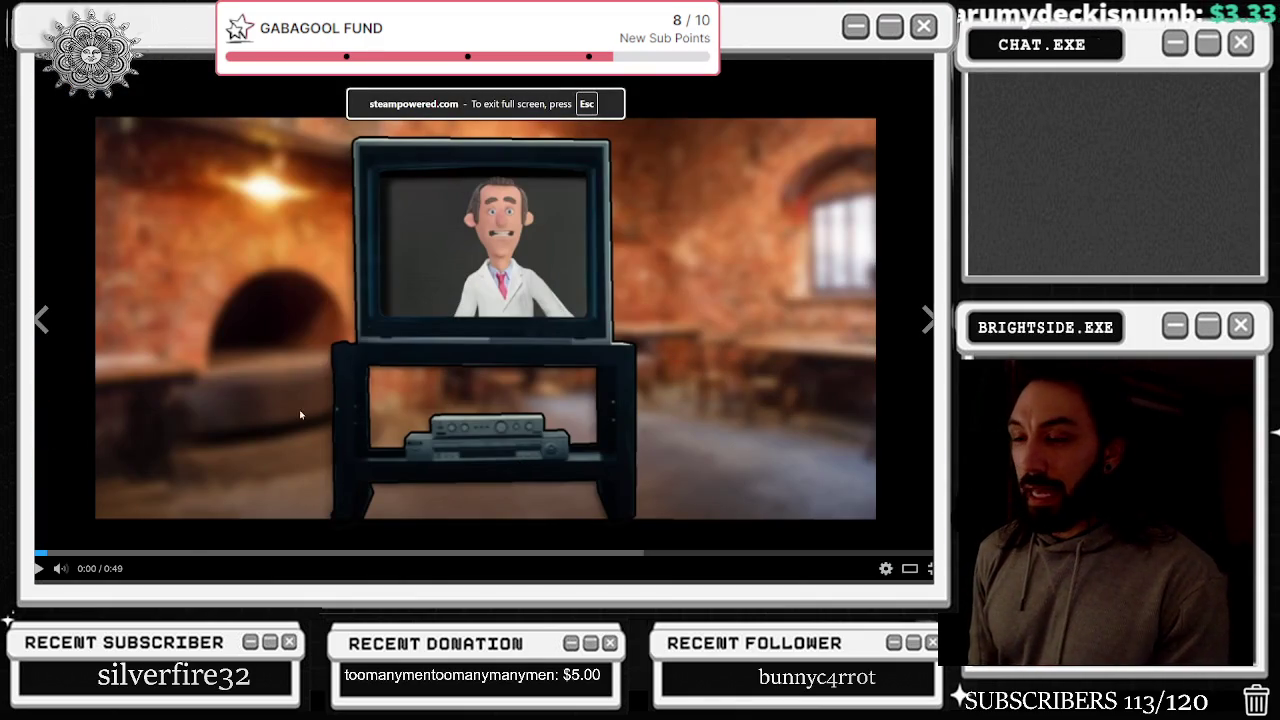
click(928, 320)
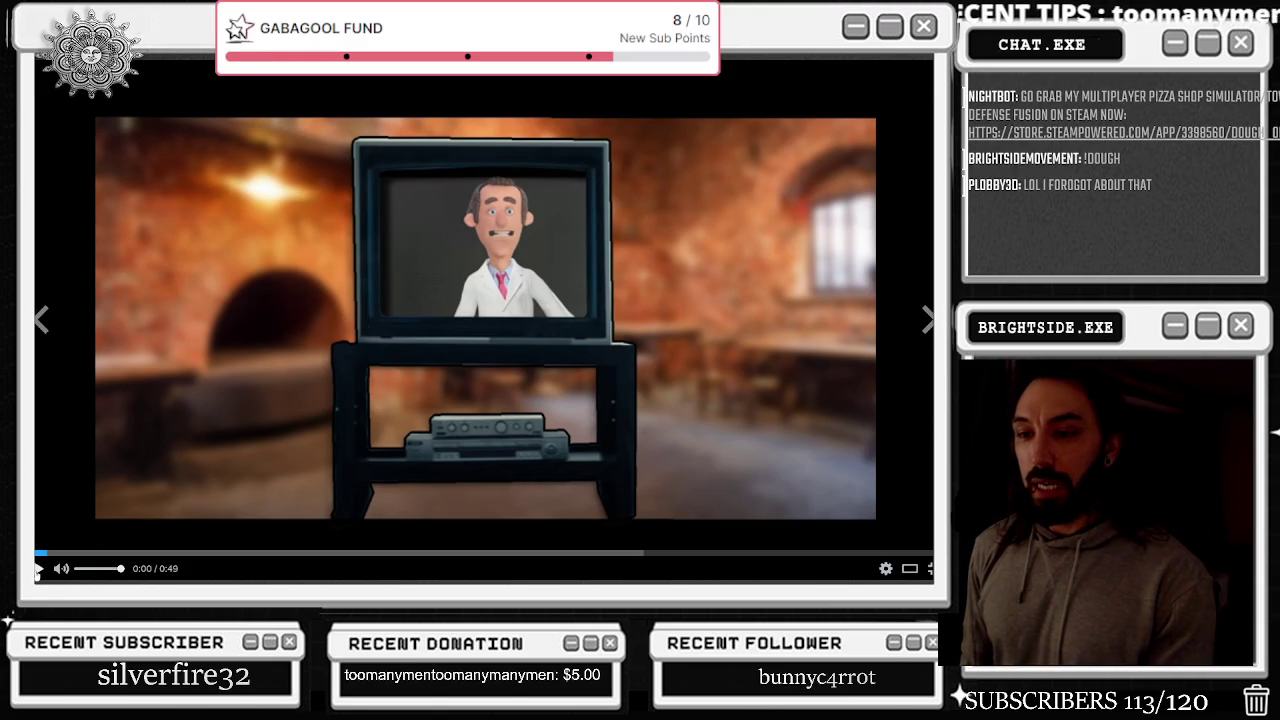
click(39, 568)
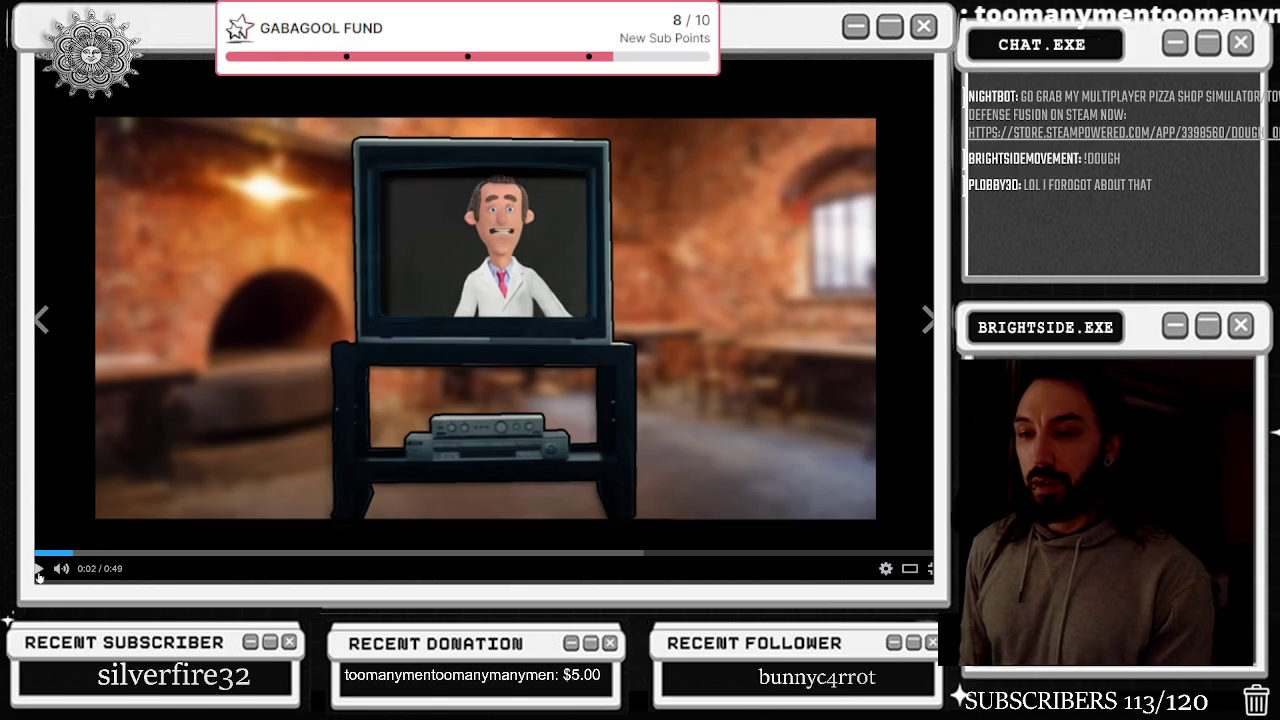
click(72, 553)
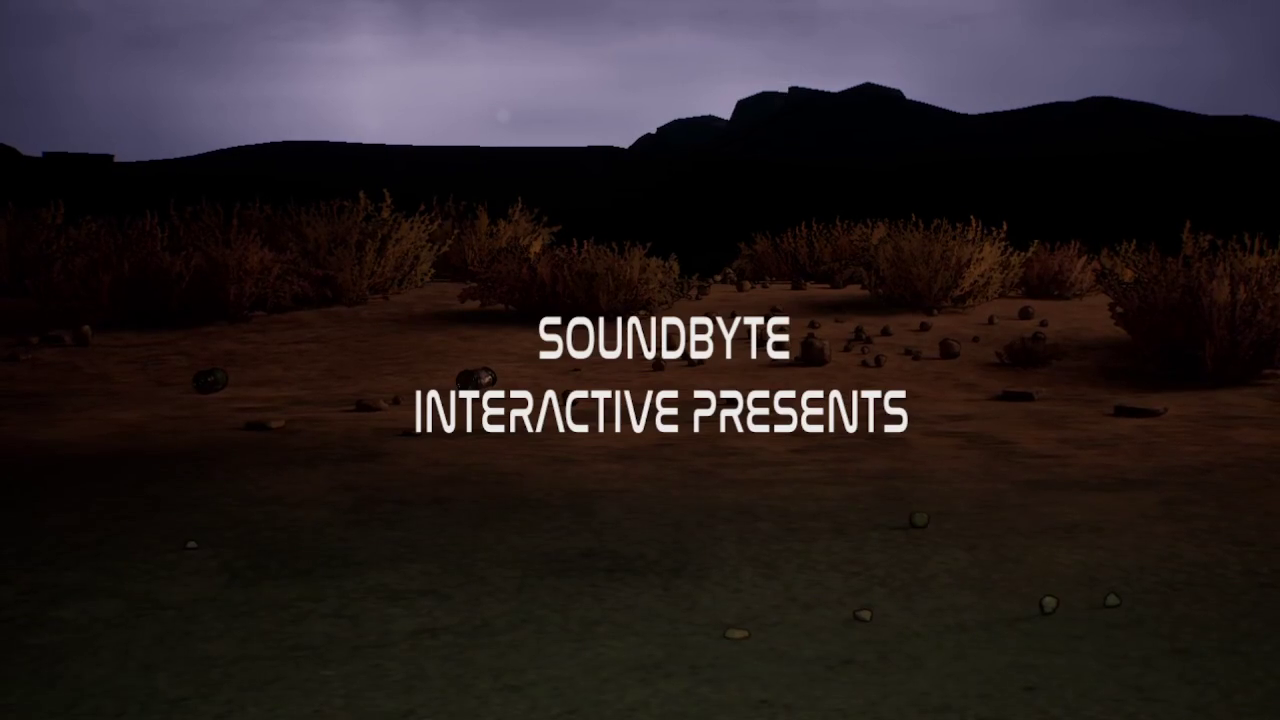
Exit full screen, move the browser down, and close the Dough or Die store tab
key(Escape)
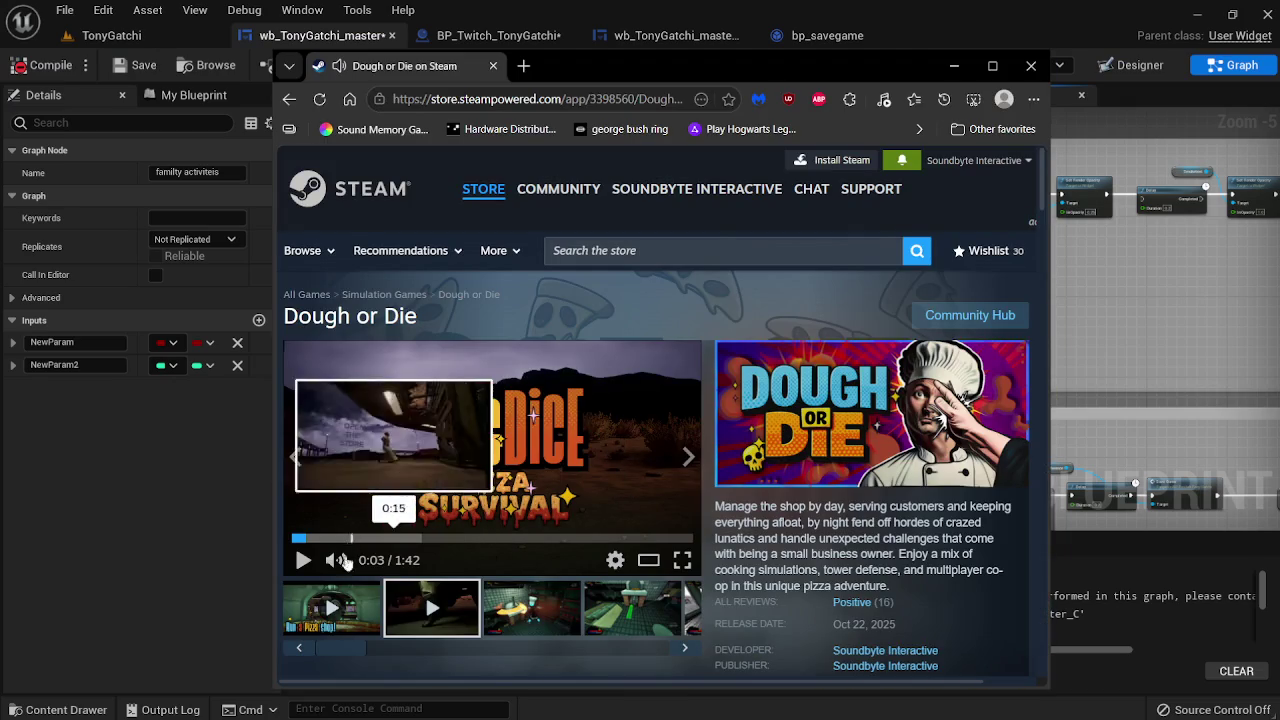
mouse_move(723, 64)
mouse_down()
mouse_move(382, 594)
mouse_move(726, 534)
mouse_up()
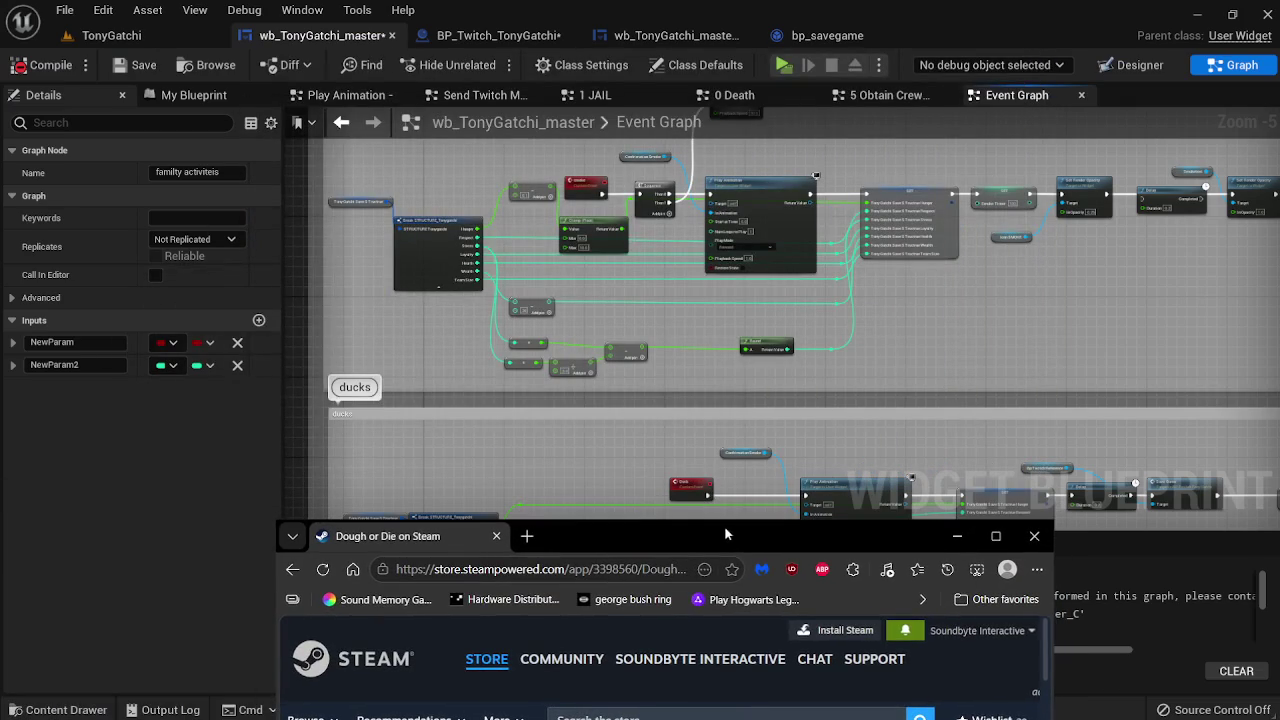
click(495, 538)
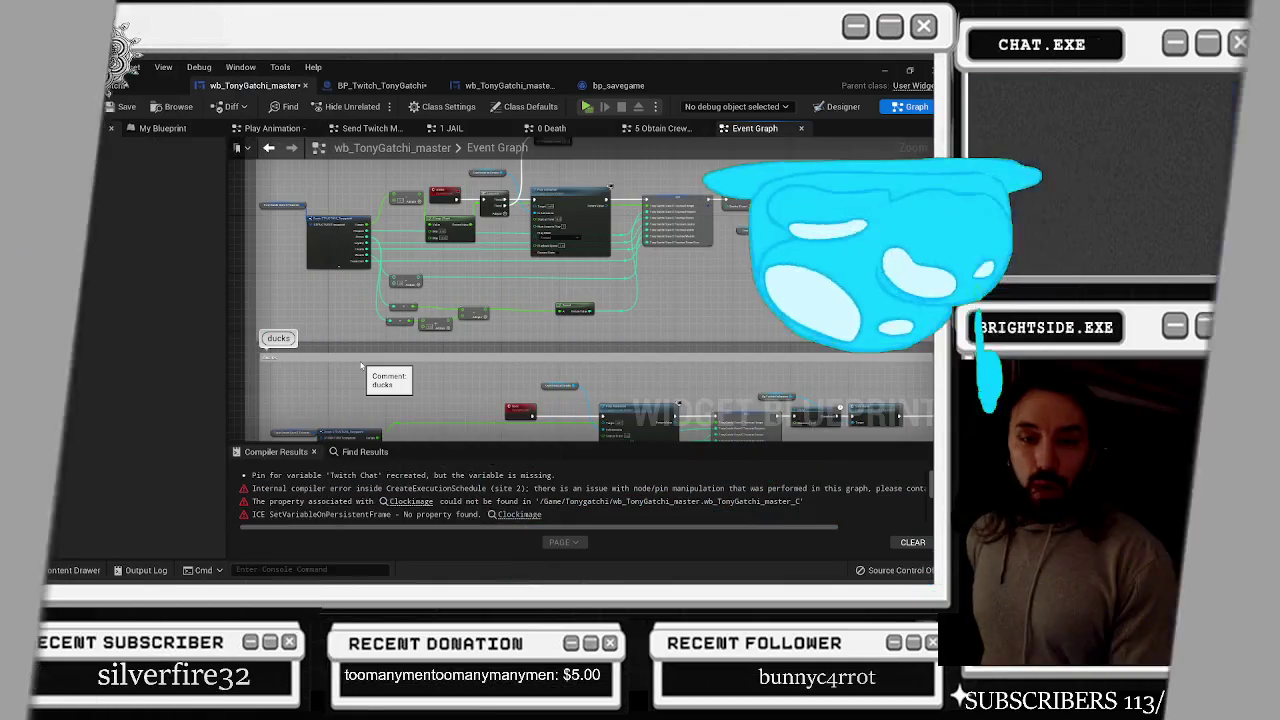
key(alt+Tab)
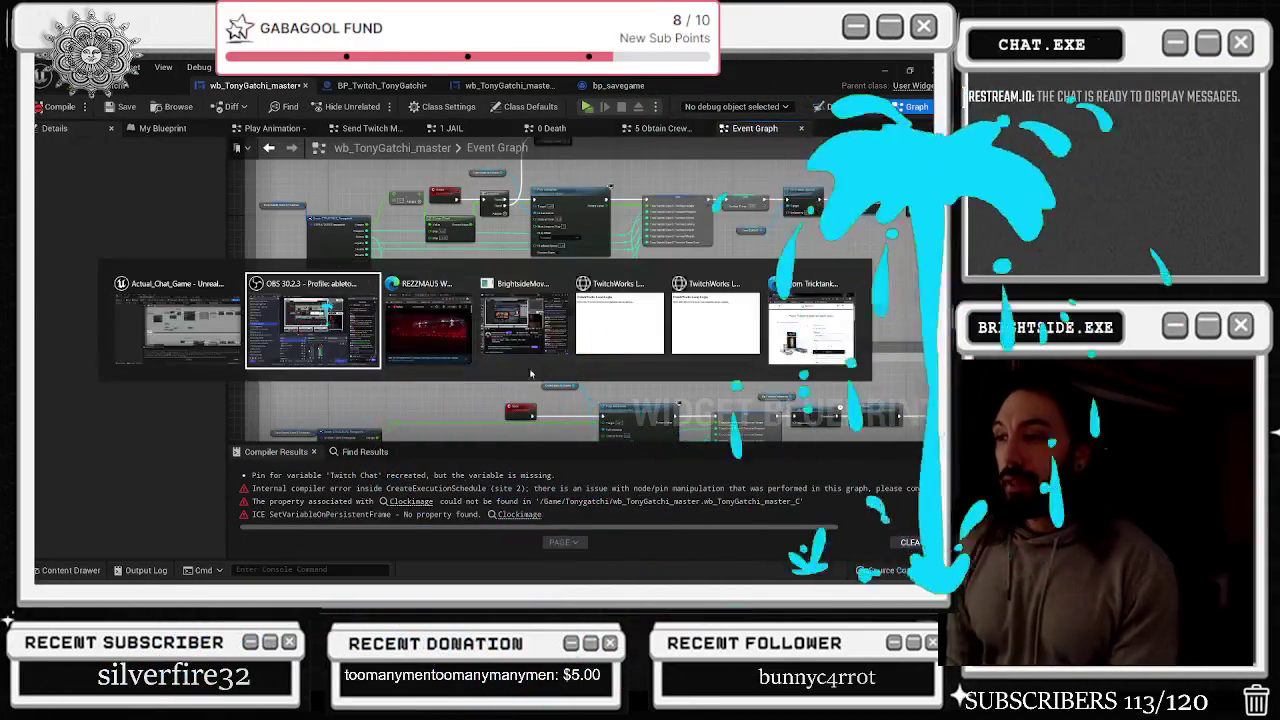
click(435, 310)
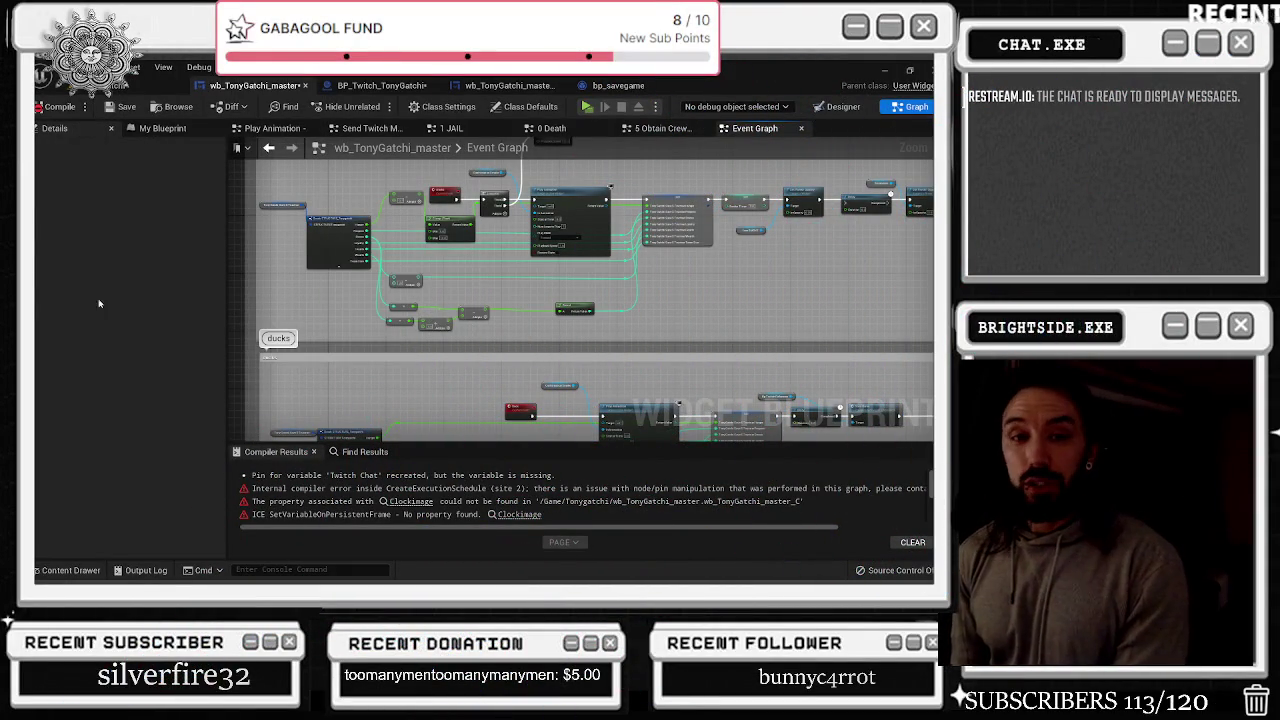
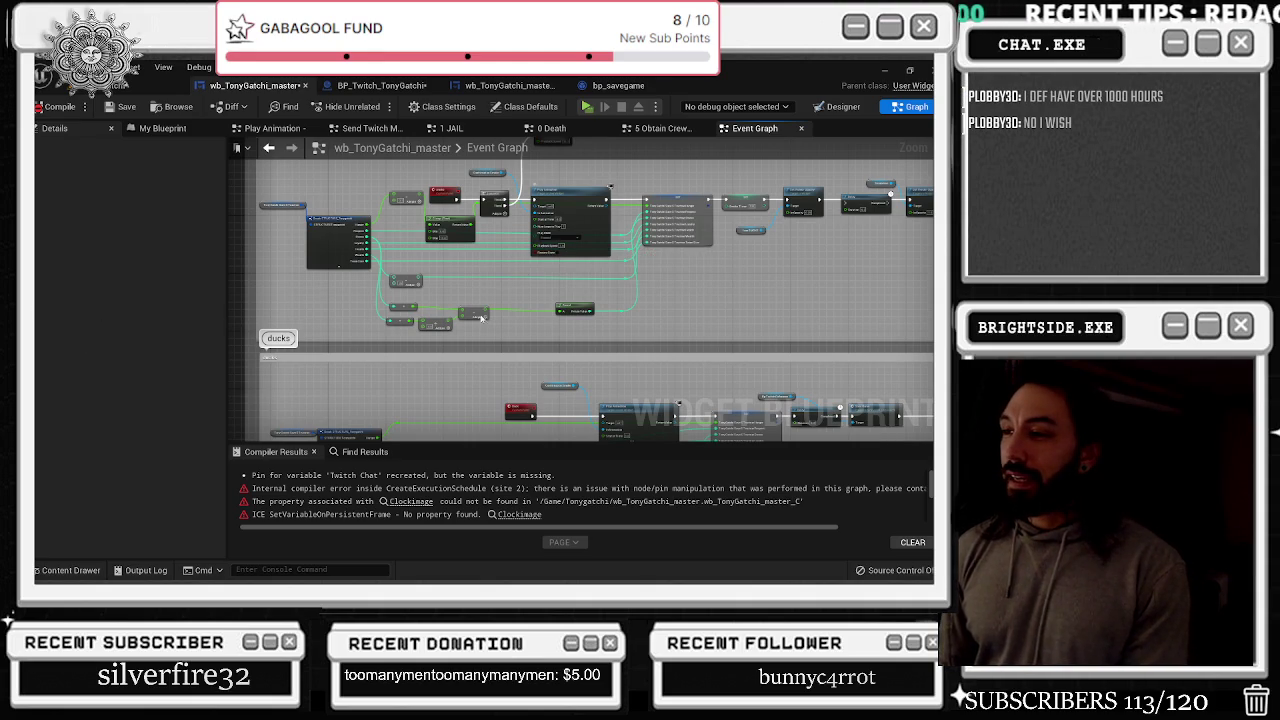
Open the Clockimage Event intermediate graph from its compiler error and move the event node left
scroll(600, 304, up, 4)
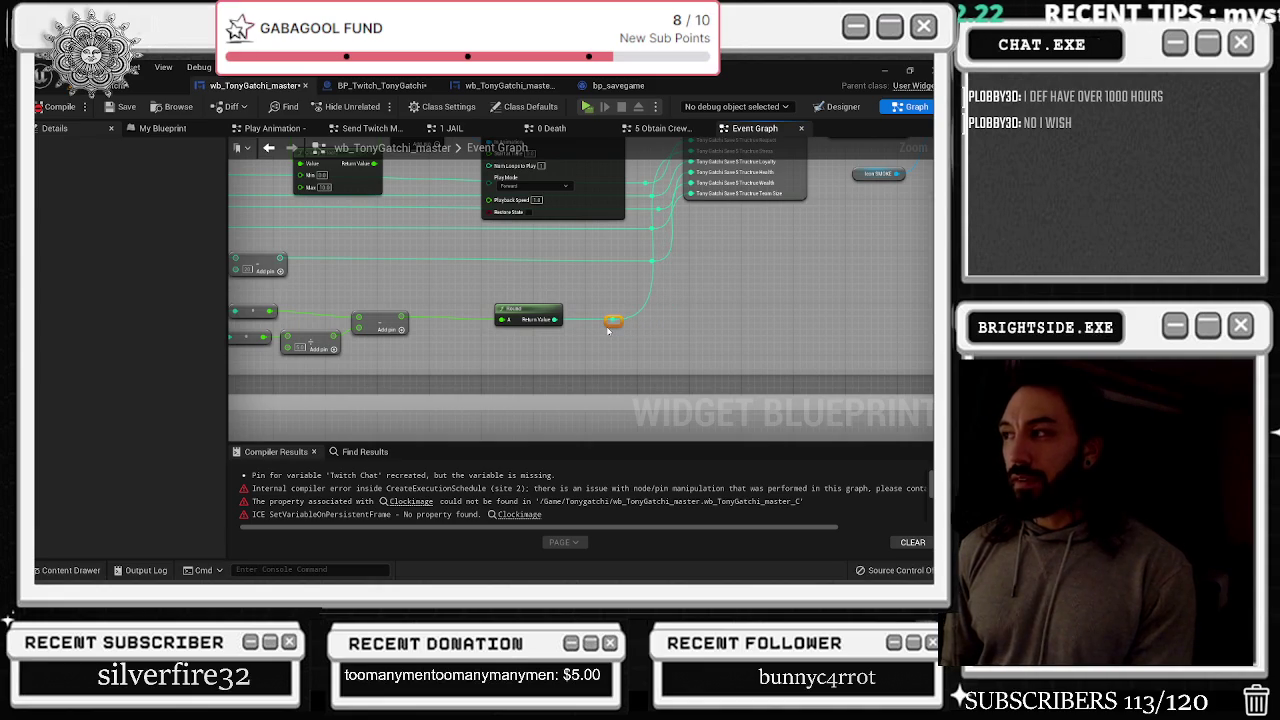
scroll(607, 330, down, 4)
scroll(491, 224, up, 4)
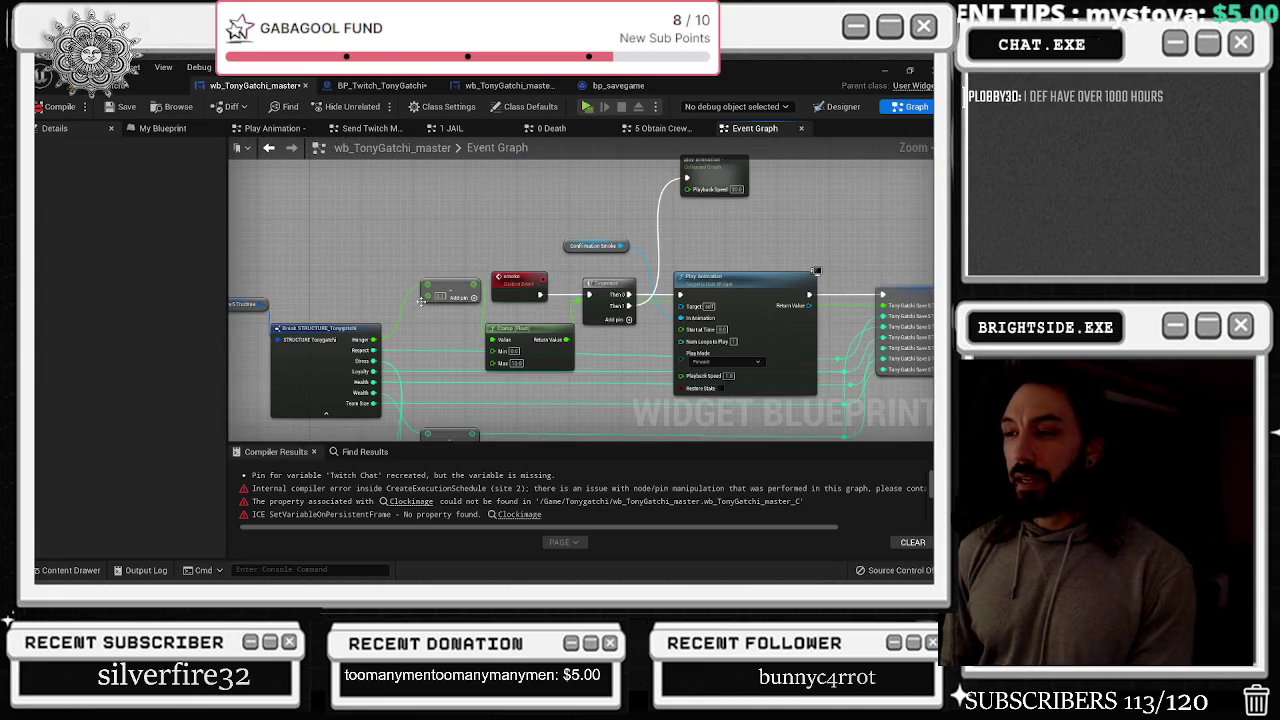
drag(445, 296, 433, 306)
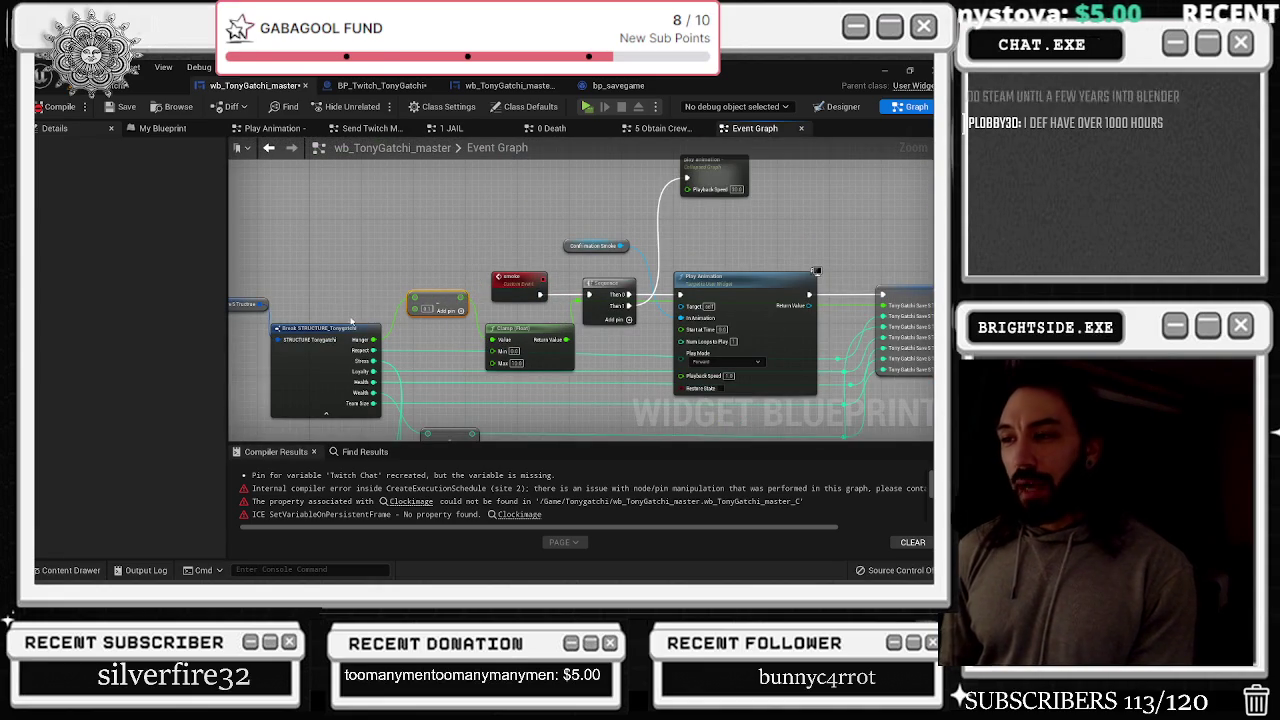
drag(358, 318, 415, 310)
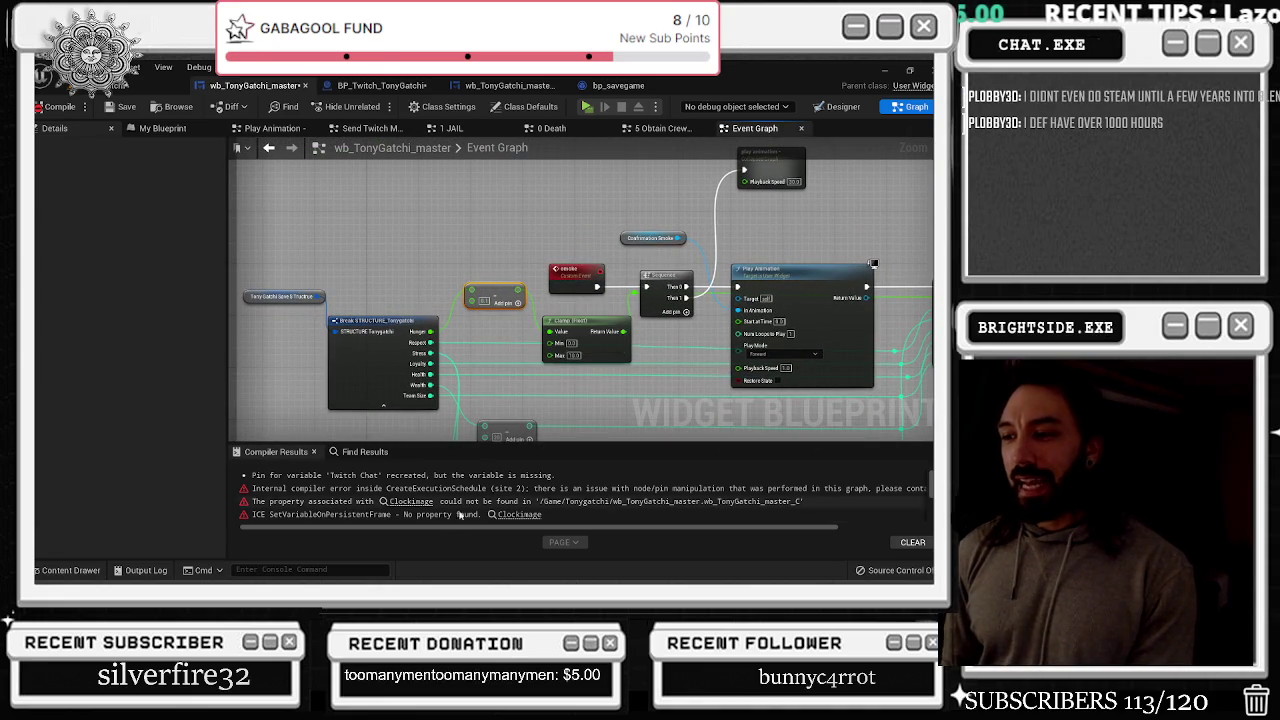
click(411, 501)
scroll(530, 387, down, 2)
drag(628, 322, 370, 320)
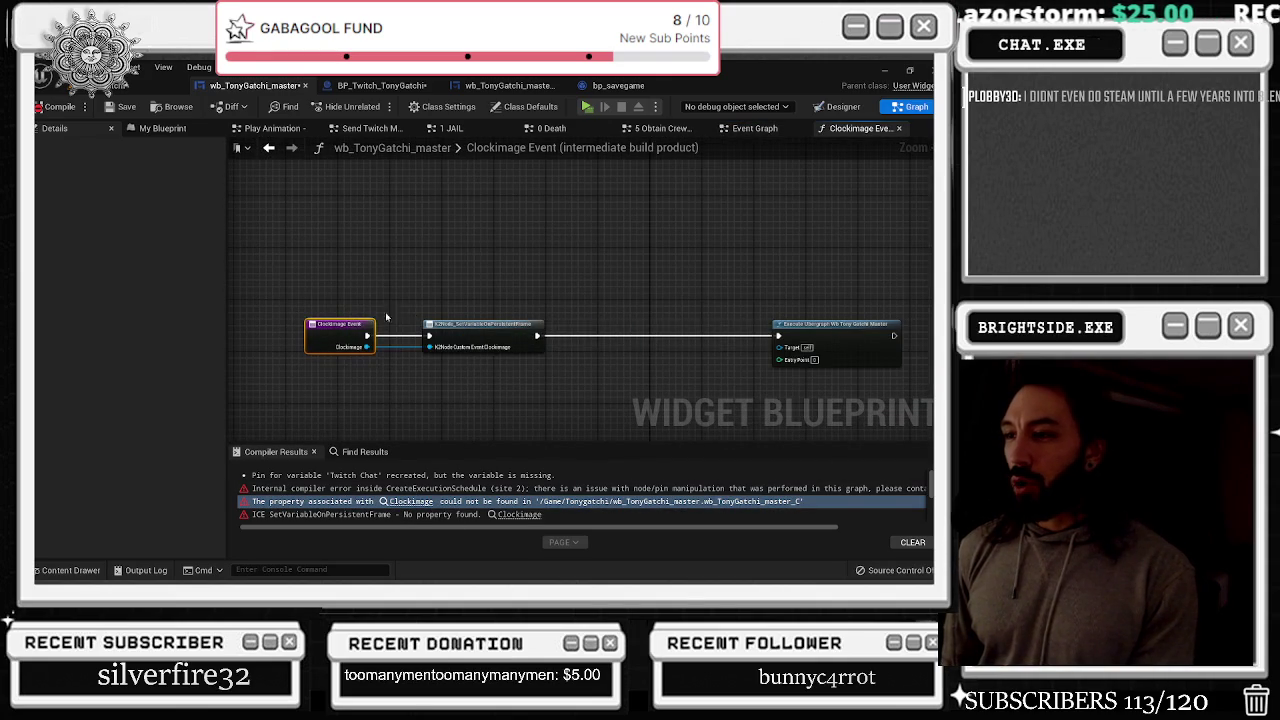
Jump to clockimage_Event in Sequencer Events and break all its pin links
click(478, 505)
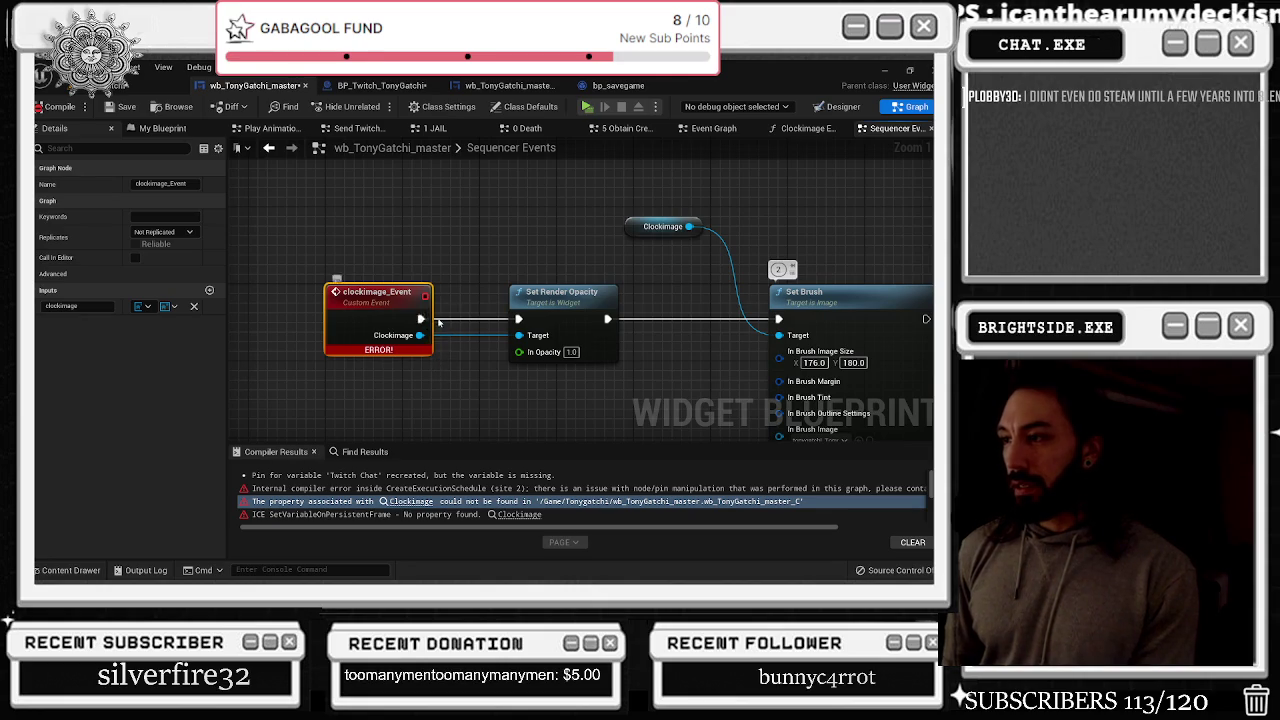
alt+click(422, 318)
alt+click(420, 335)
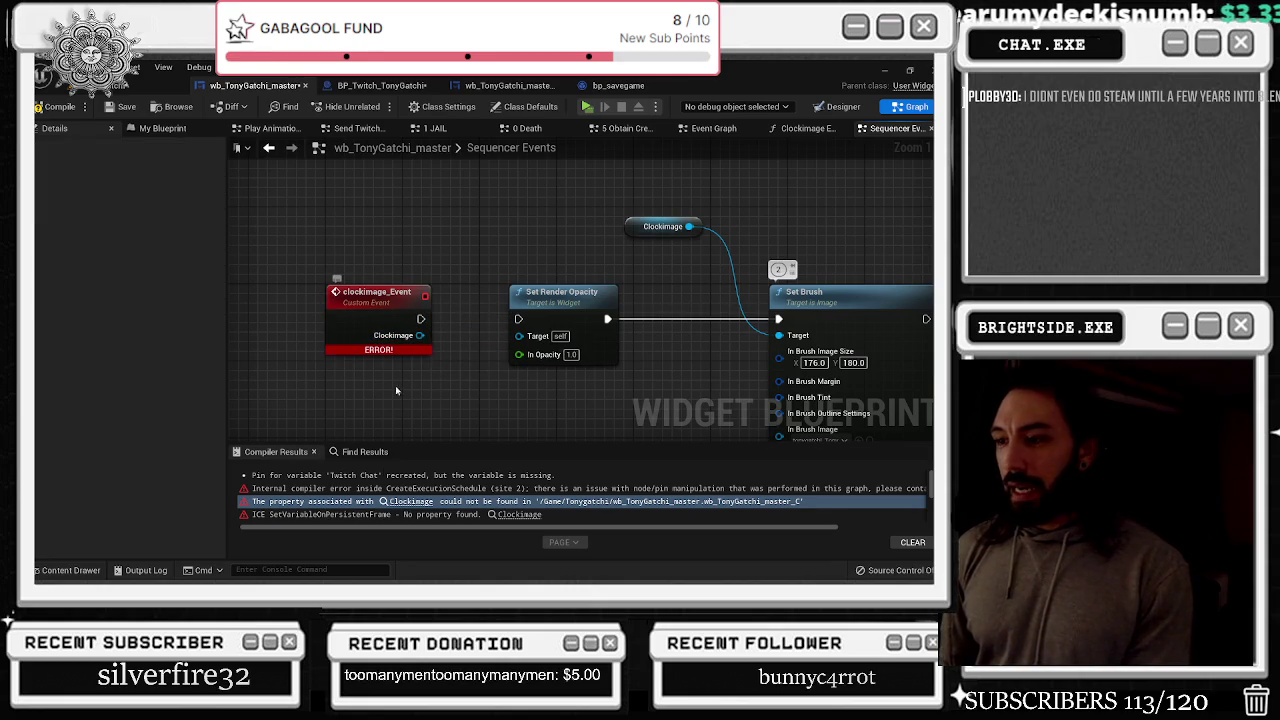
View the Clockimage Event 1 and 2 graphs from their errors, then return to Sequencer Events
scroll(420, 500, down, 1)
click(412, 490)
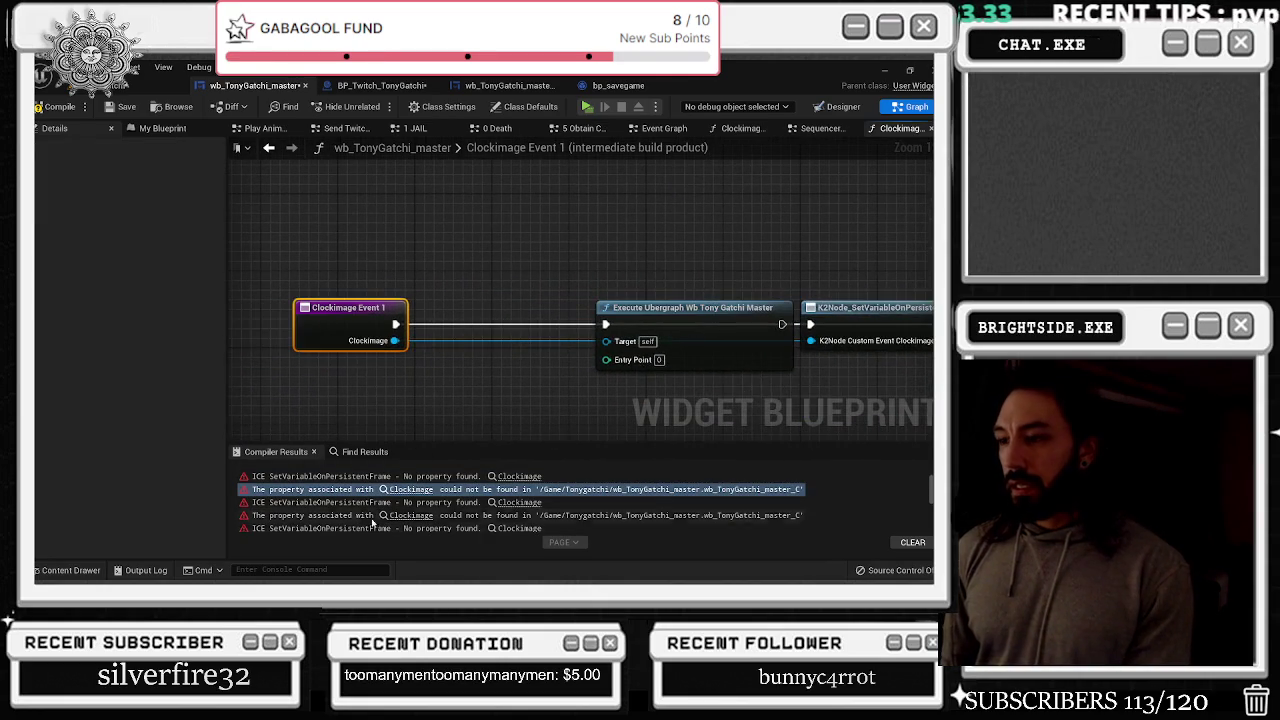
click(412, 515)
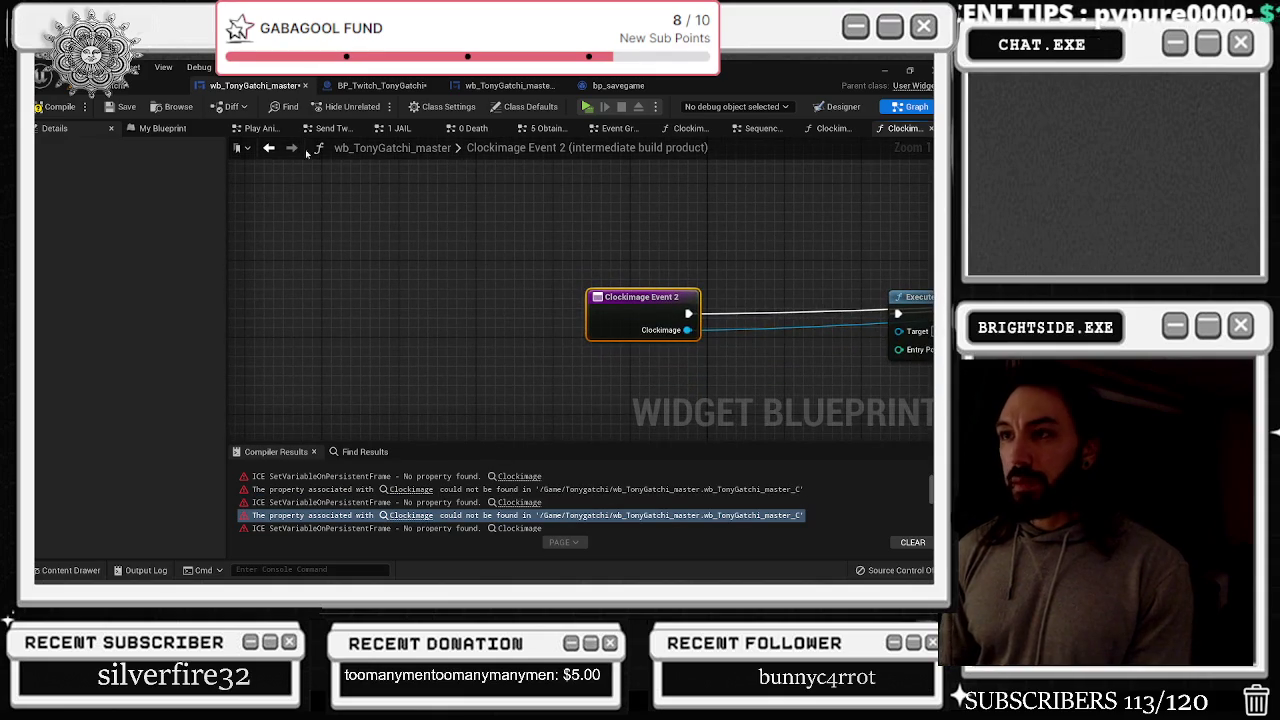
click(268, 147)
click(268, 147)
Inspect clockimage_Event_1 and pan through the other clockimage event and Set Brush groups
scroll(391, 336, down, 5)
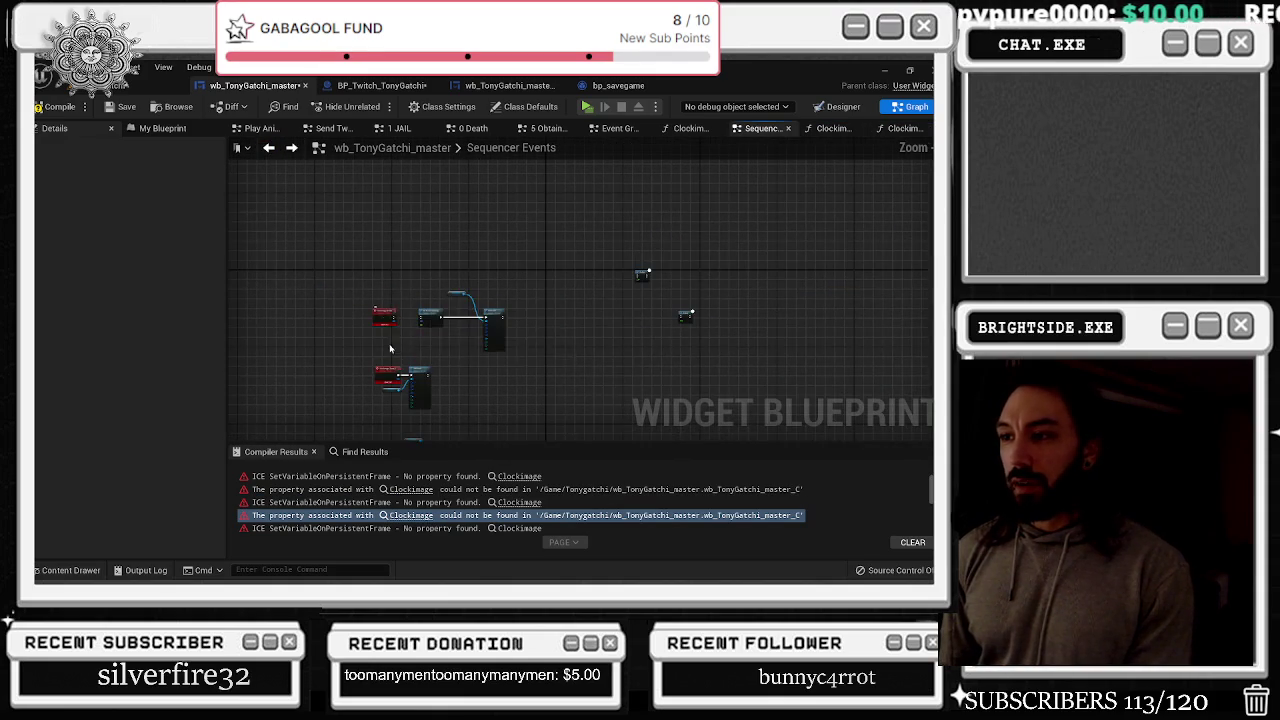
scroll(391, 336, up, 5)
click(380, 270)
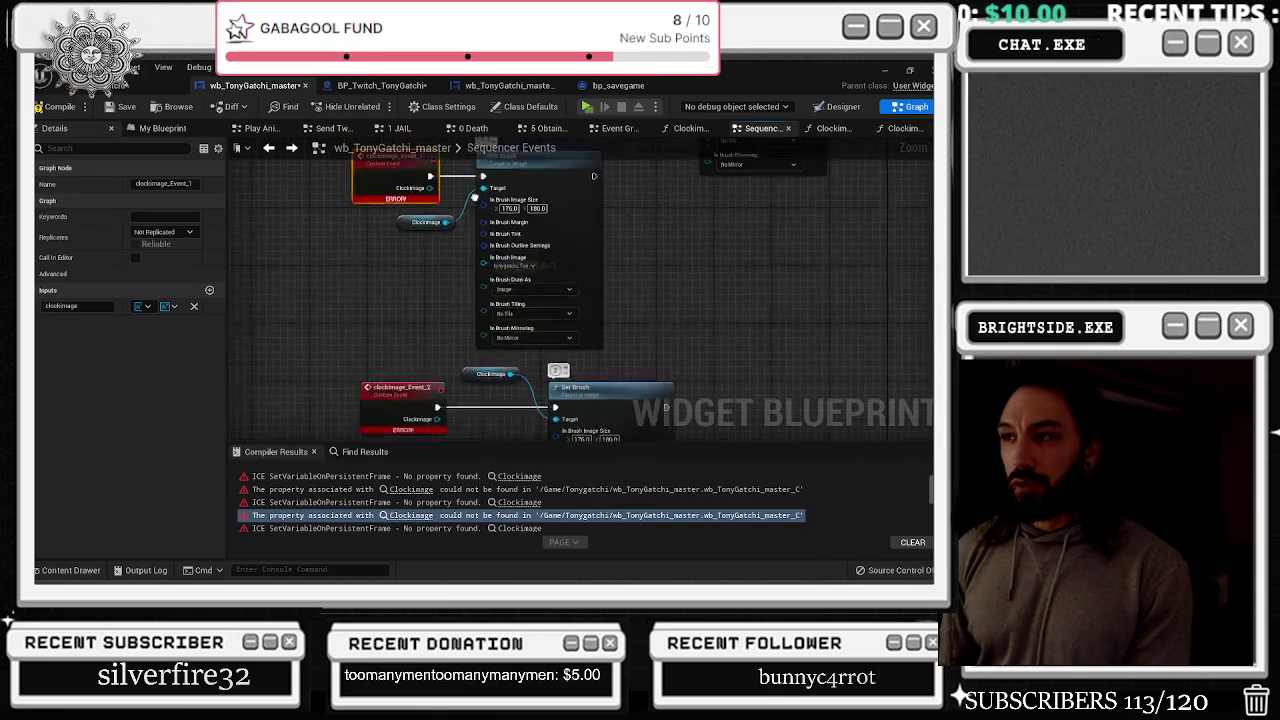
drag(472, 188, 472, 258)
mouse_move(442, 400)
mouse_down()
mouse_move(484, 315)
mouse_move(493, 201)
mouse_up()
drag(484, 284, 465, 145)
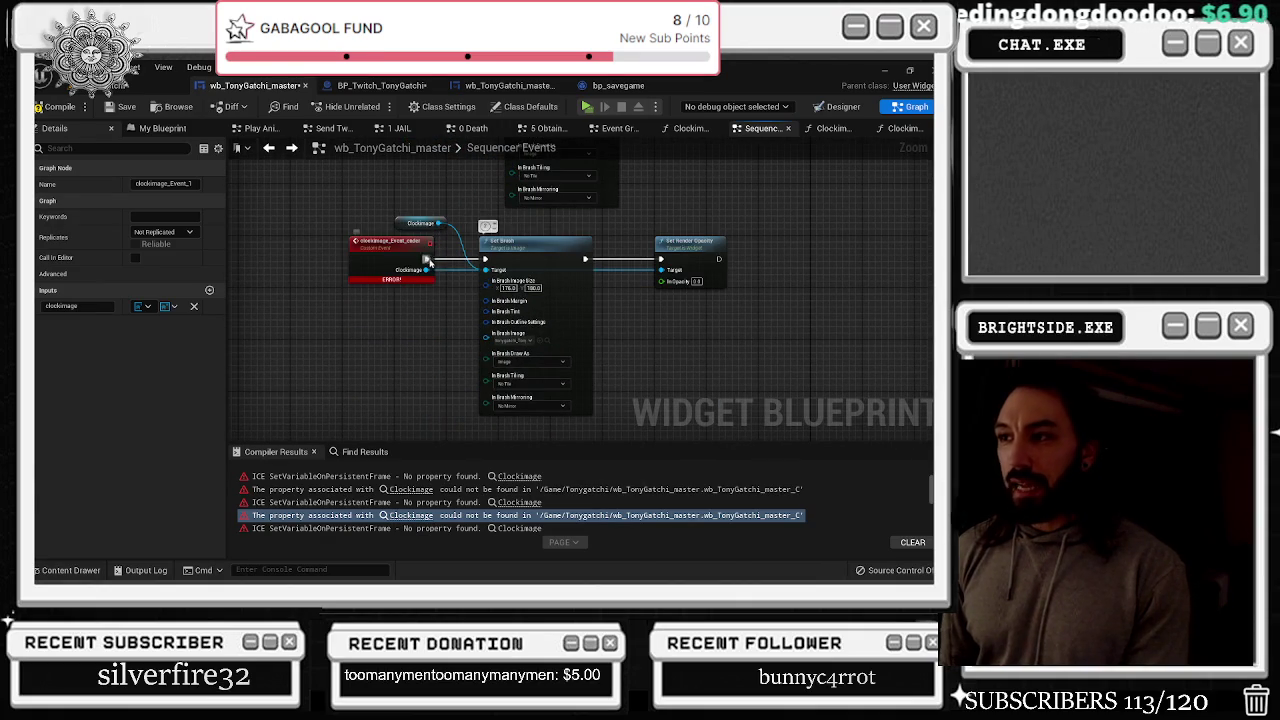
drag(364, 237, 466, 413)
scroll(466, 410, down, 5)
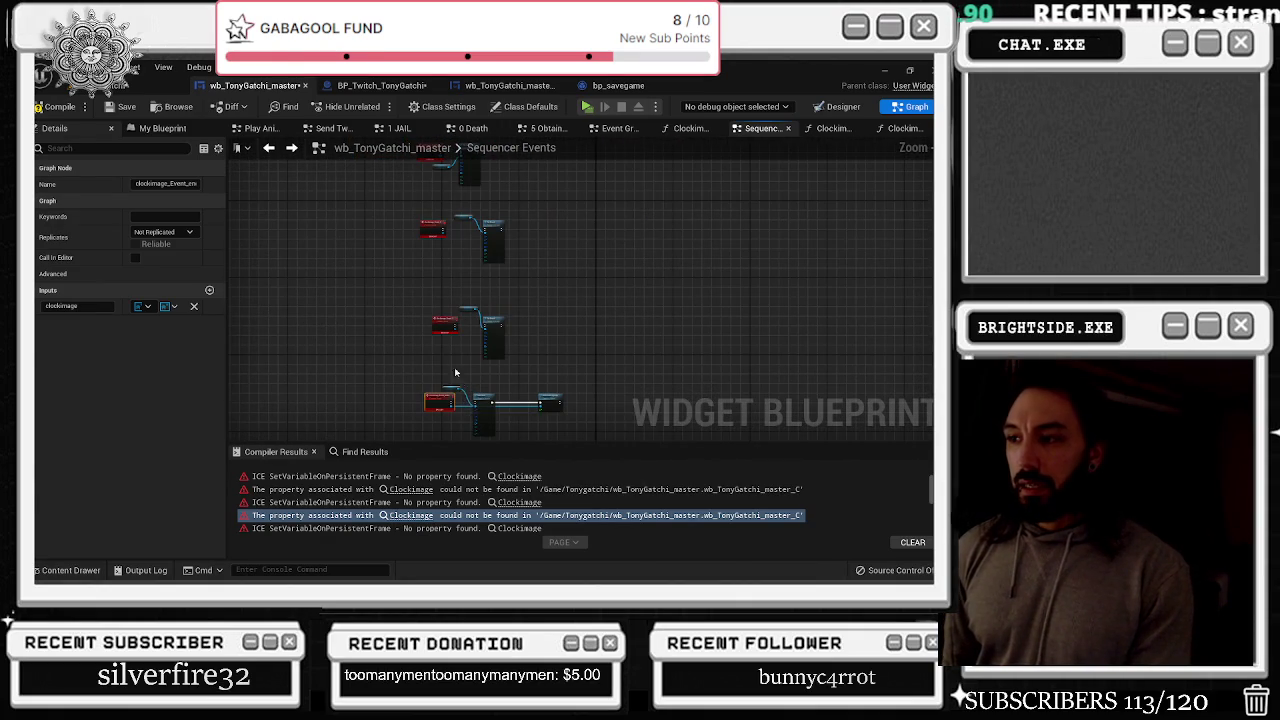
scroll(468, 519, down, 2)
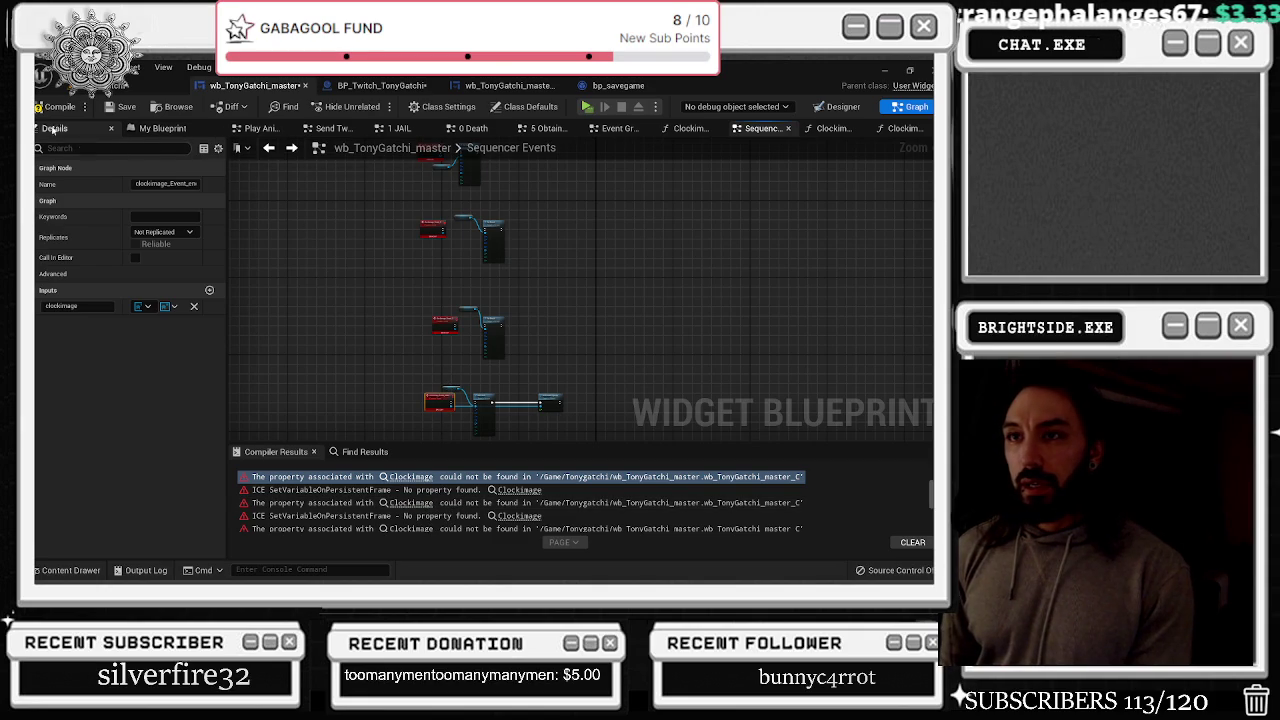
scroll(428, 390, up, 5)
Break the remaining clockimage pin link and save wb_TonyGatchi_master
right_click(454, 338)
click(500, 348)
drag(621, 322, 718, 322)
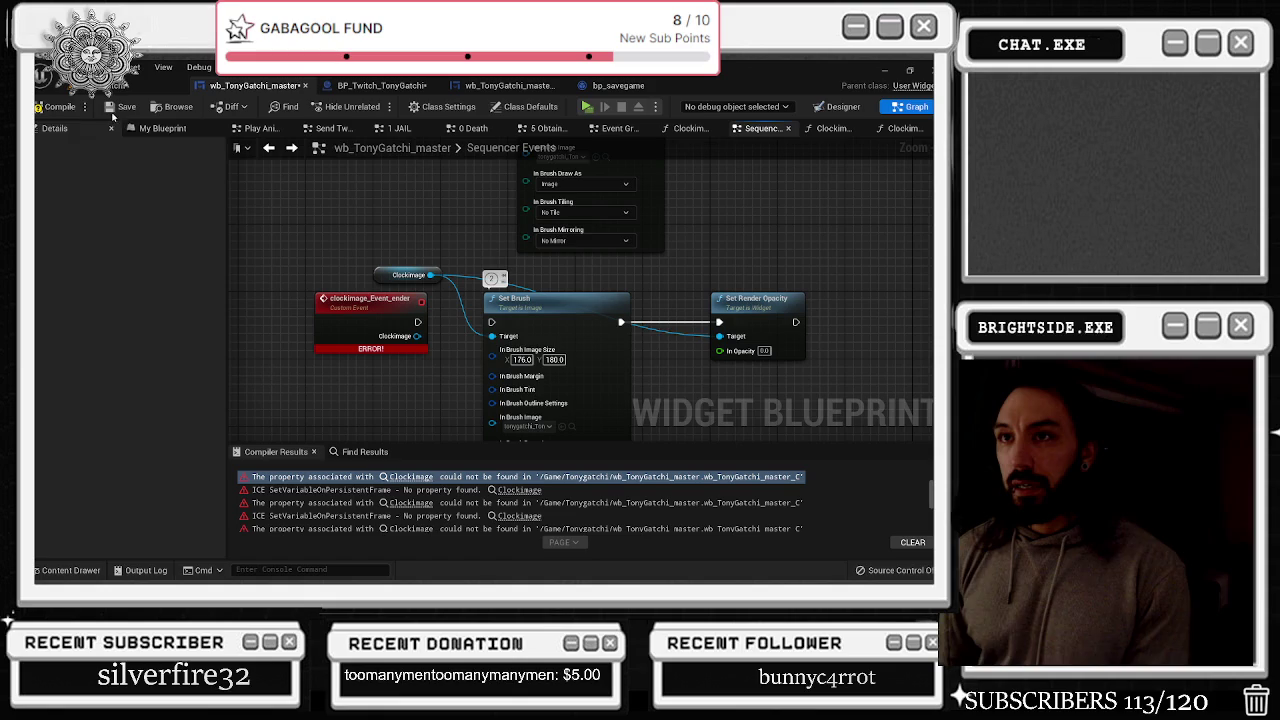
click(106, 108)
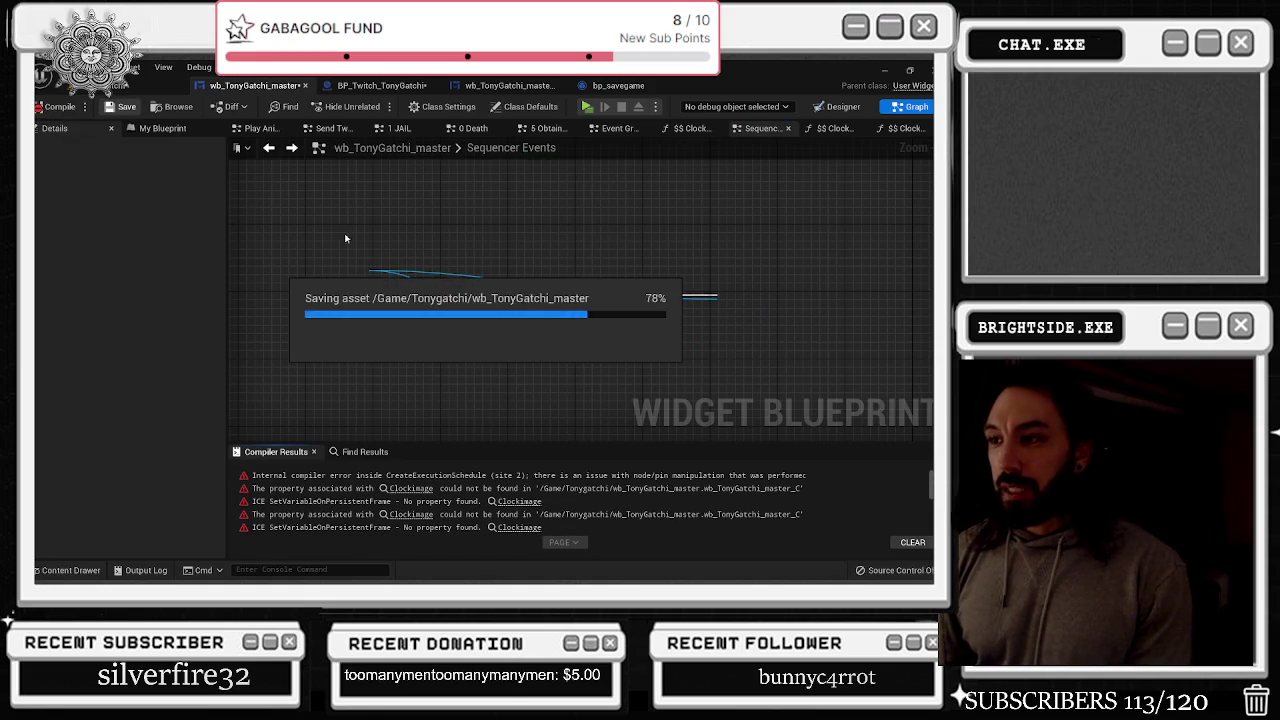
Open the graph behind the Clockimage error and move its function-entry and right-hand nodes closer together
click(412, 489)
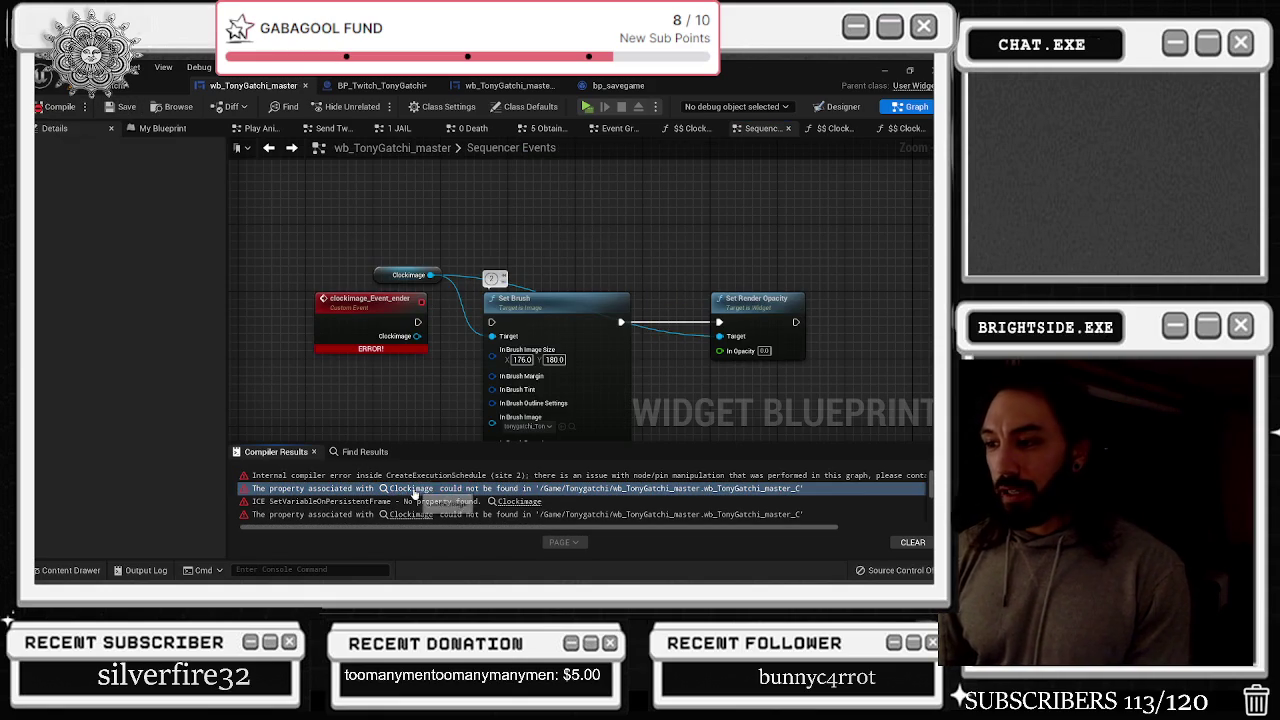
scroll(573, 323, down, 3)
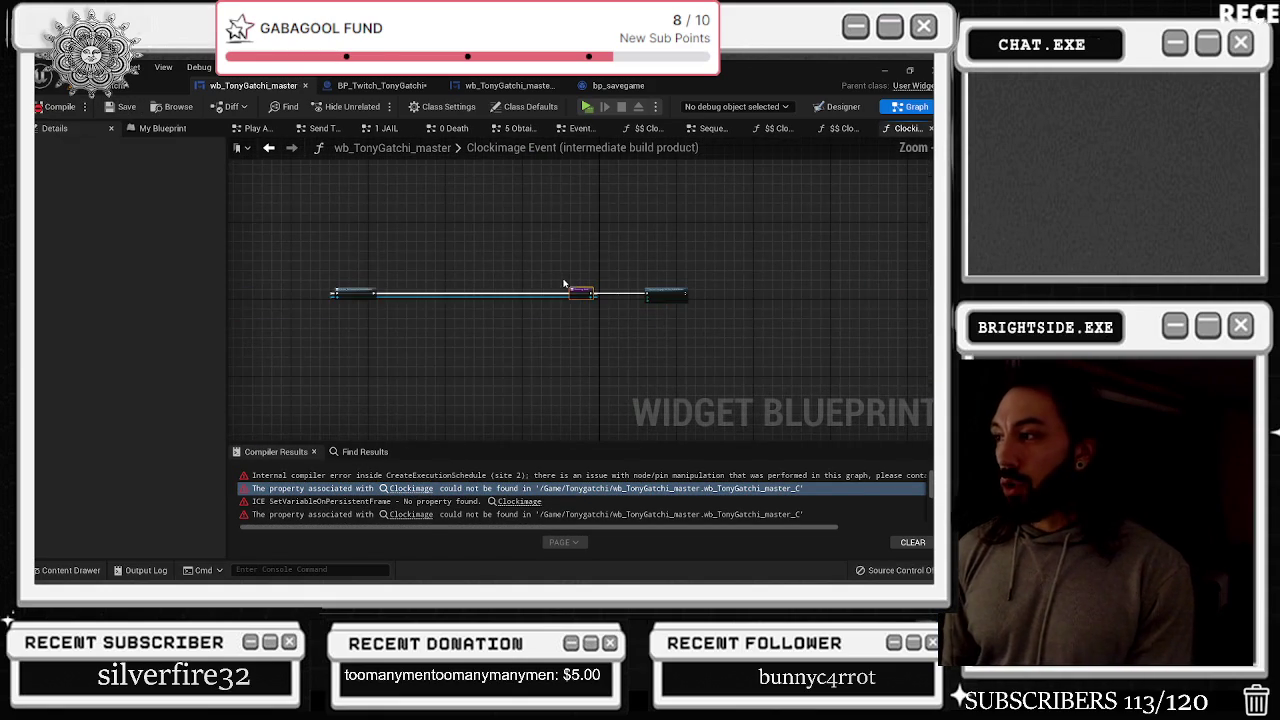
mouse_move(340, 308)
mouse_down()
mouse_move(697, 308)
mouse_move(560, 312)
mouse_up()
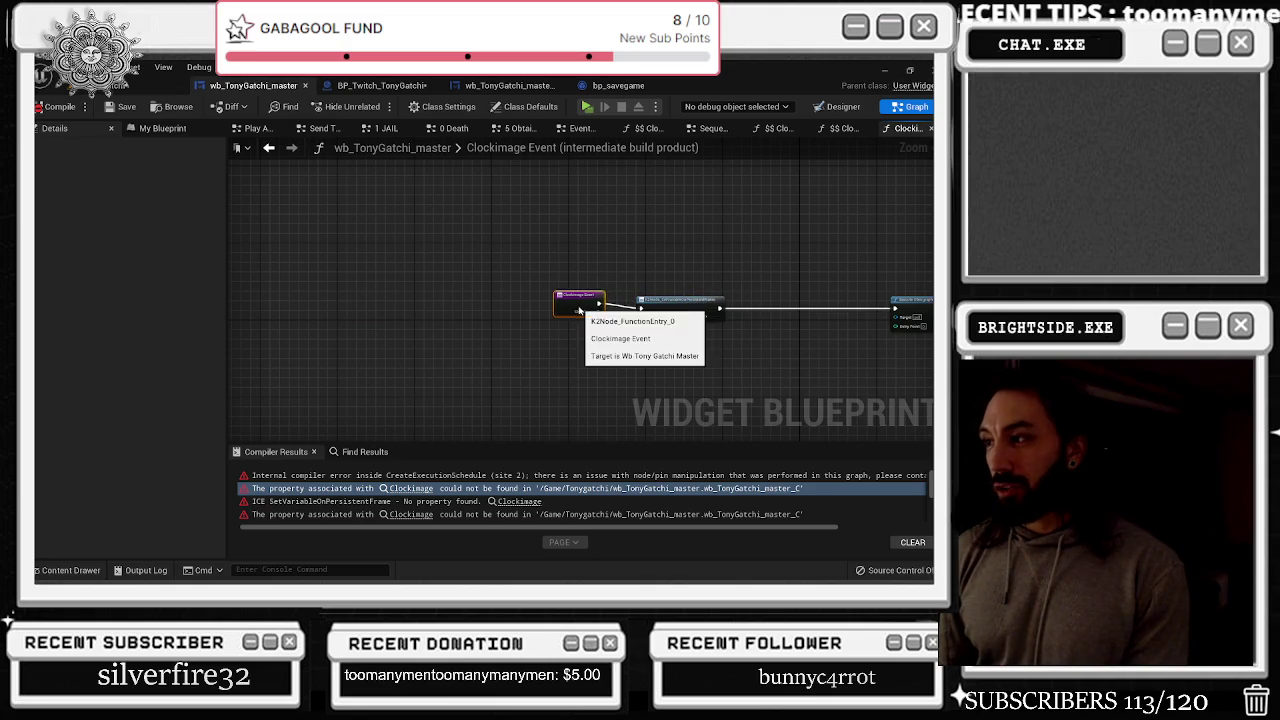
drag(911, 303, 791, 302)
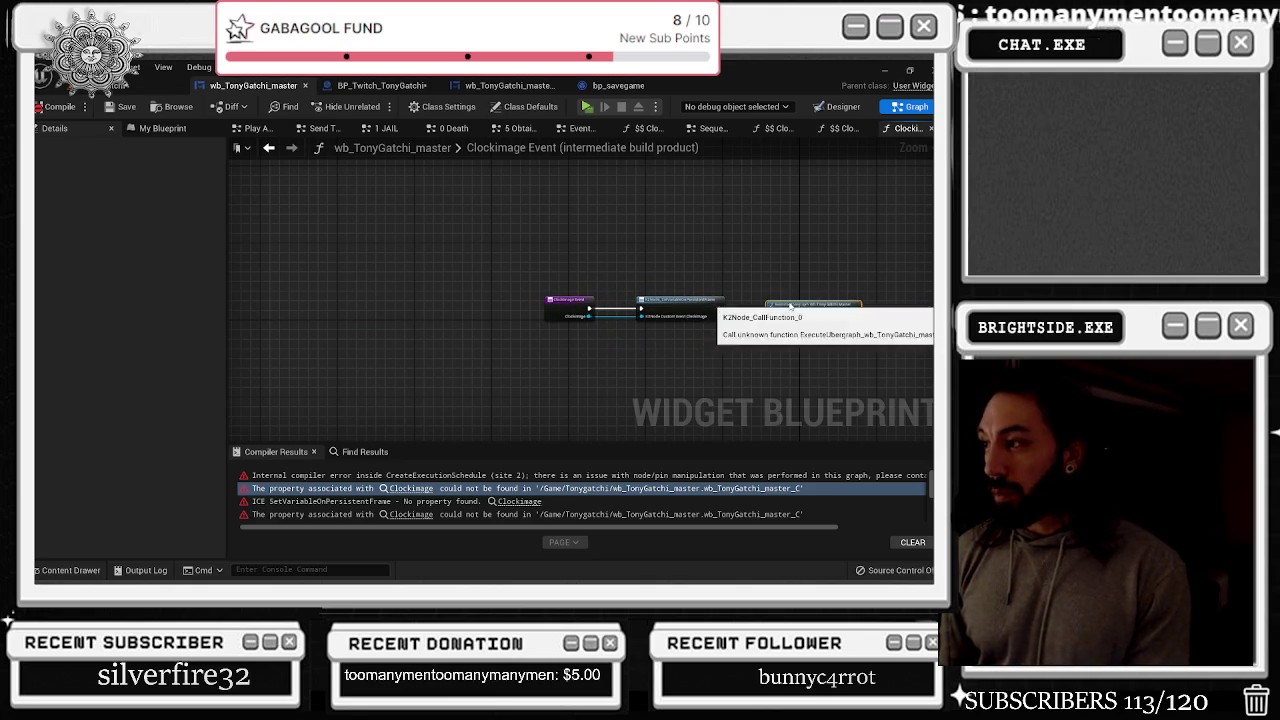
scroll(755, 368, up, 2)
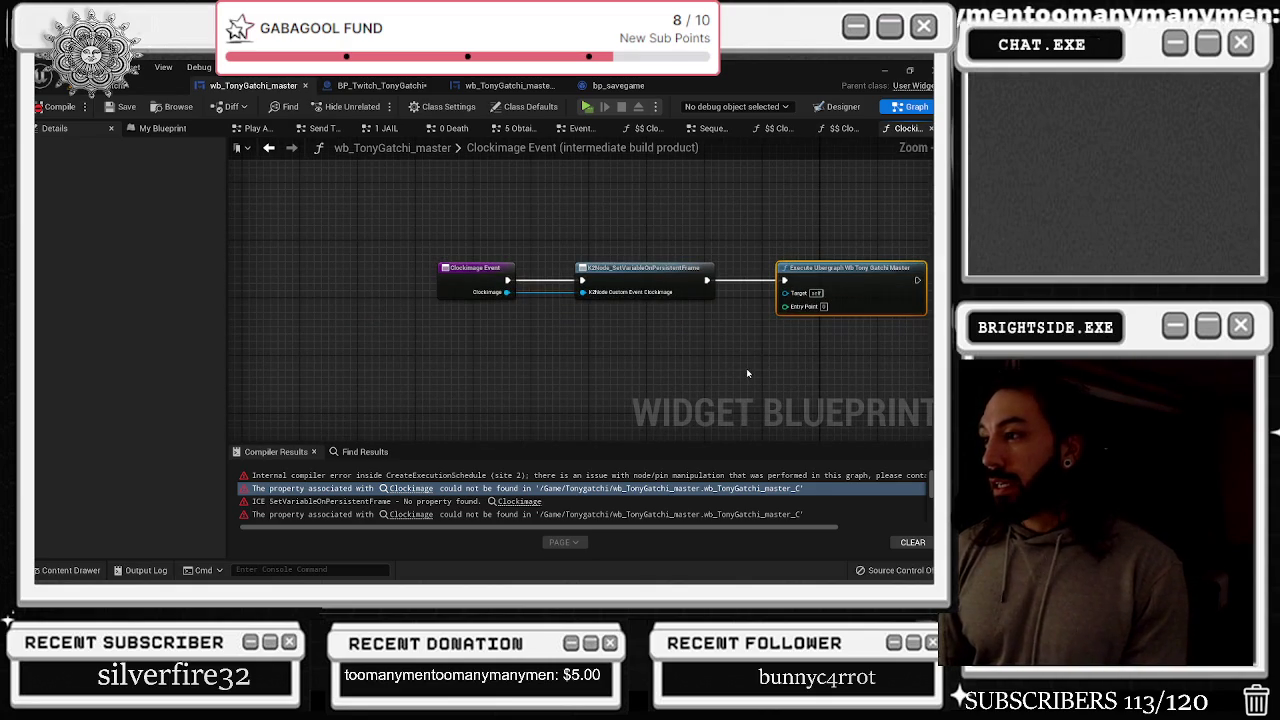
Step through the SetVariable, Clockimage Event 1 and Clockimage Event 2 errors, pulling Execute Ubergraph out from under SetVariable
click(519, 501)
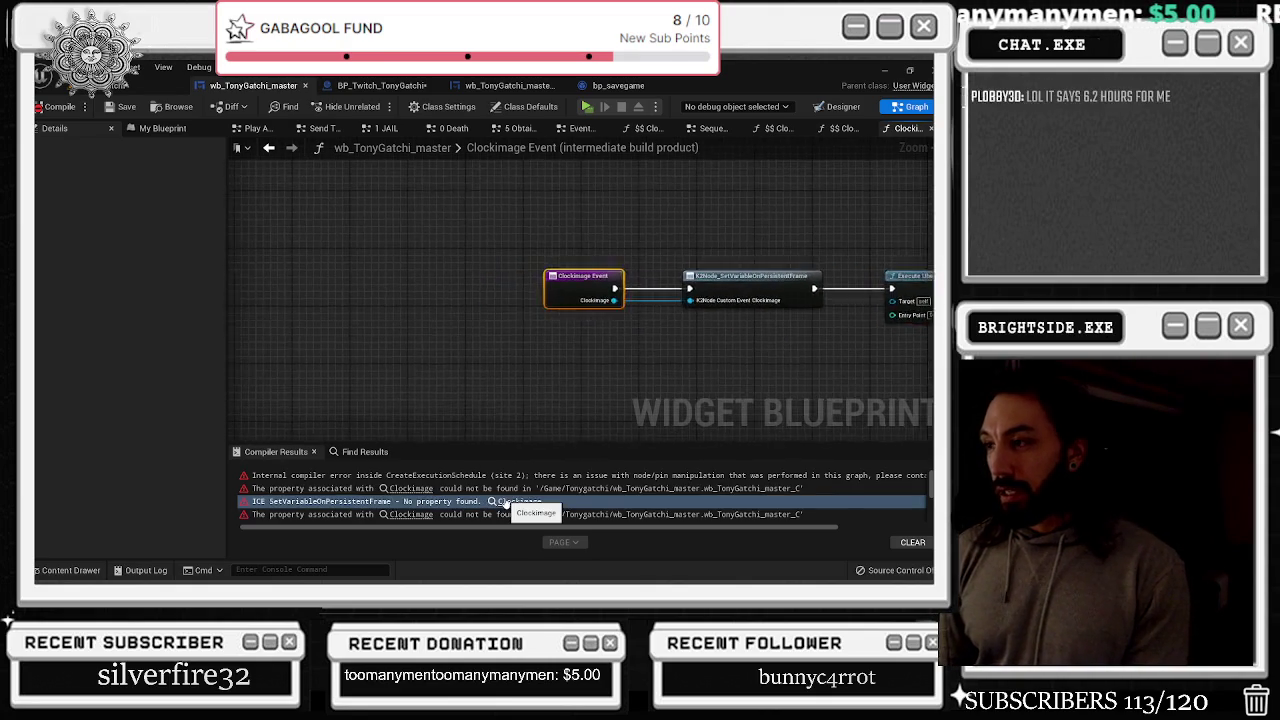
click(428, 496)
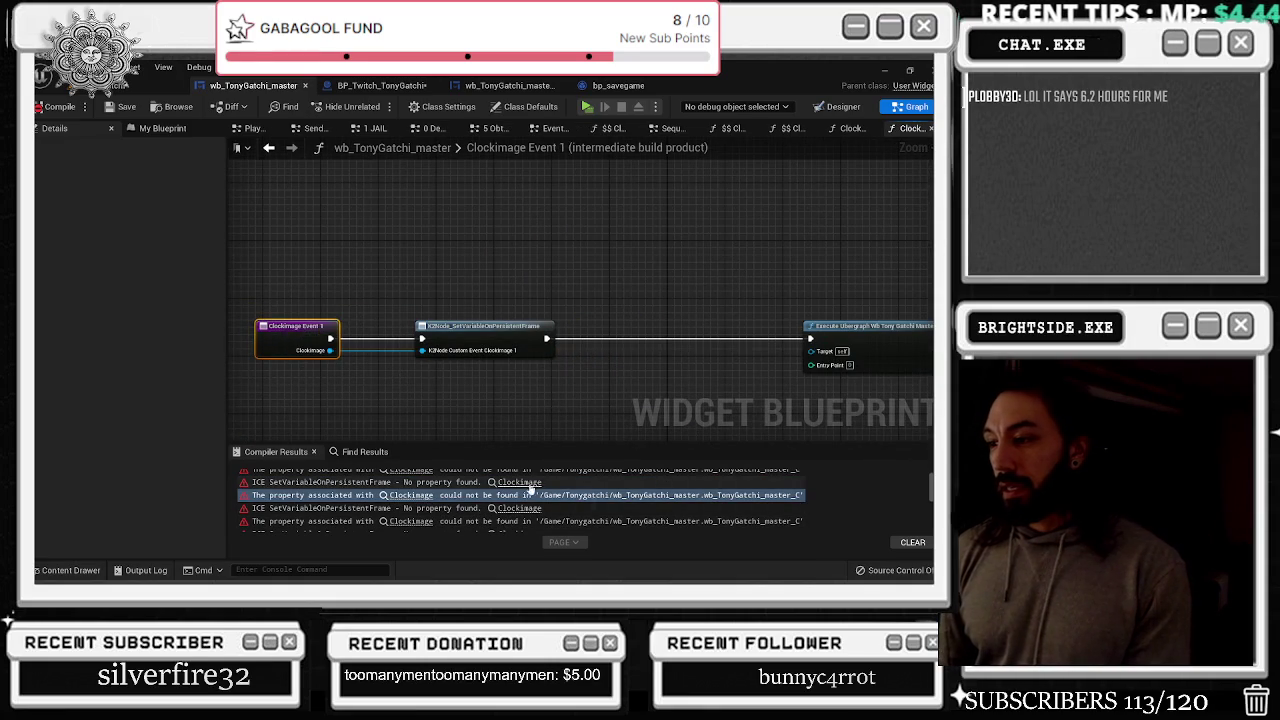
click(540, 506)
click(538, 496)
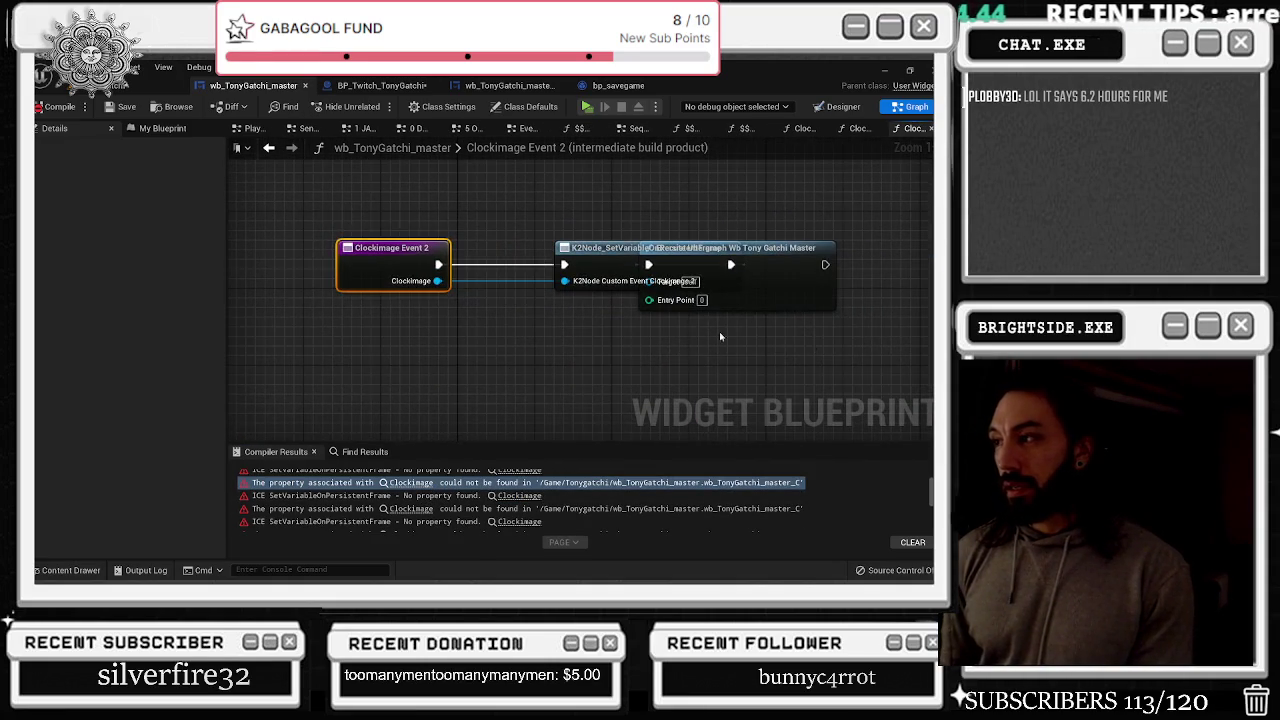
mouse_move(565, 328)
mouse_down()
mouse_move(702, 305)
mouse_move(760, 330)
mouse_up()
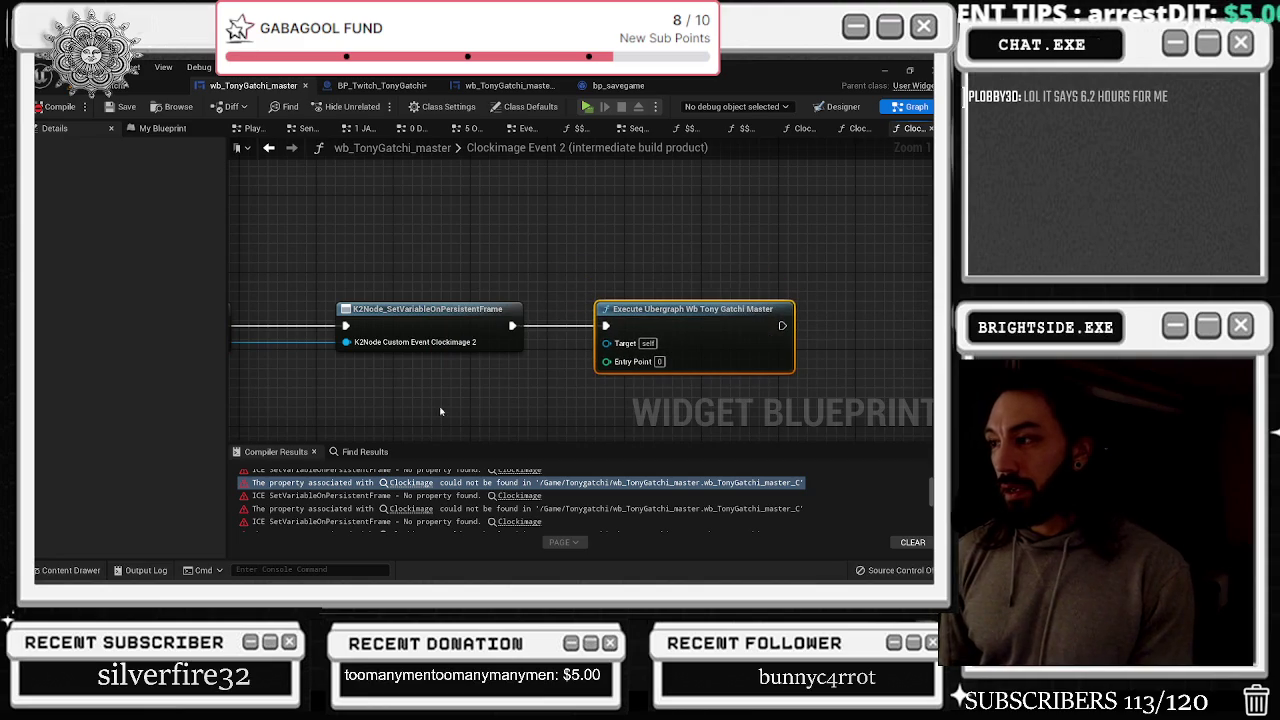
Open the Famility Activiteis graph behind the New Param error
scroll(450, 500, down, 2)
click(406, 511)
click(406, 512)
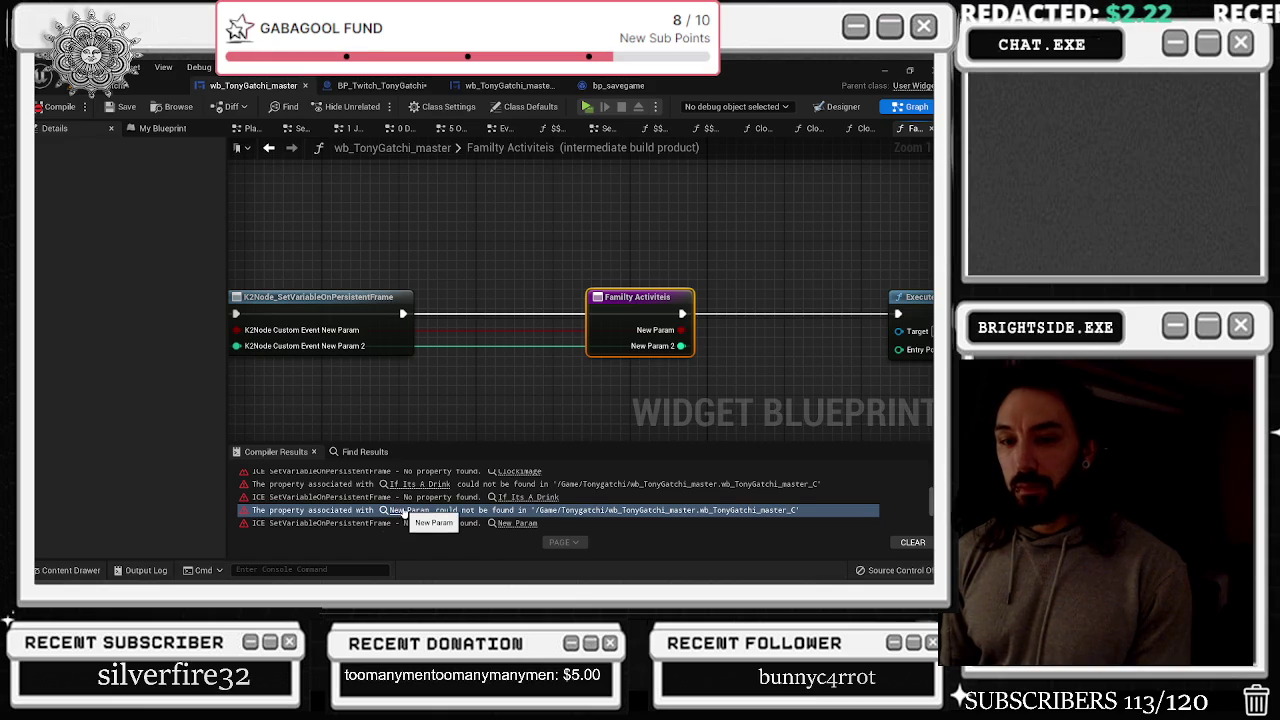
Open the next New Param graph and place Famility Activiteis before the SetVariable node
click(530, 524)
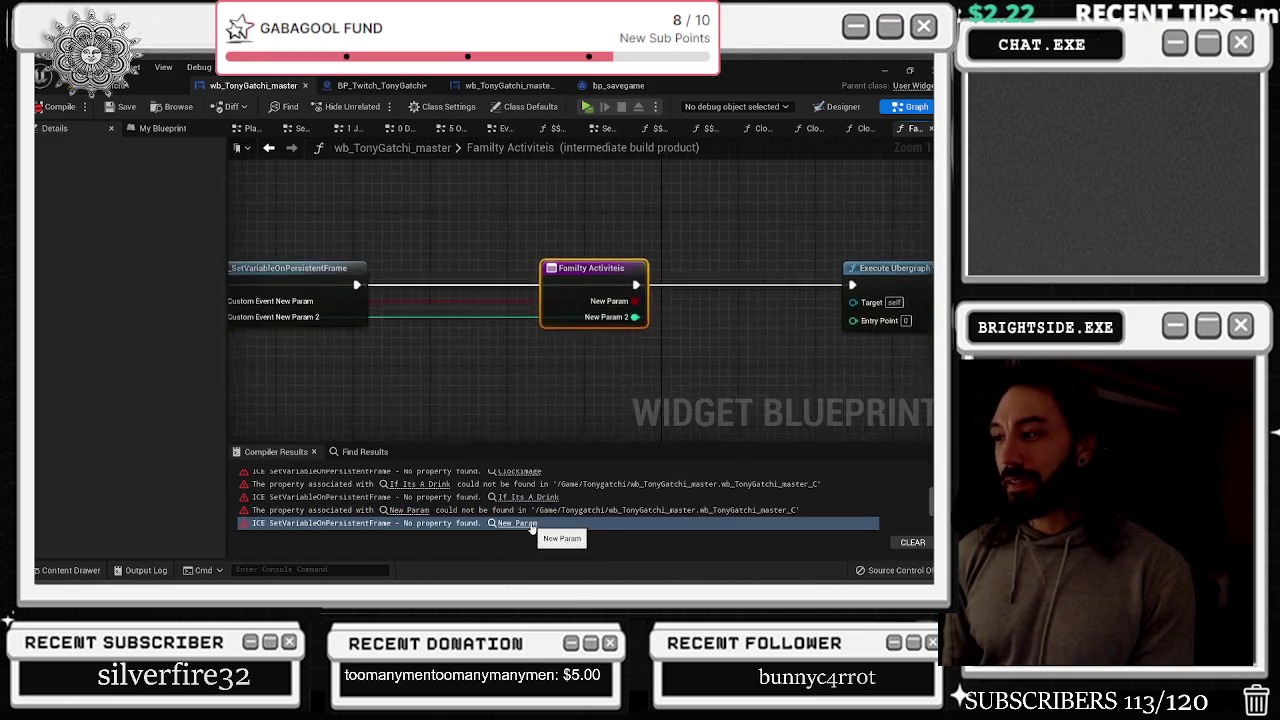
scroll(515, 380, down, 2)
drag(541, 342, 320, 342)
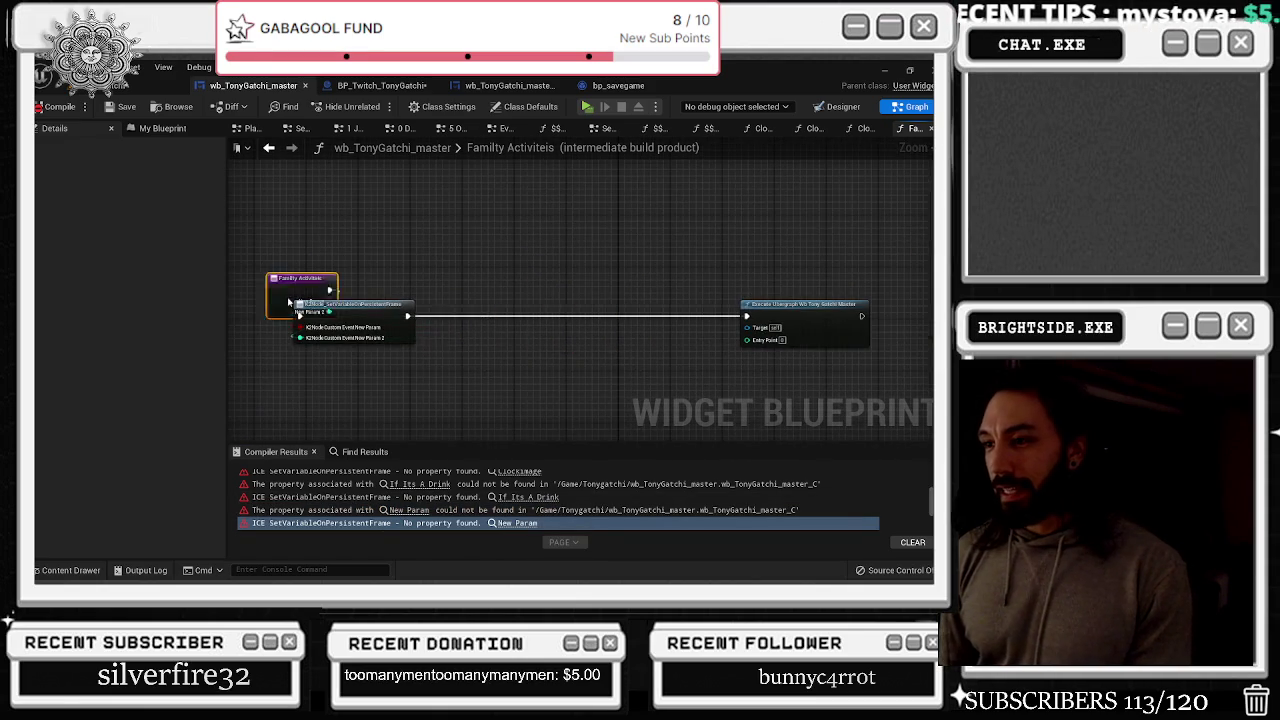
mouse_move(262, 281)
mouse_down()
mouse_move(380, 338)
mouse_move(663, 328)
mouse_up()
scroll(515, 500, down, 3)
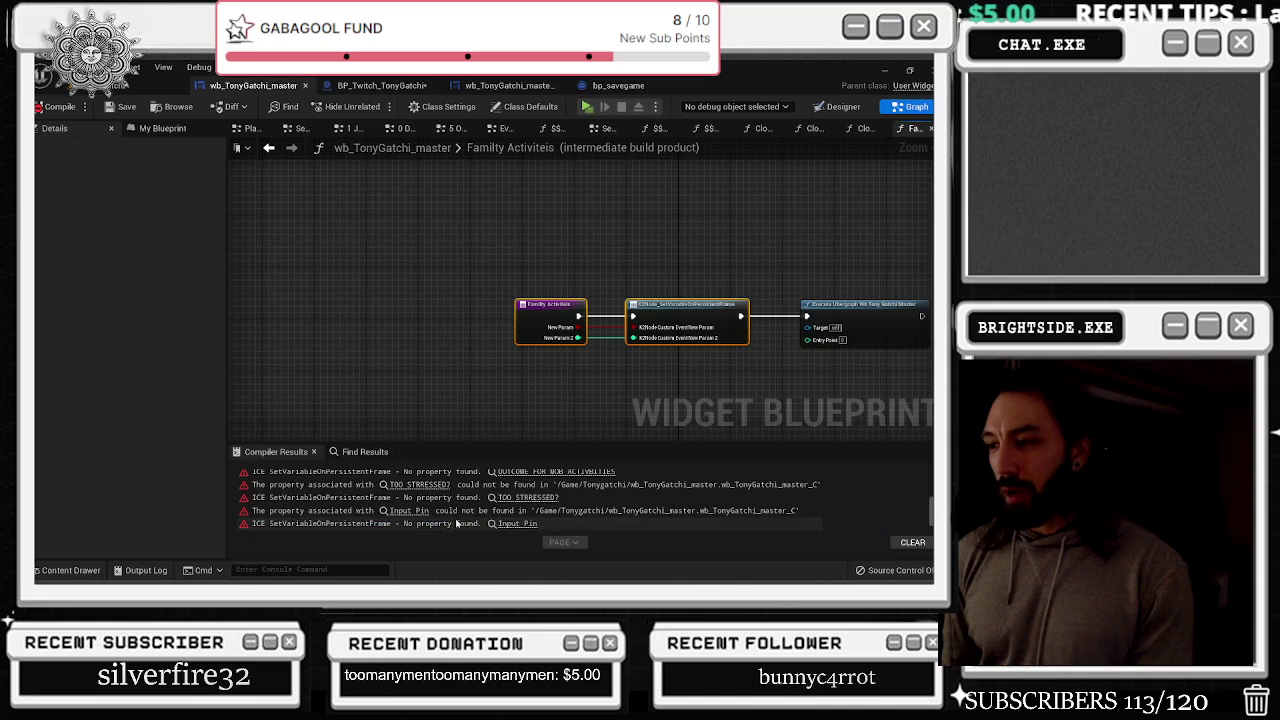
In the Toilet graph behind the TOO STRRESSED? error, rearrange the SetVariable and Execute Ubergraph nodes
click(515, 497)
scroll(516, 384, down, 2)
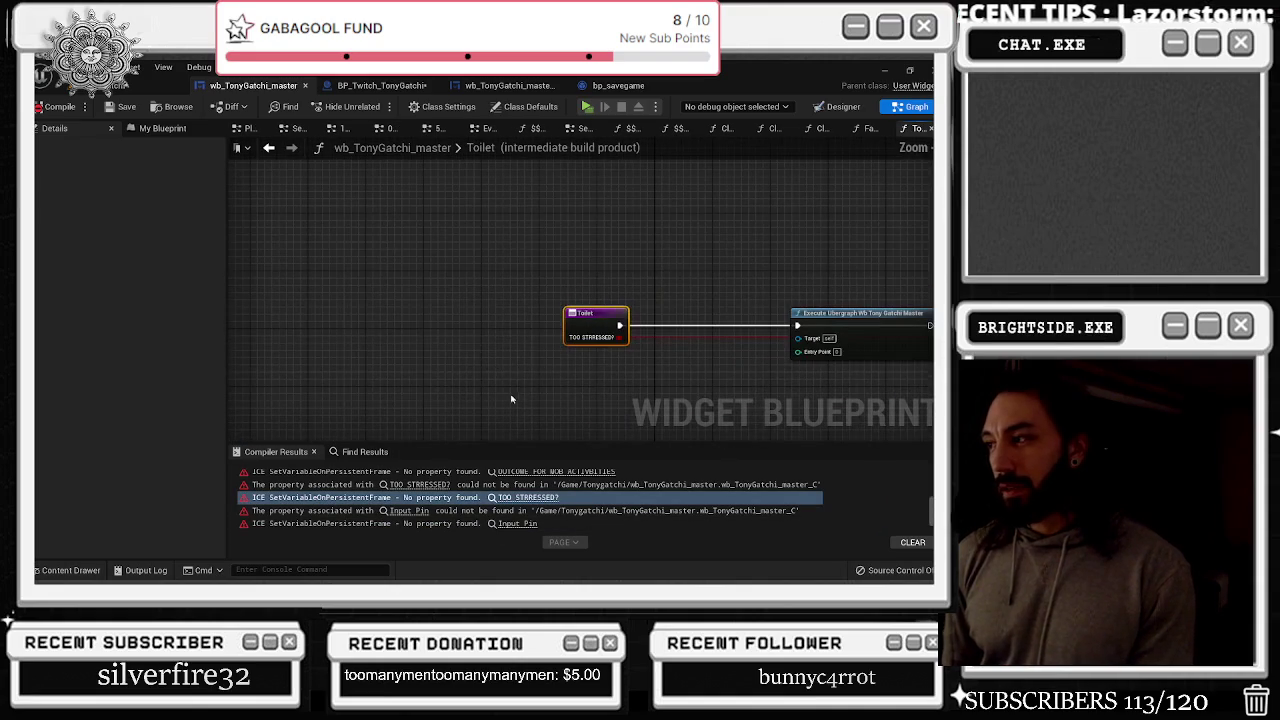
click(629, 362)
drag(629, 362, 585, 355)
mouse_move(660, 308)
mouse_down()
mouse_move(420, 300)
mouse_move(571, 334)
mouse_move(583, 385)
mouse_up()
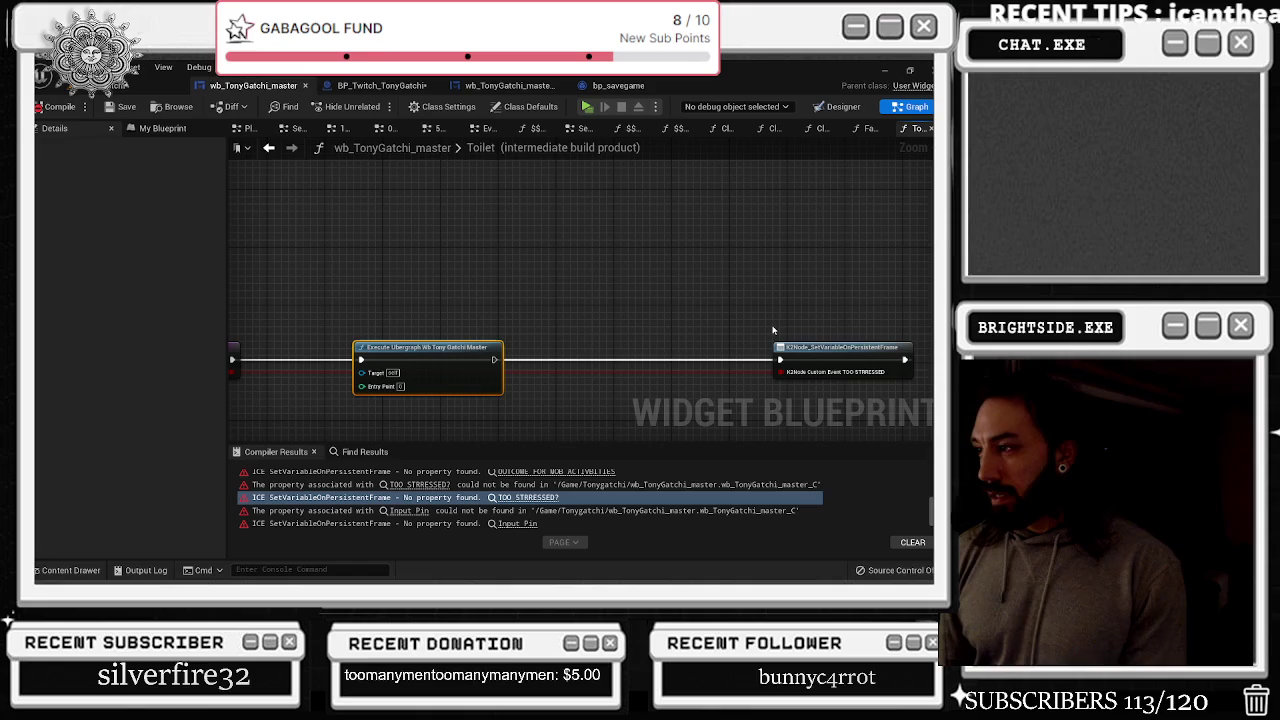
drag(818, 345, 619, 346)
drag(399, 353, 817, 353)
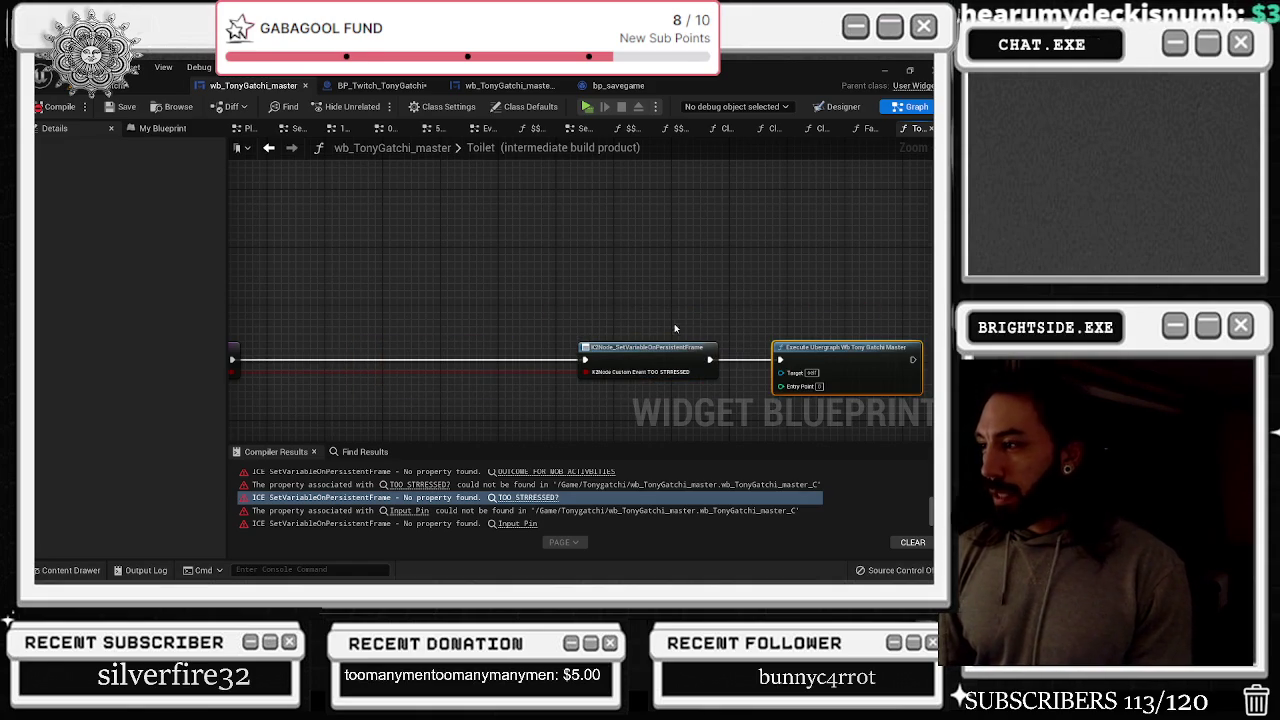
drag(650, 360, 556, 366)
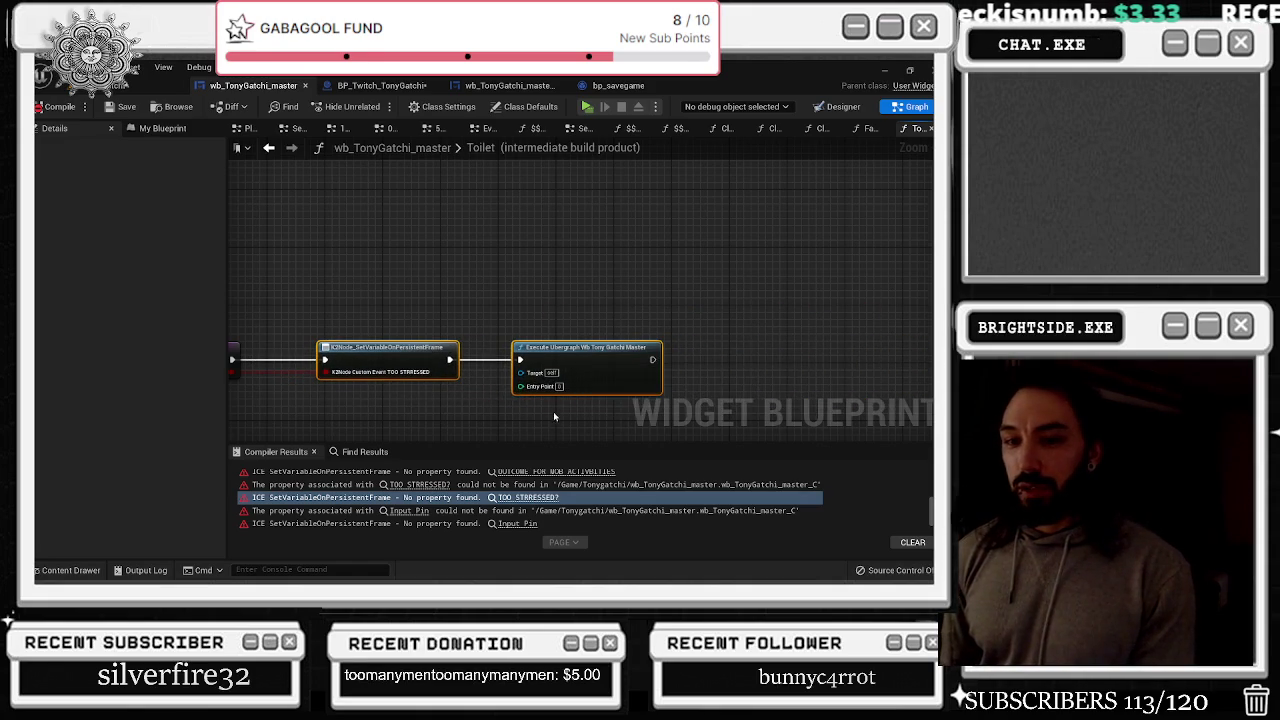
scroll(556, 412, down, 2)
In the Motel graph, move the entry node left and place Execute Ubergraph beside SetVariable
click(409, 510)
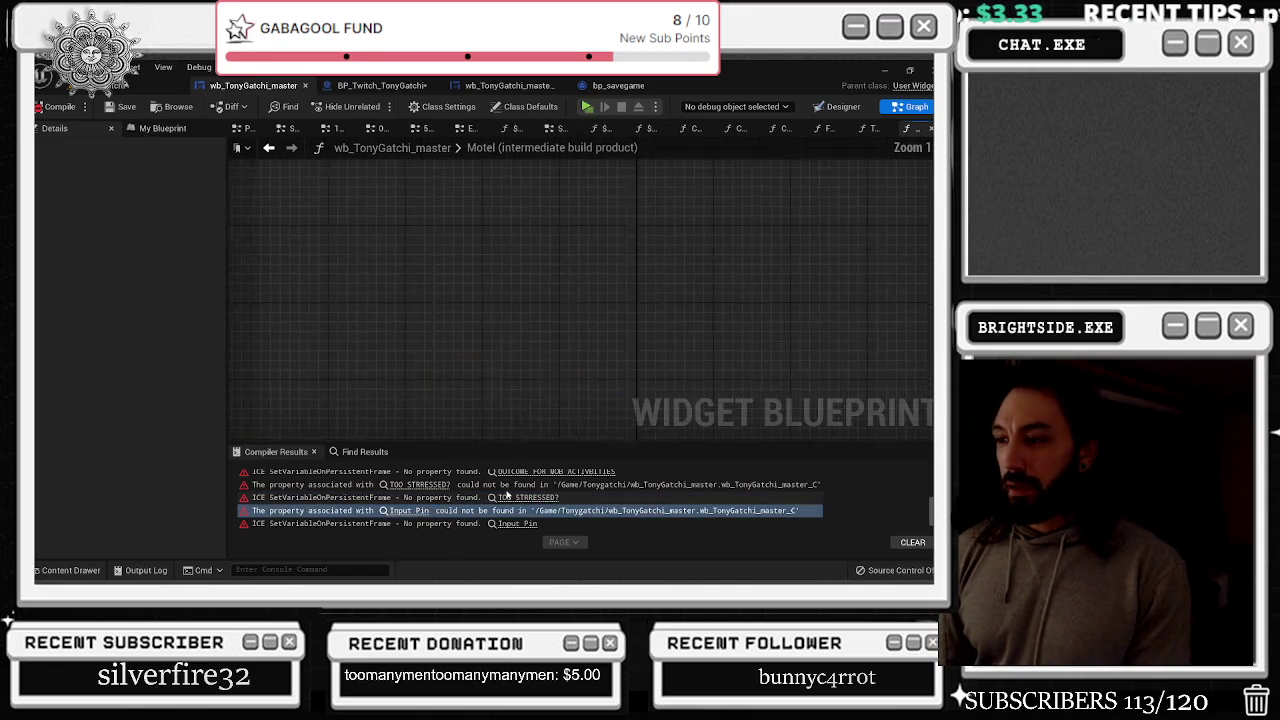
scroll(622, 311, down, 3)
drag(622, 311, 330, 300)
drag(757, 298, 480, 297)
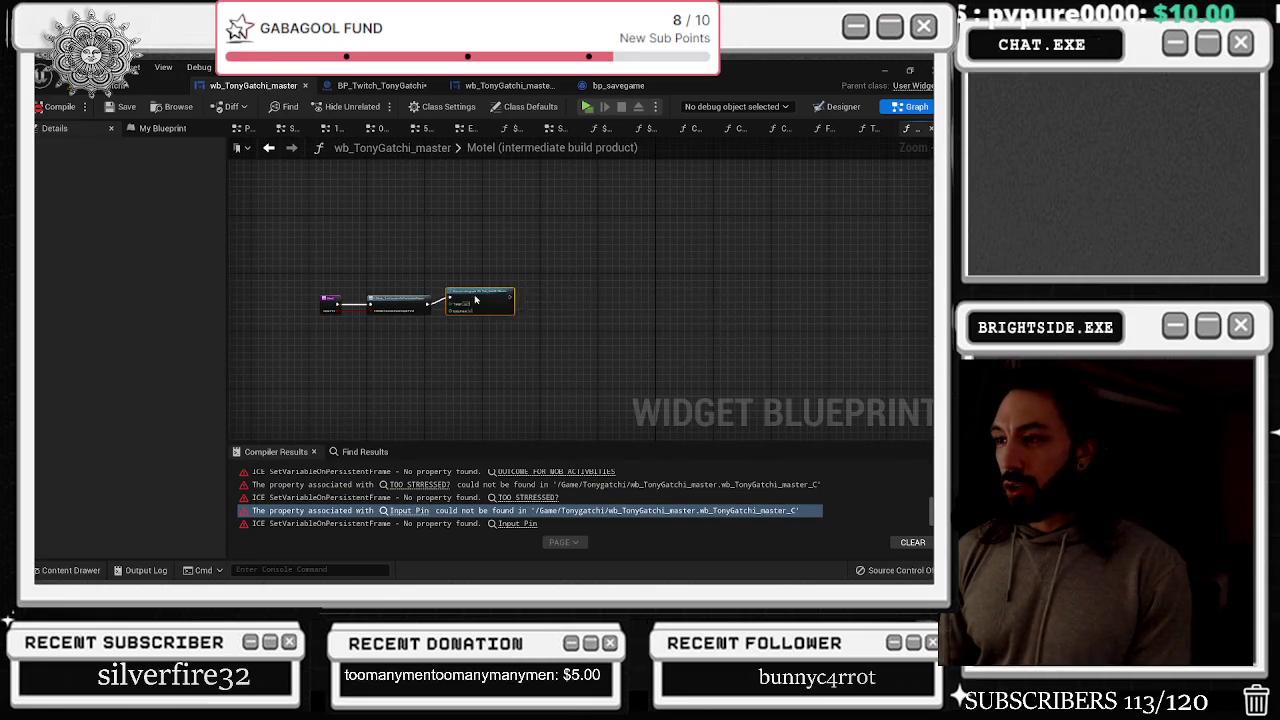
scroll(293, 312, up, 3)
scroll(293, 312, up, 1)
scroll(469, 512, down, 2)
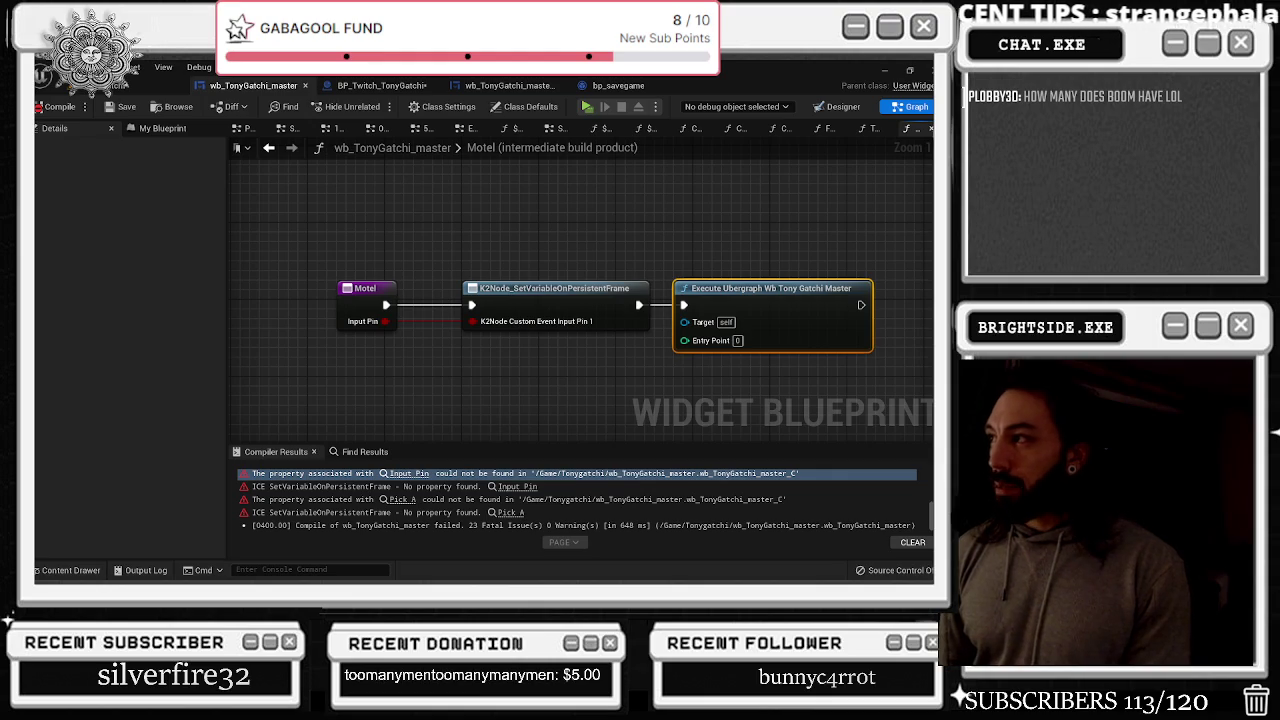
Close the leftover intermediate and Sequencer Events graph tabs and maximize the editor
click(926, 128)
click(926, 128)
click(926, 128)
click(926, 128)
click(926, 128)
click(929, 128)
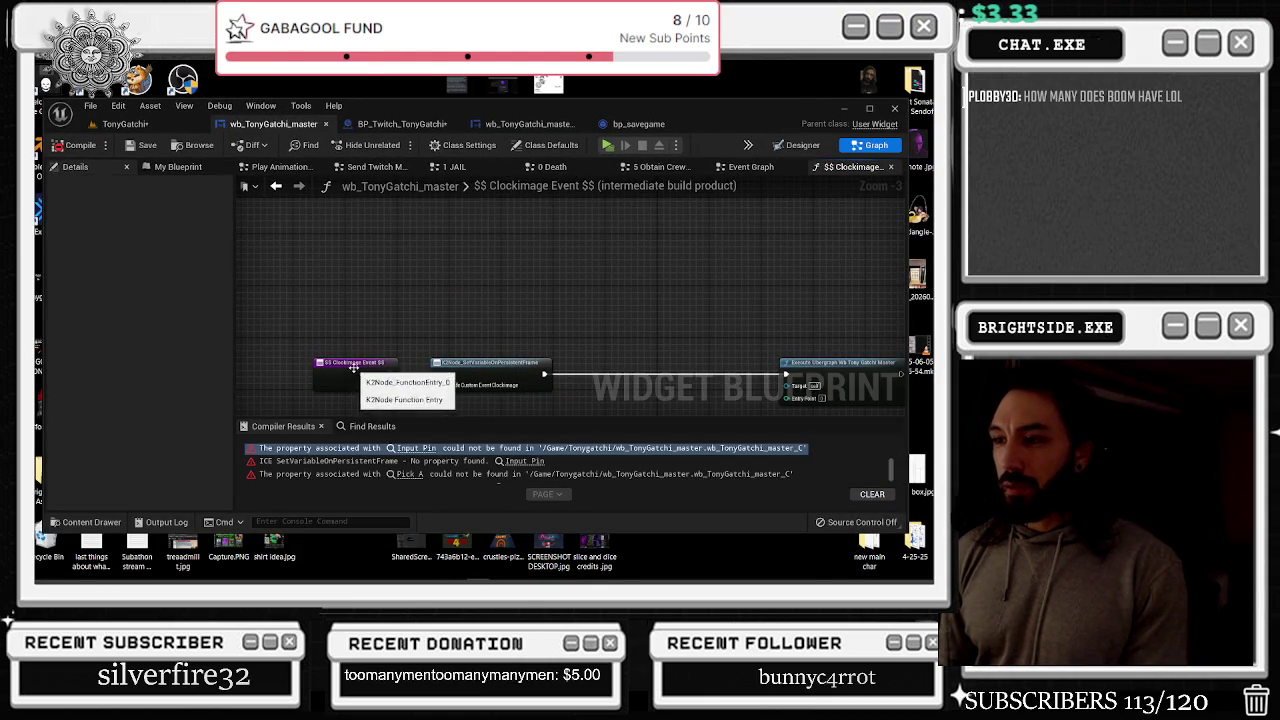
click(868, 114)
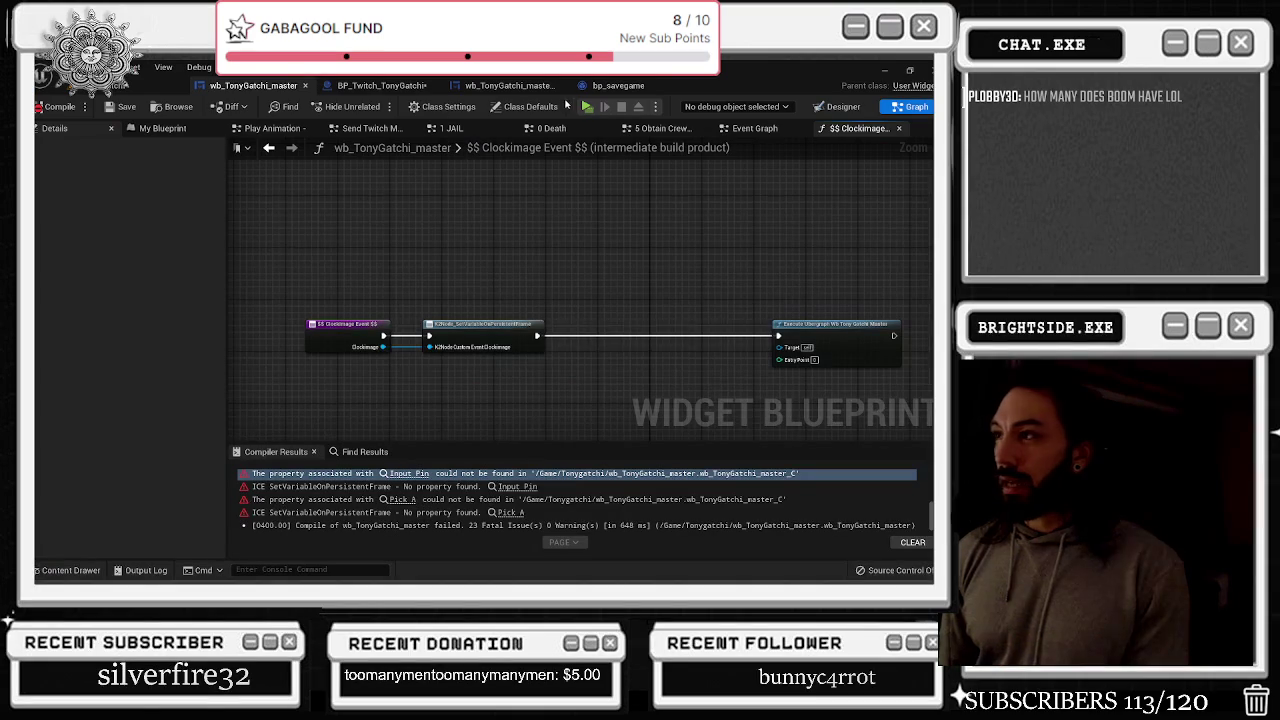
Close the Clockimage Event, extra Event Graph and 5 Obtain Crew Members tabs, then switch to BP_Twitch_TonyGatchi
click(902, 128)
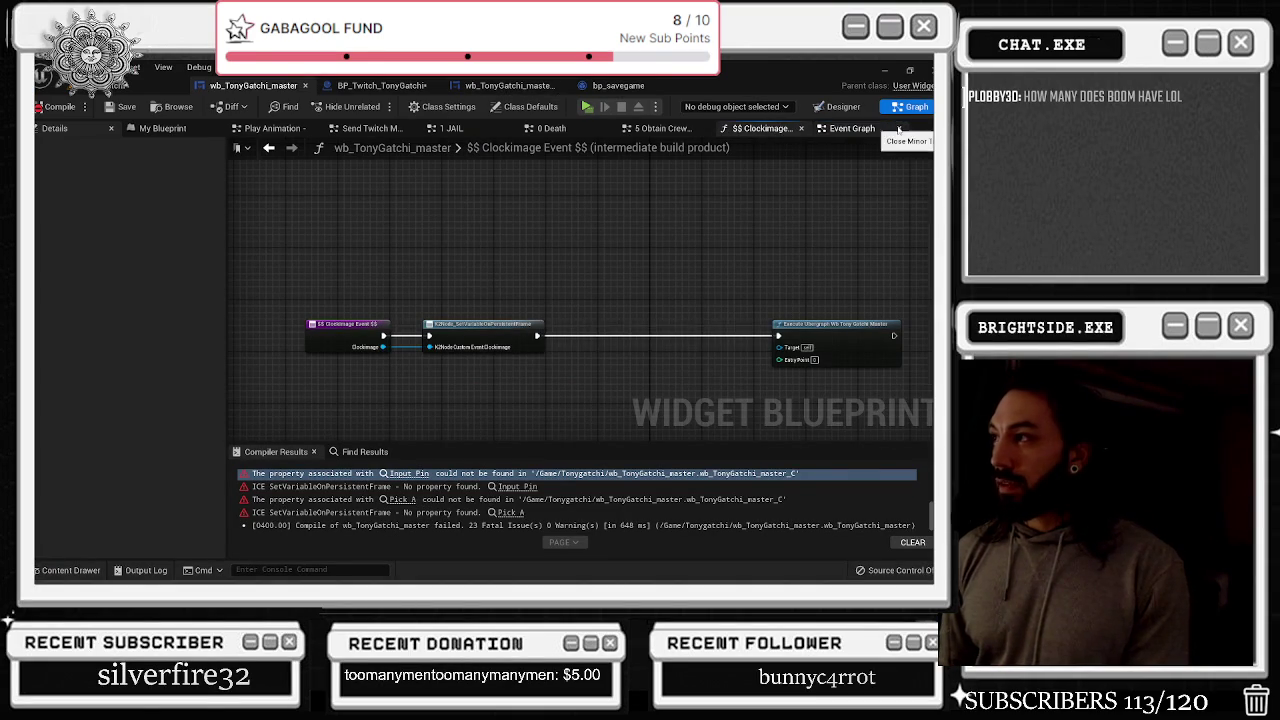
click(801, 128)
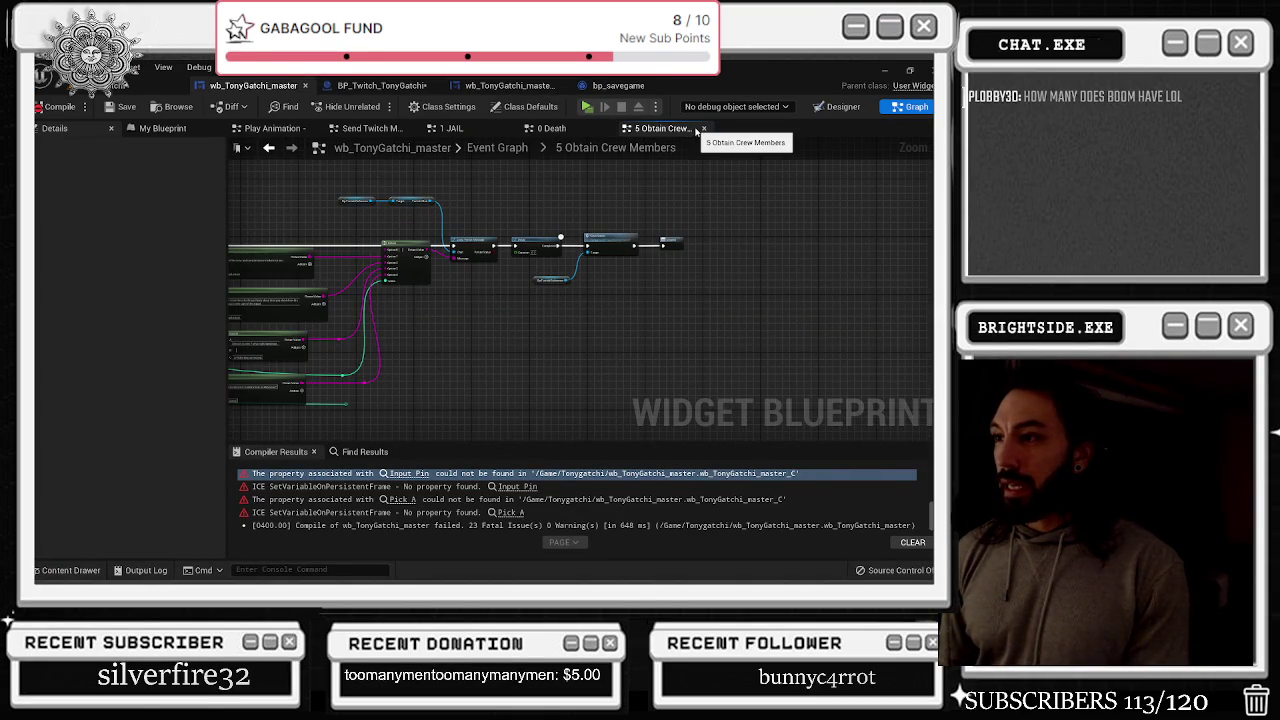
click(703, 129)
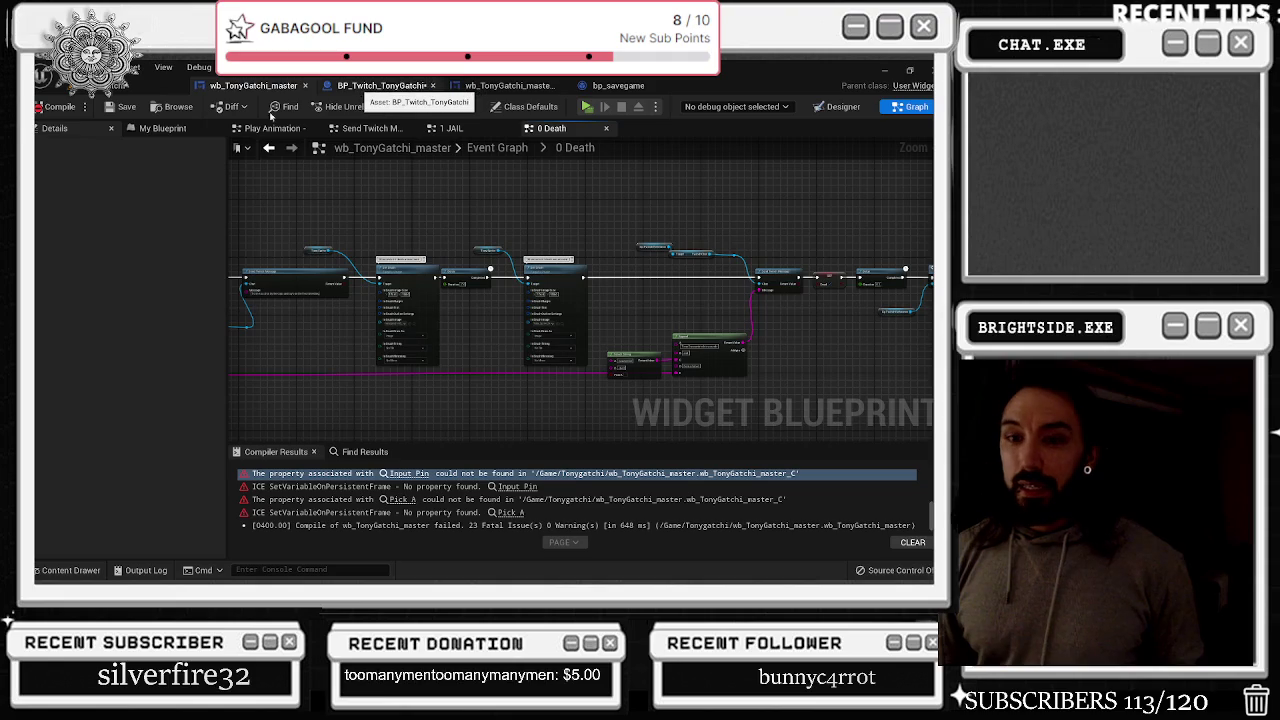
click(360, 86)
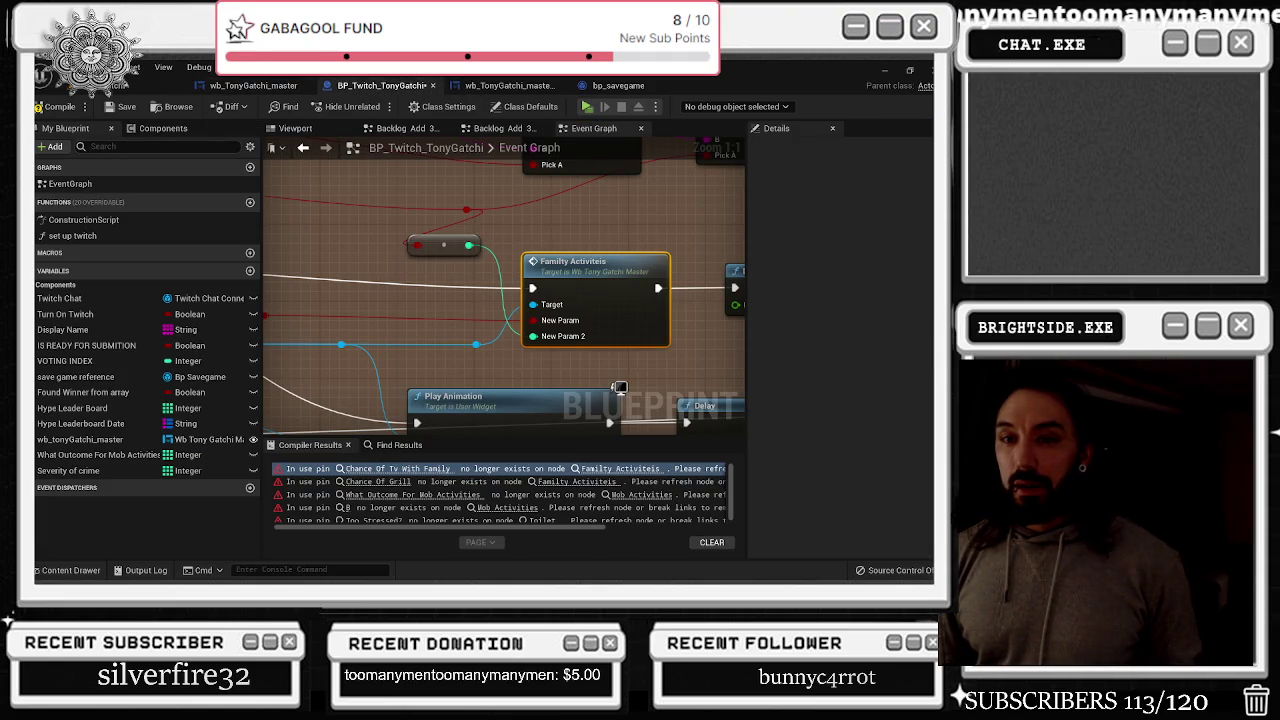
Add two reroute points on the red wire near the Select String nodes and reposition one
mouse_move(413, 249)
mouse_down()
mouse_move(372, 333)
mouse_move(330, 296)
mouse_up()
double_click(380, 293)
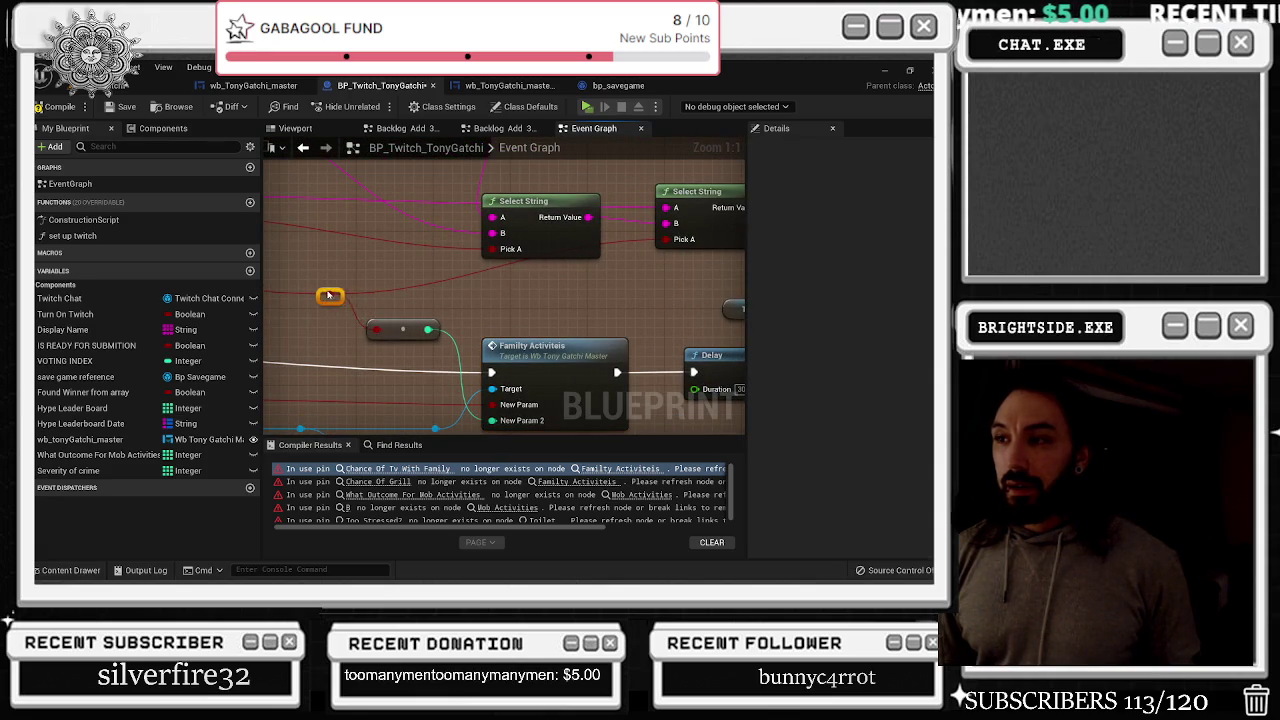
double_click(643, 243)
mouse_move(643, 243)
mouse_down()
mouse_move(614, 280)
mouse_move(617, 315)
mouse_up()
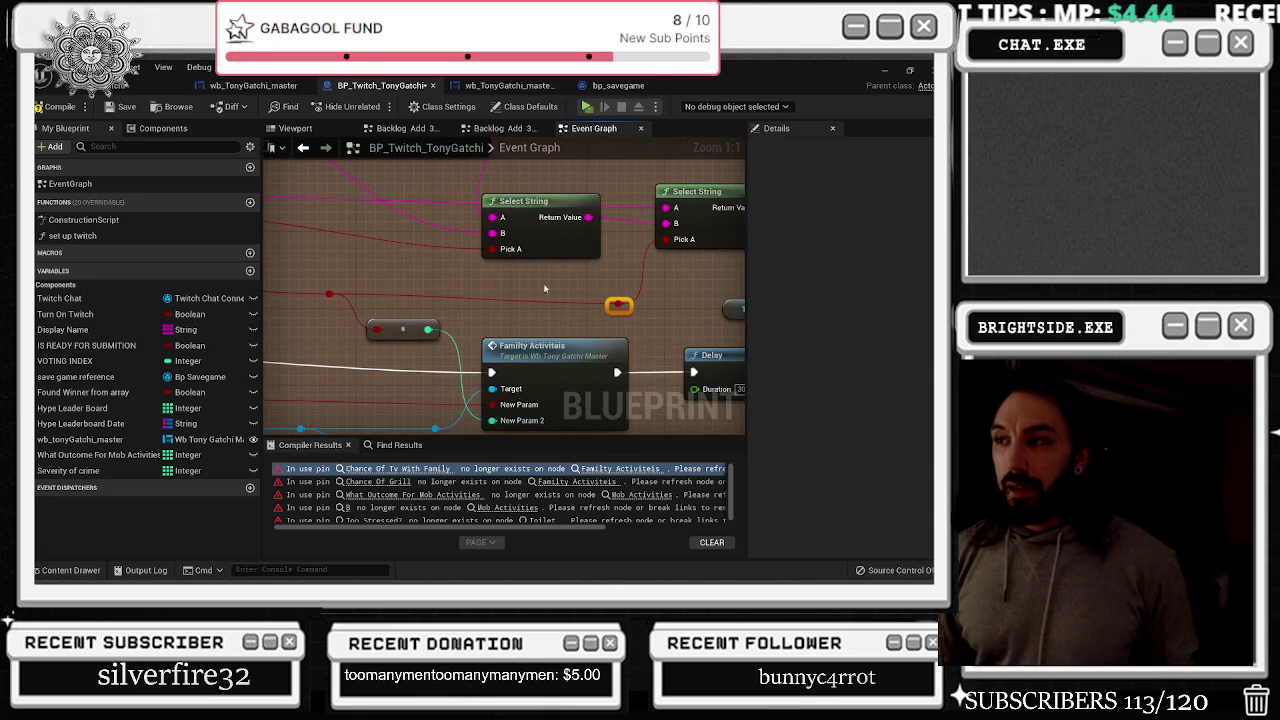
scroll(565, 297, down, 4)
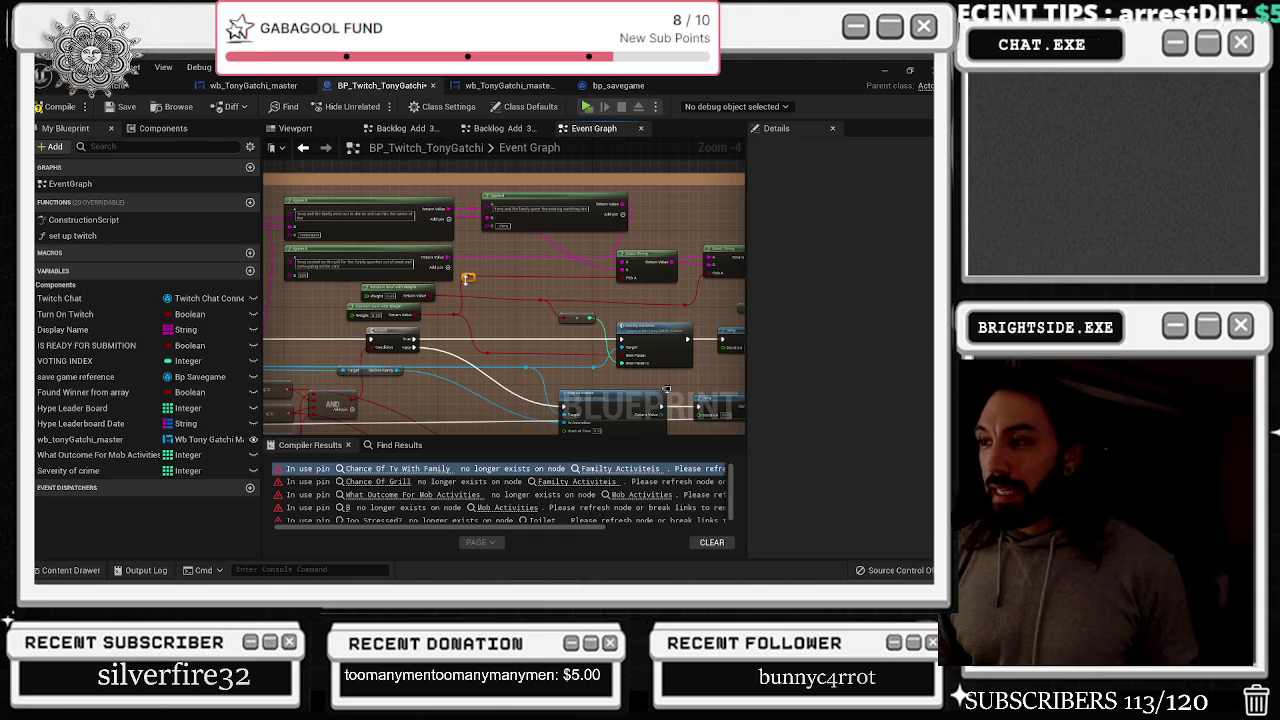
Delete a reroute point, pan the graph, and return to wb_TonyGatchi_master
right_click(466, 279)
click(505, 295)
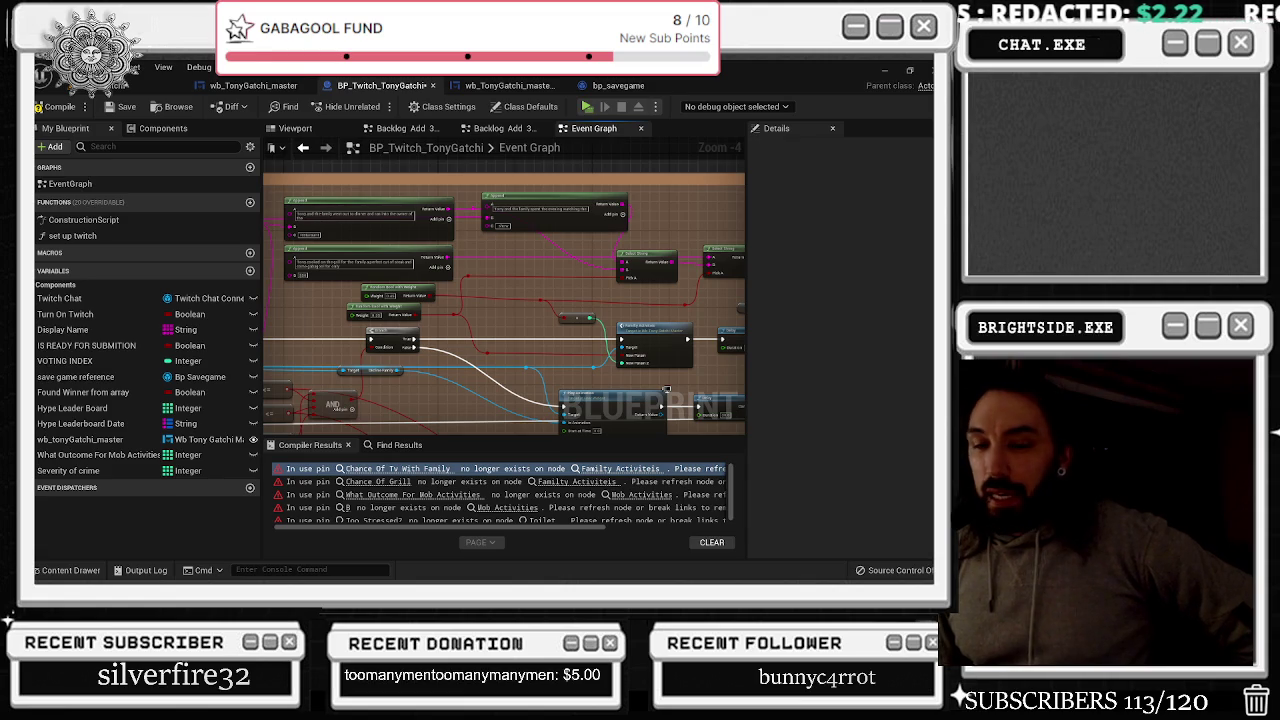
drag(400, 300, 690, 335)
drag(593, 332, 607, 328)
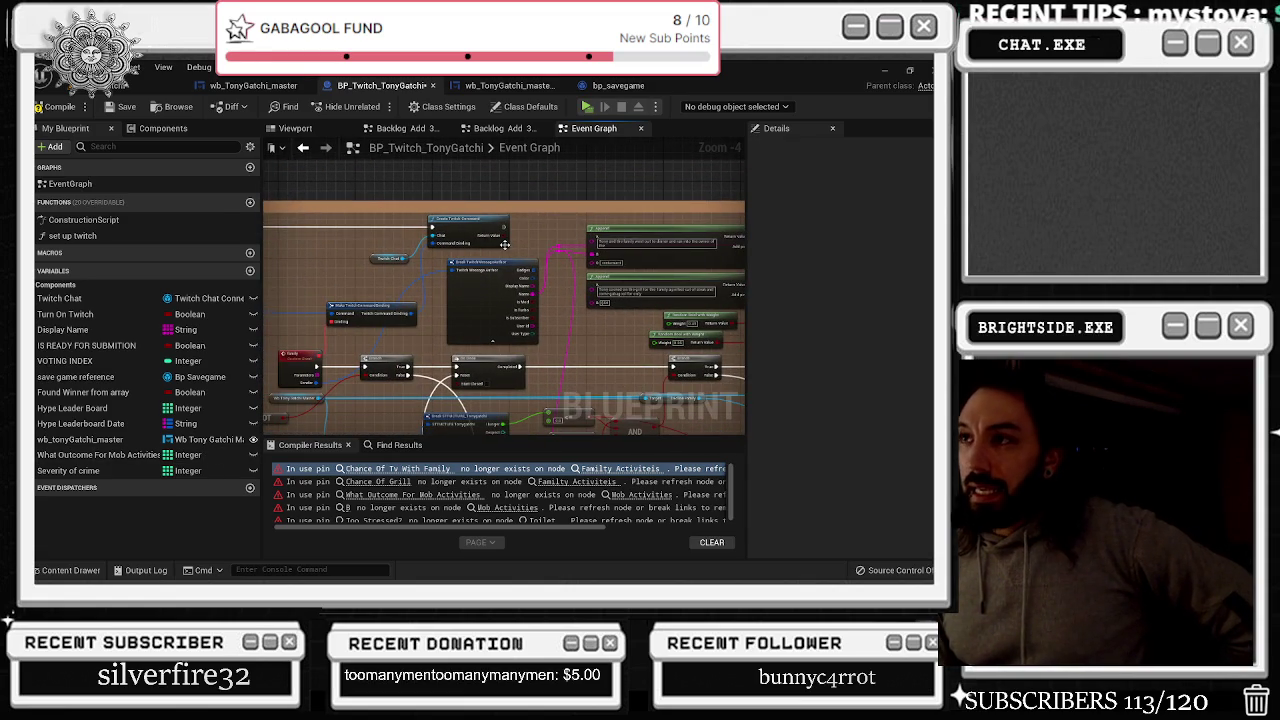
click(271, 88)
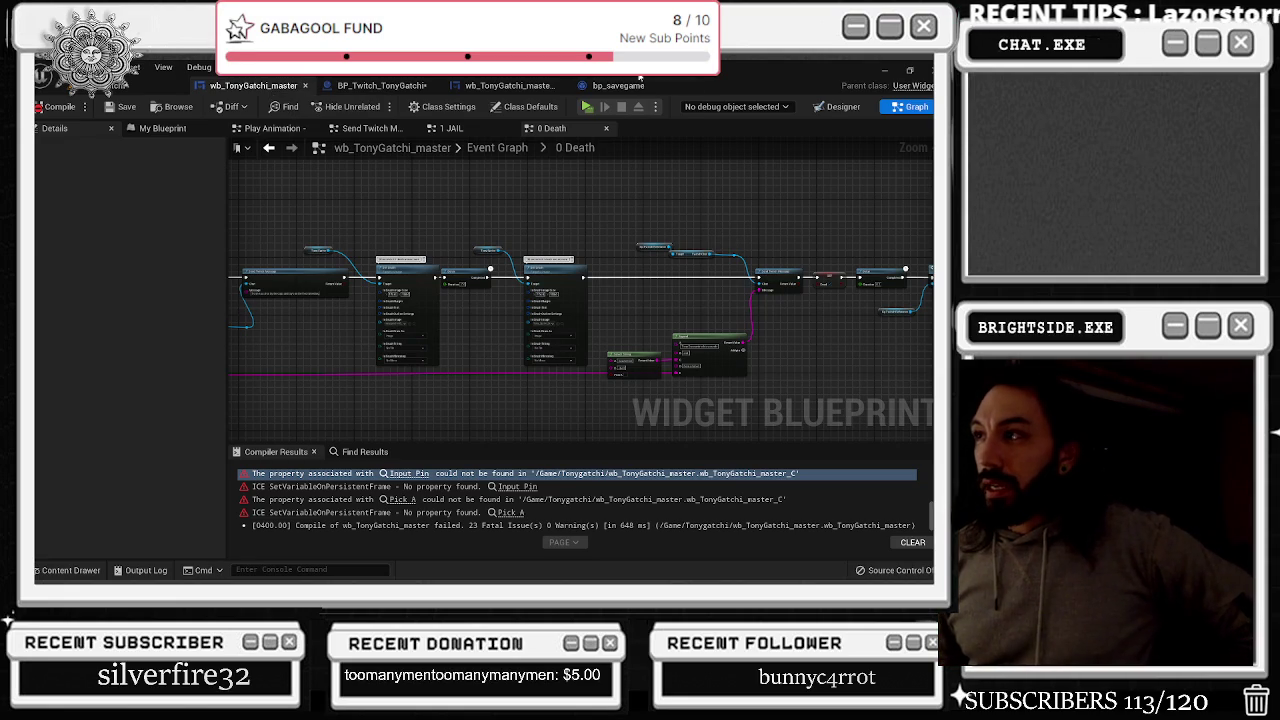
click(618, 85)
click(79, 335)
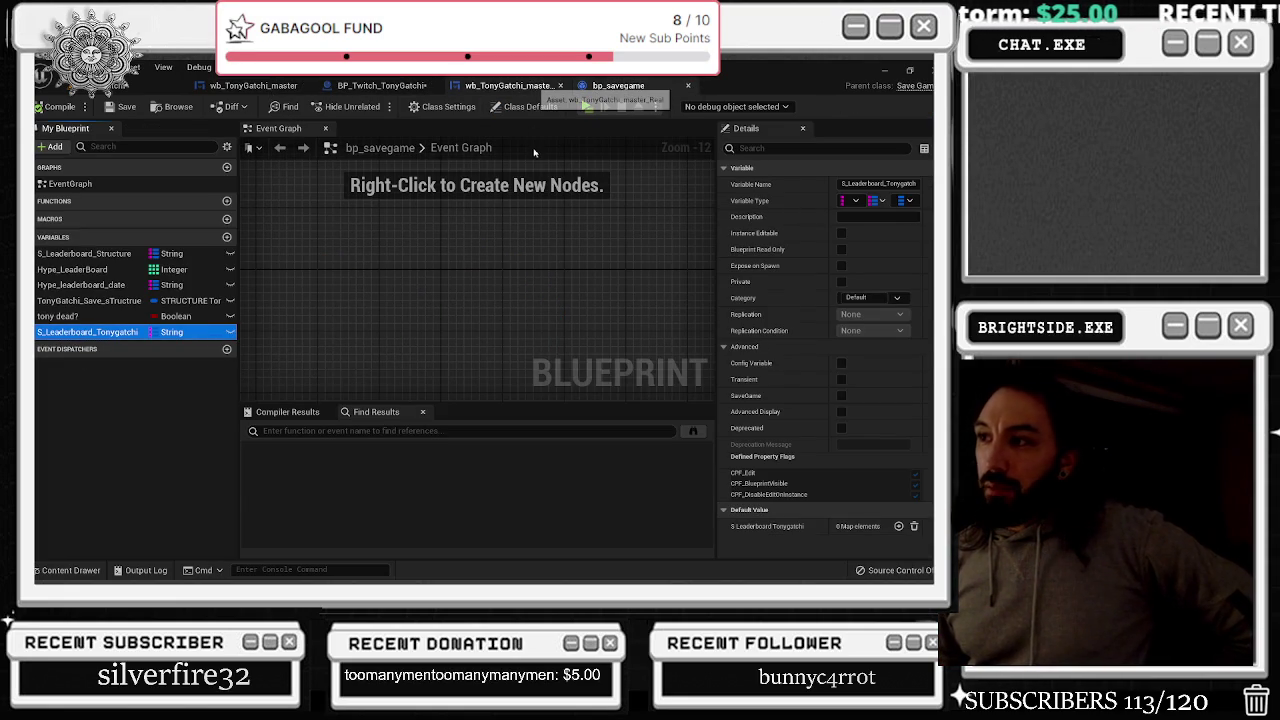
click(508, 85)
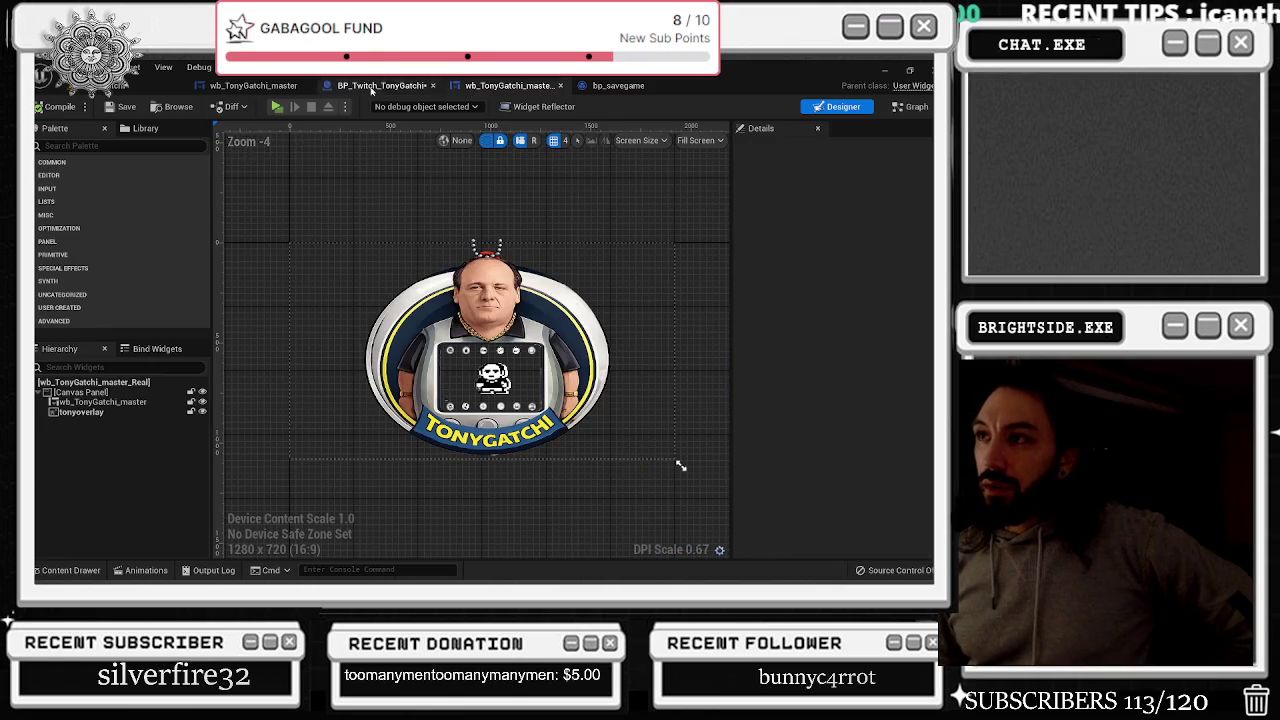
click(381, 85)
scroll(310, 314, down, 8)
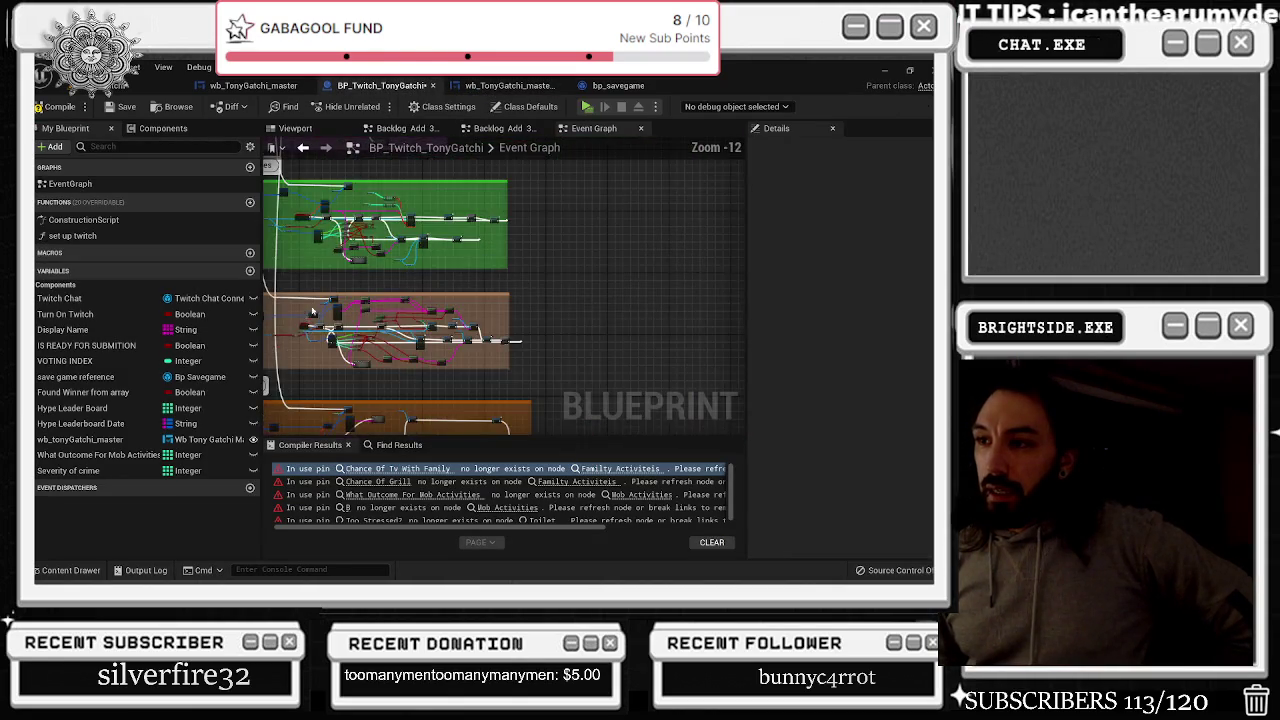
drag(521, 283, 415, 428)
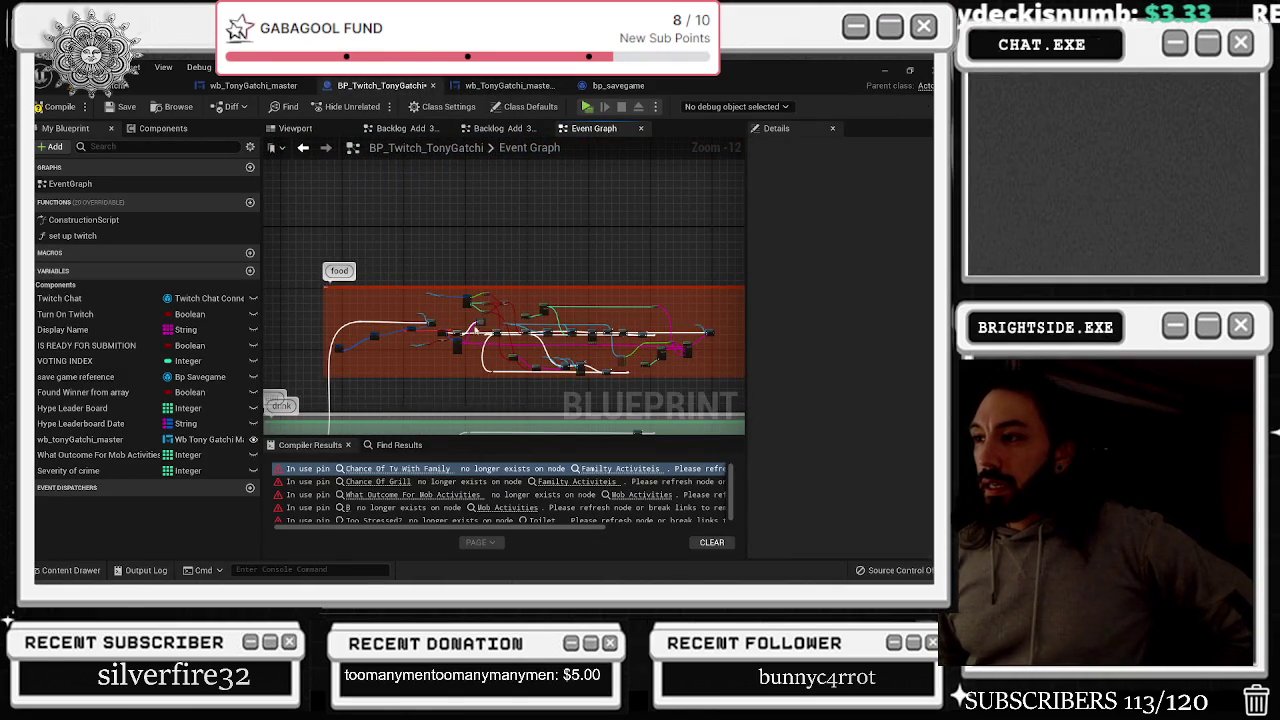
scroll(476, 349, up, 7)
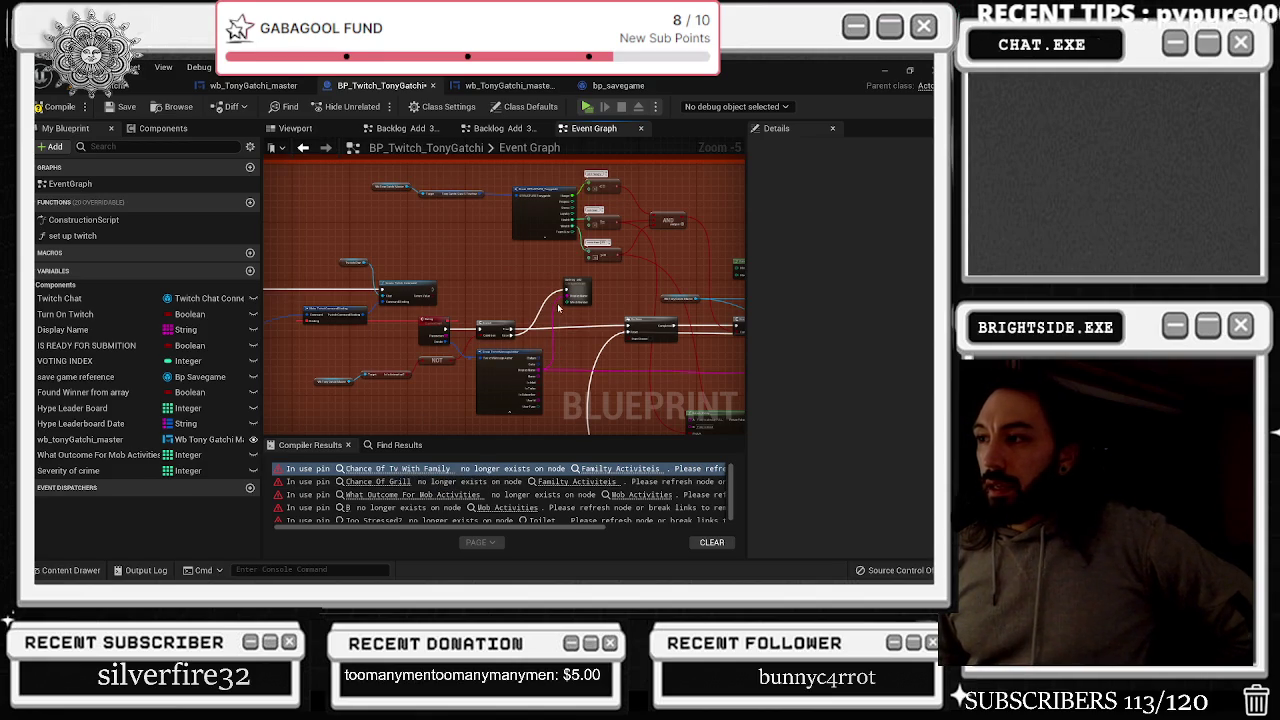
scroll(557, 307, up, 2)
scroll(624, 265, down, 9)
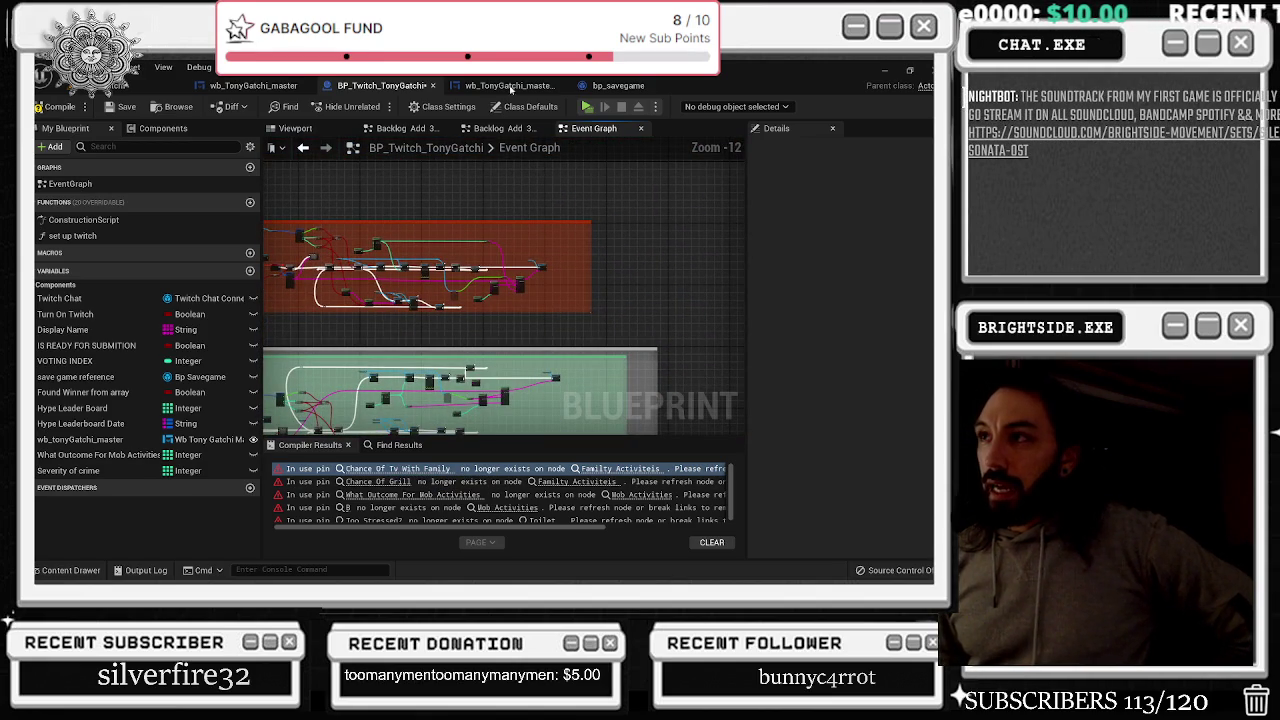
click(505, 85)
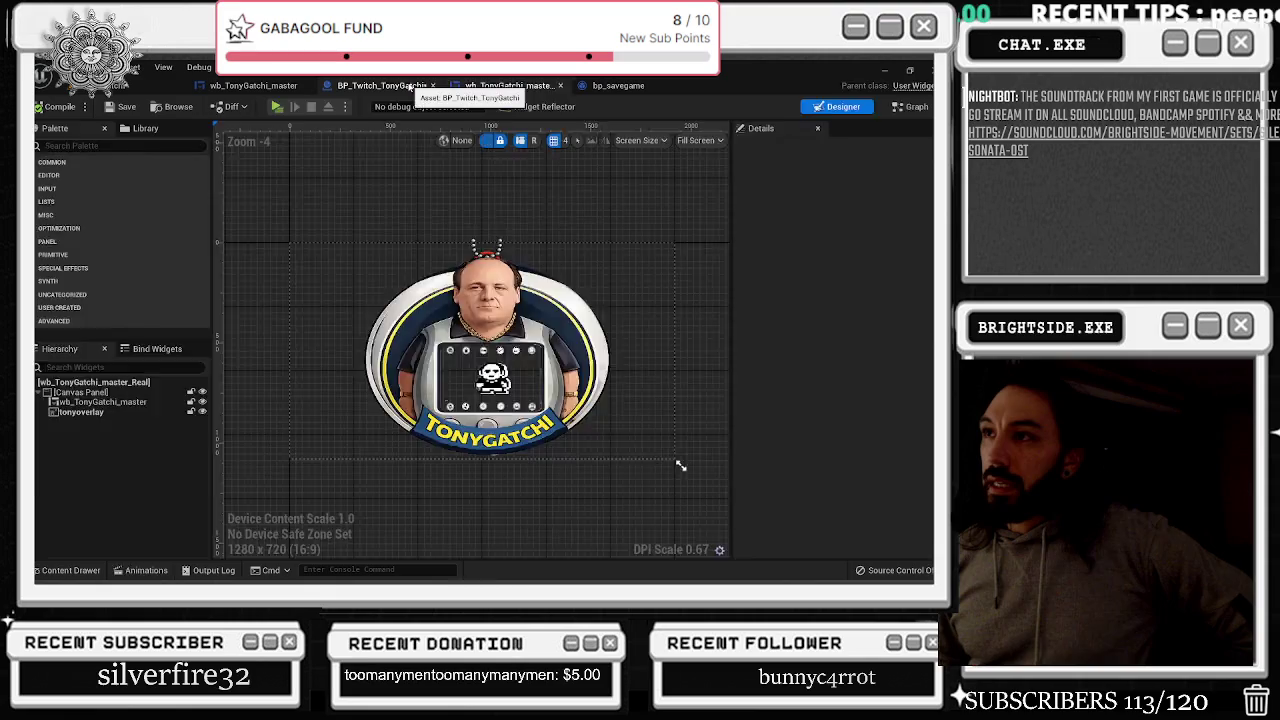
click(408, 86)
click(253, 85)
scroll(598, 236, down, 3)
scroll(598, 236, up, 5)
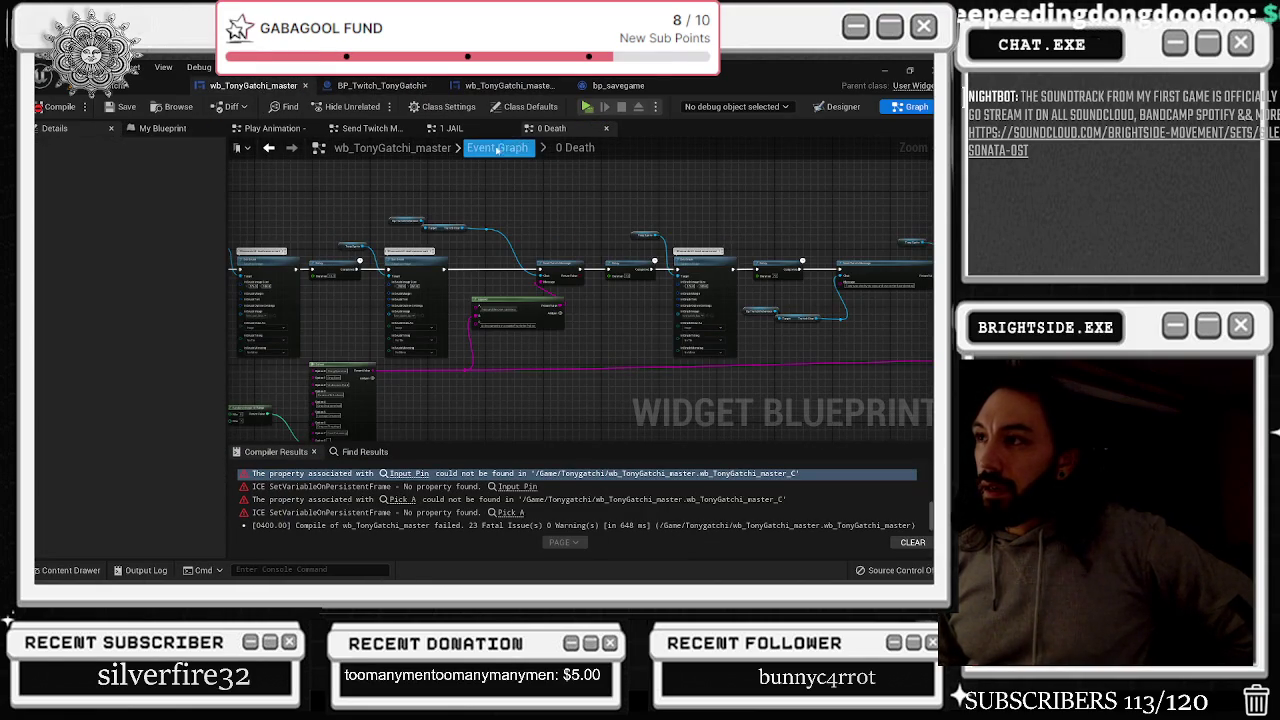
key(alt+Left)
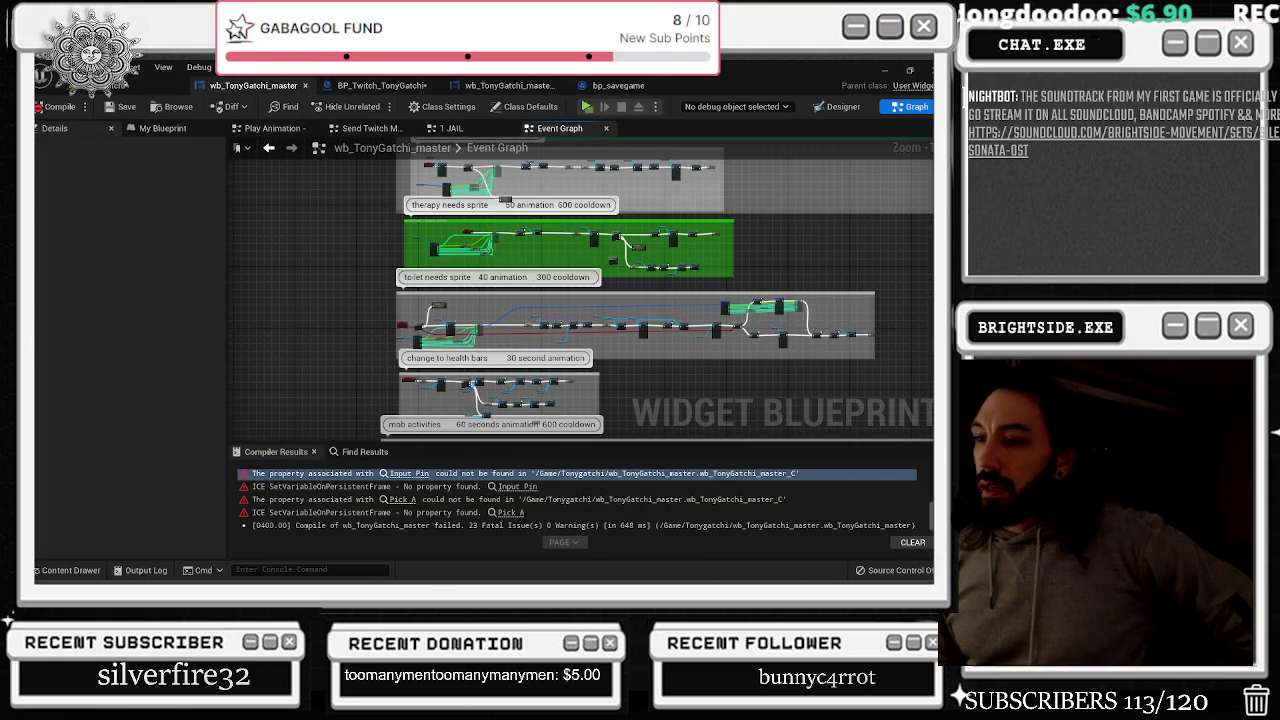
click(394, 88)
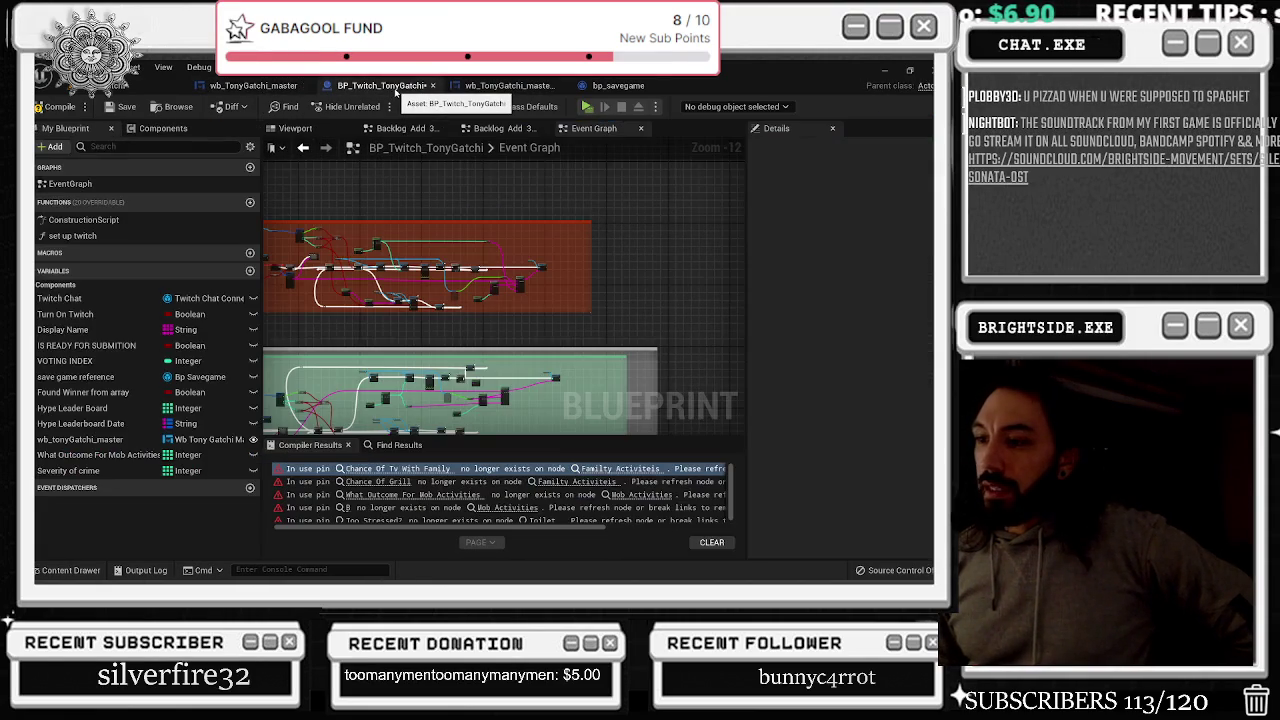
click(290, 88)
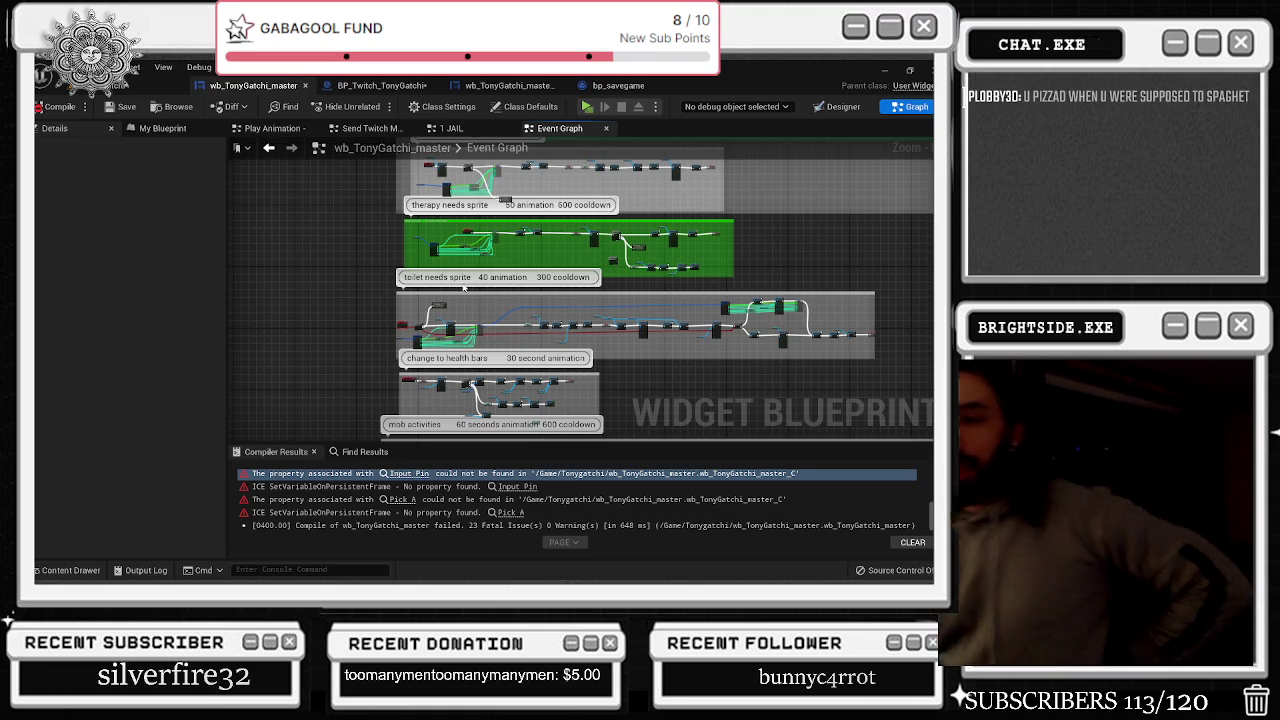
scroll(463, 287, up, 3)
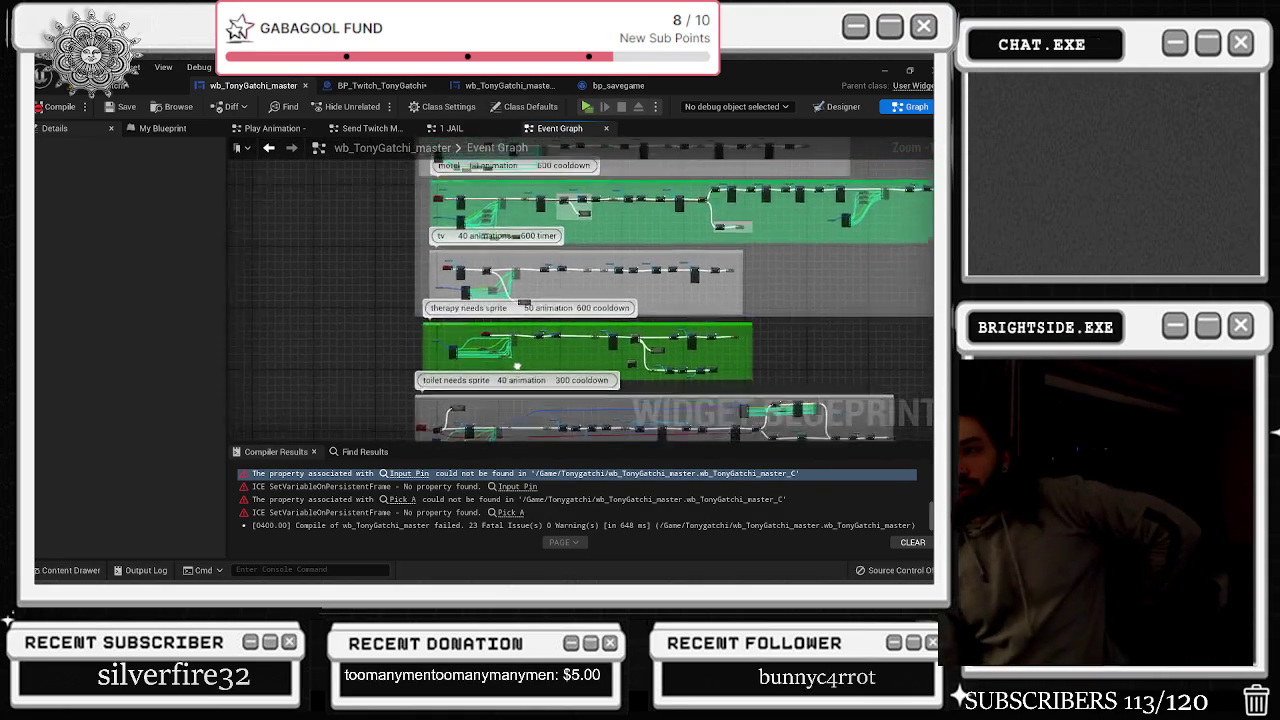
scroll(515, 361, up, 6)
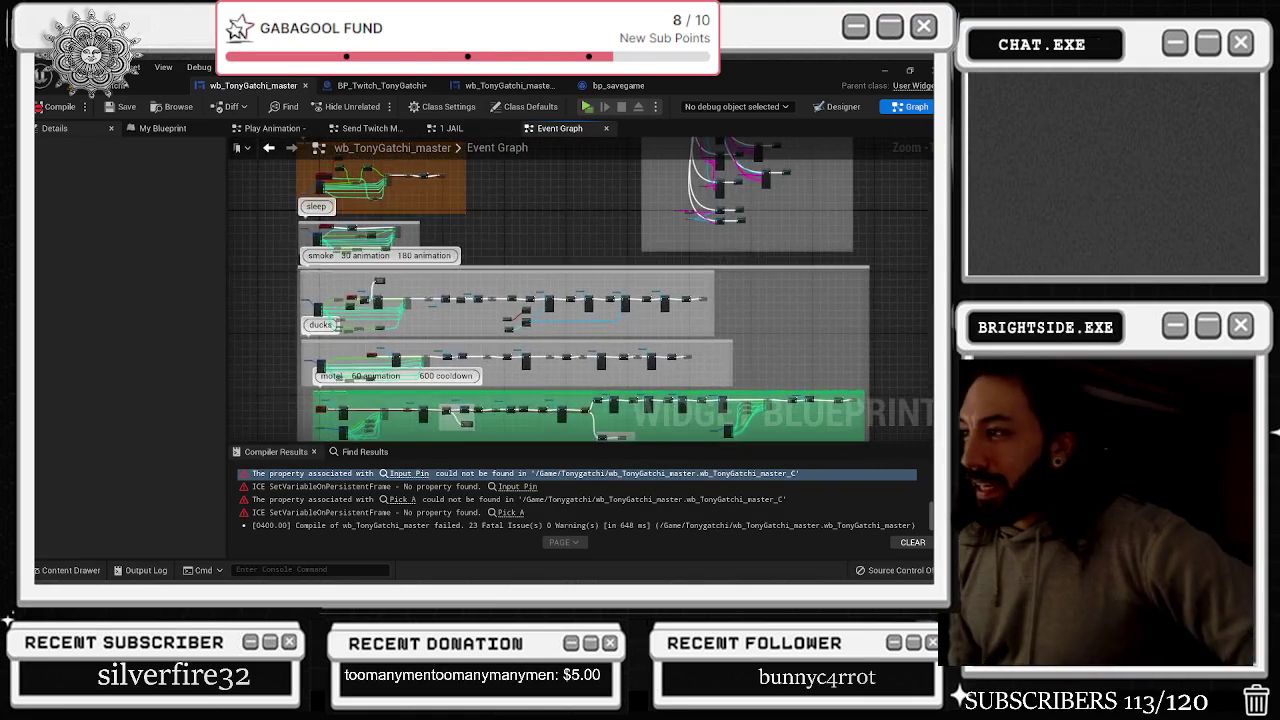
scroll(580, 290, up, 5)
scroll(580, 290, up, 3)
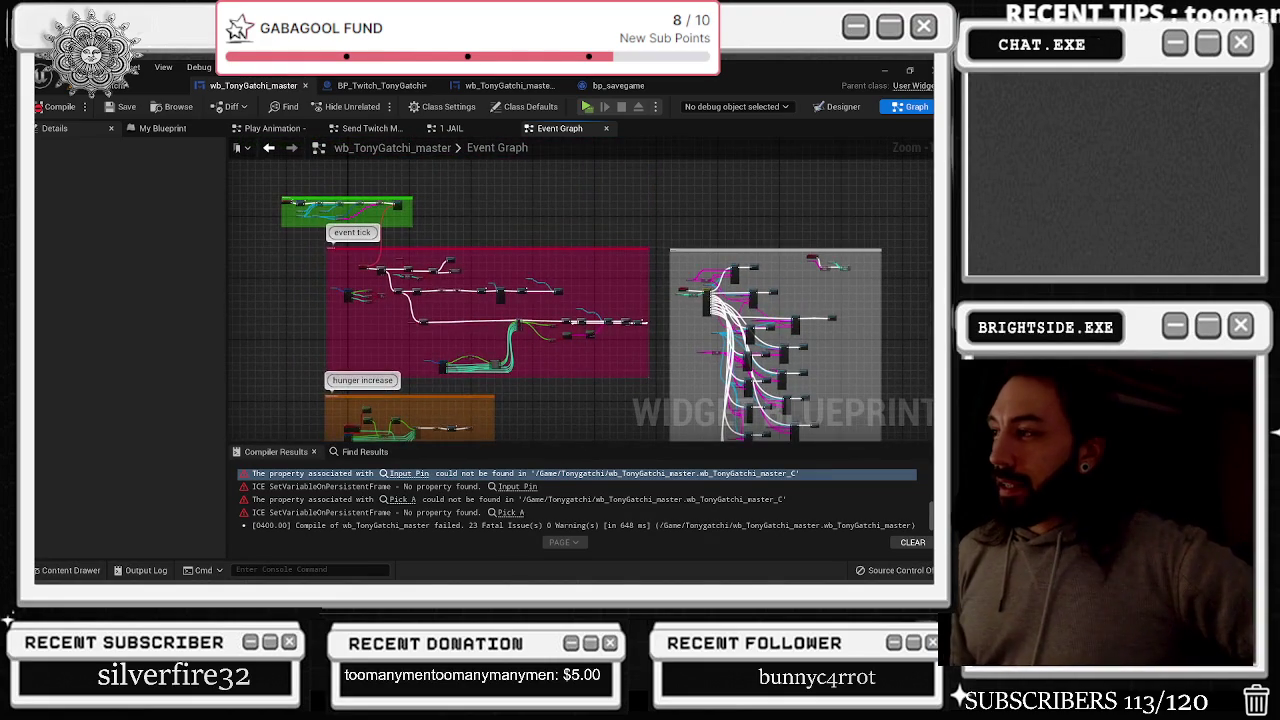
scroll(587, 301, down, 1)
scroll(580, 300, down, 1)
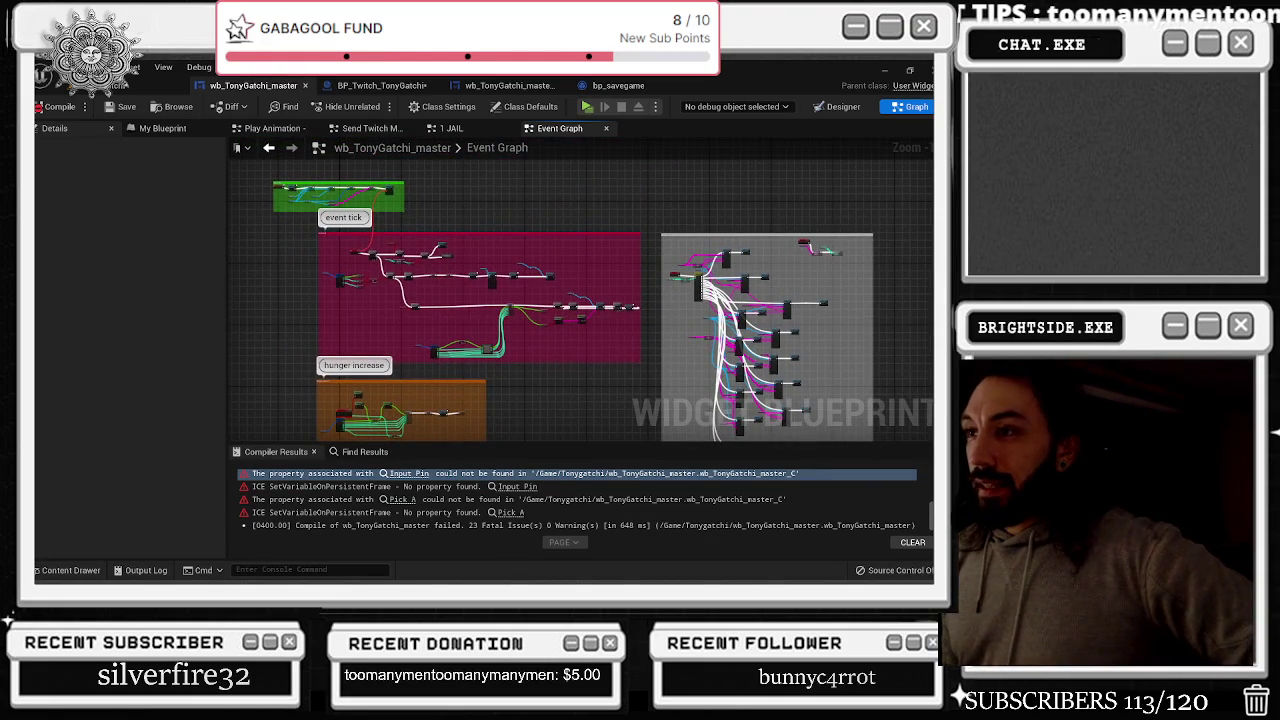
scroll(580, 290, down, 6)
scroll(580, 290, down, 3)
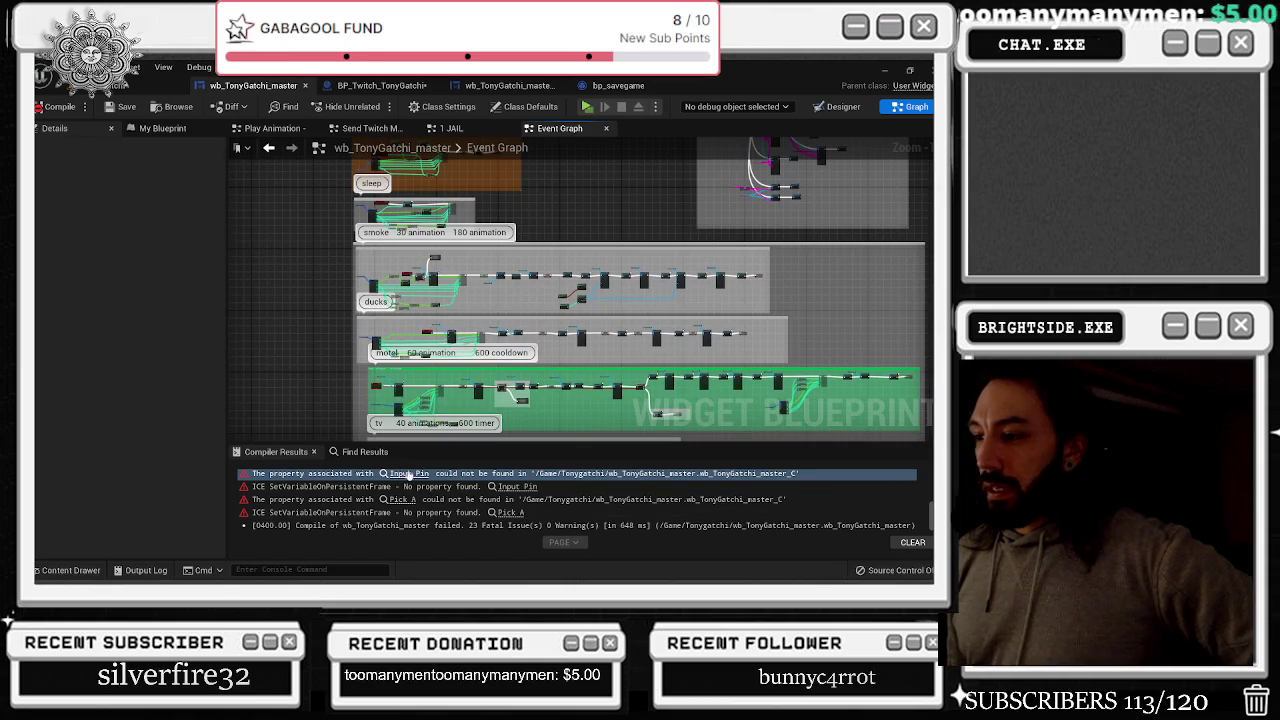
click(408, 475)
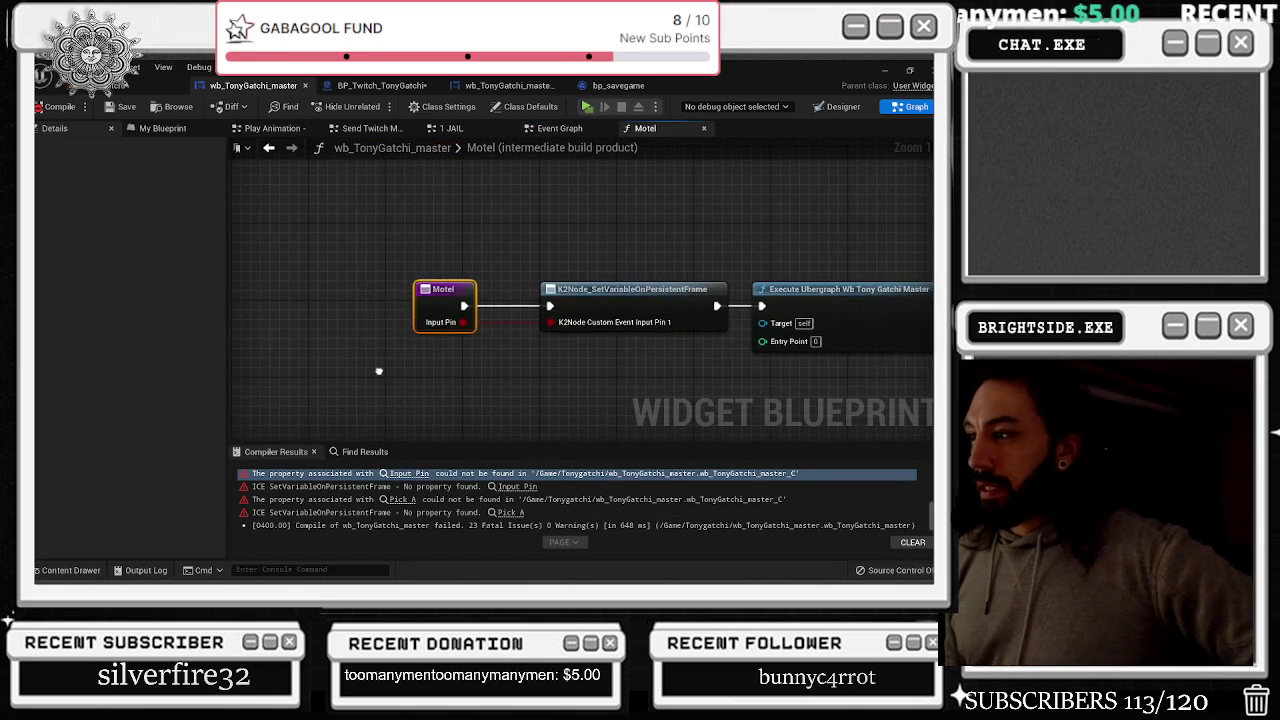
In BP_Twitch_TonyGatchi, jump to Mob Activities via its errors and wire the outcome value into its Input Pin
click(380, 85)
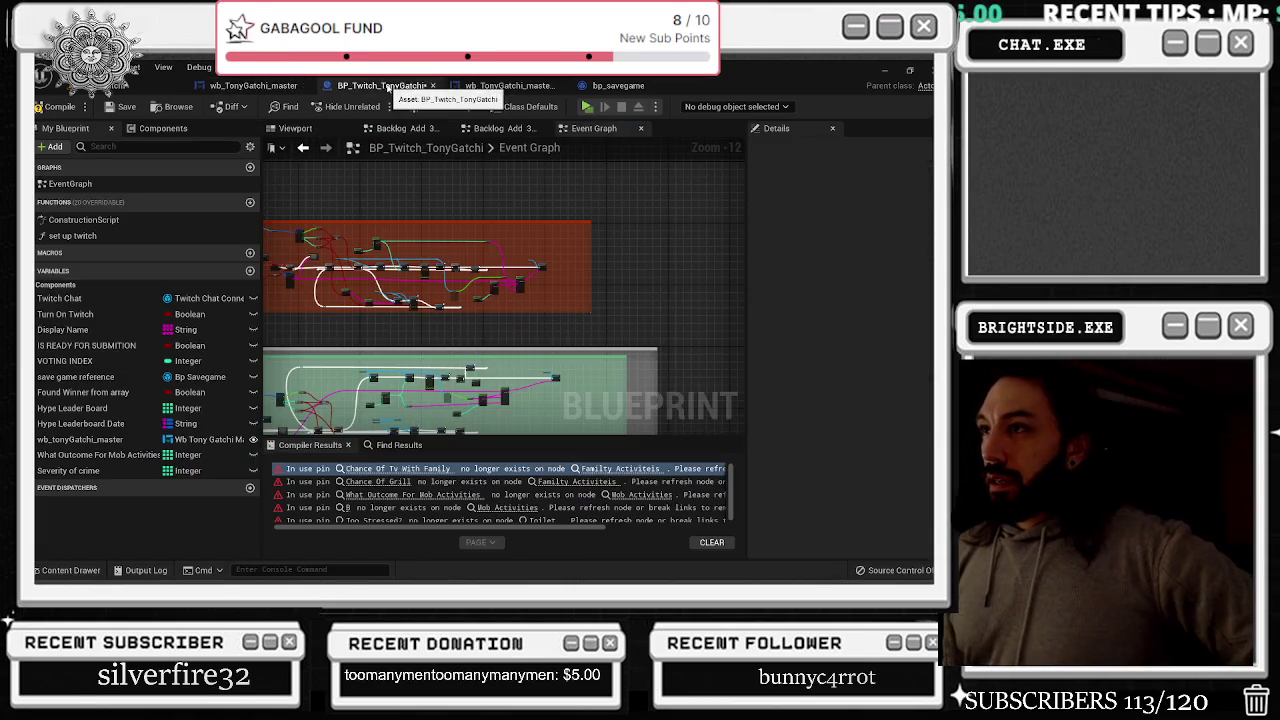
click(406, 468)
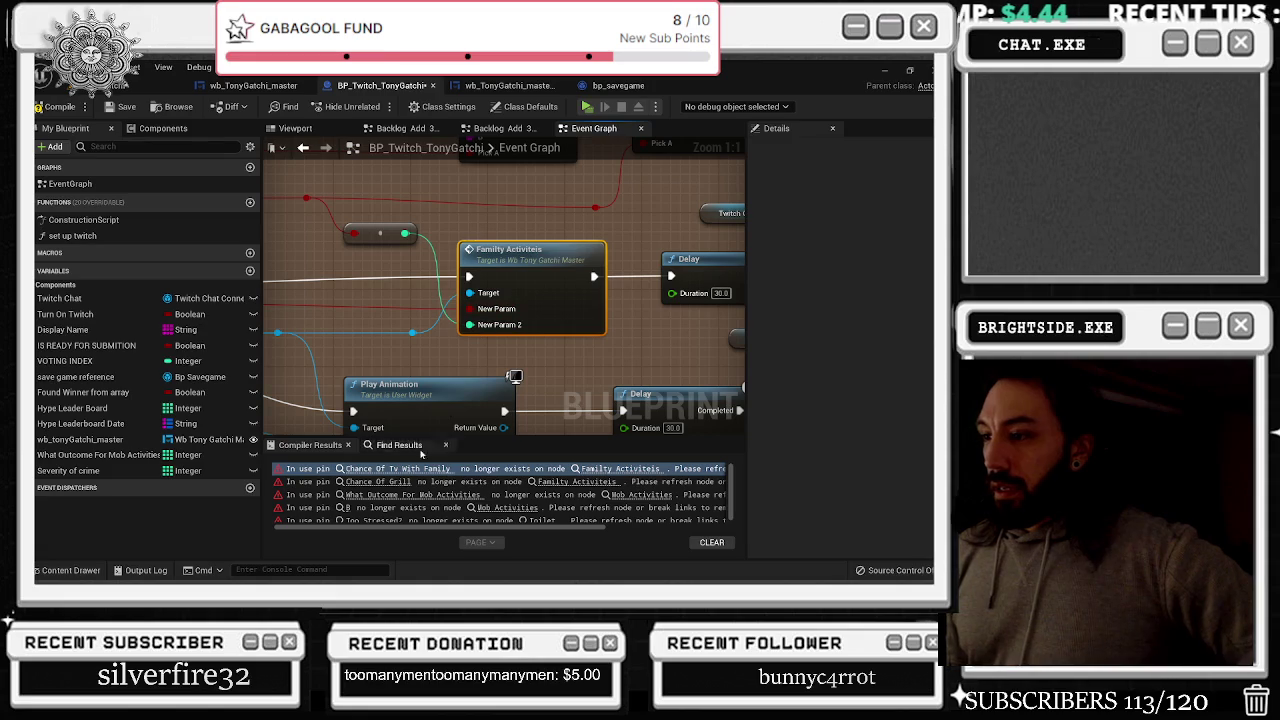
click(385, 481)
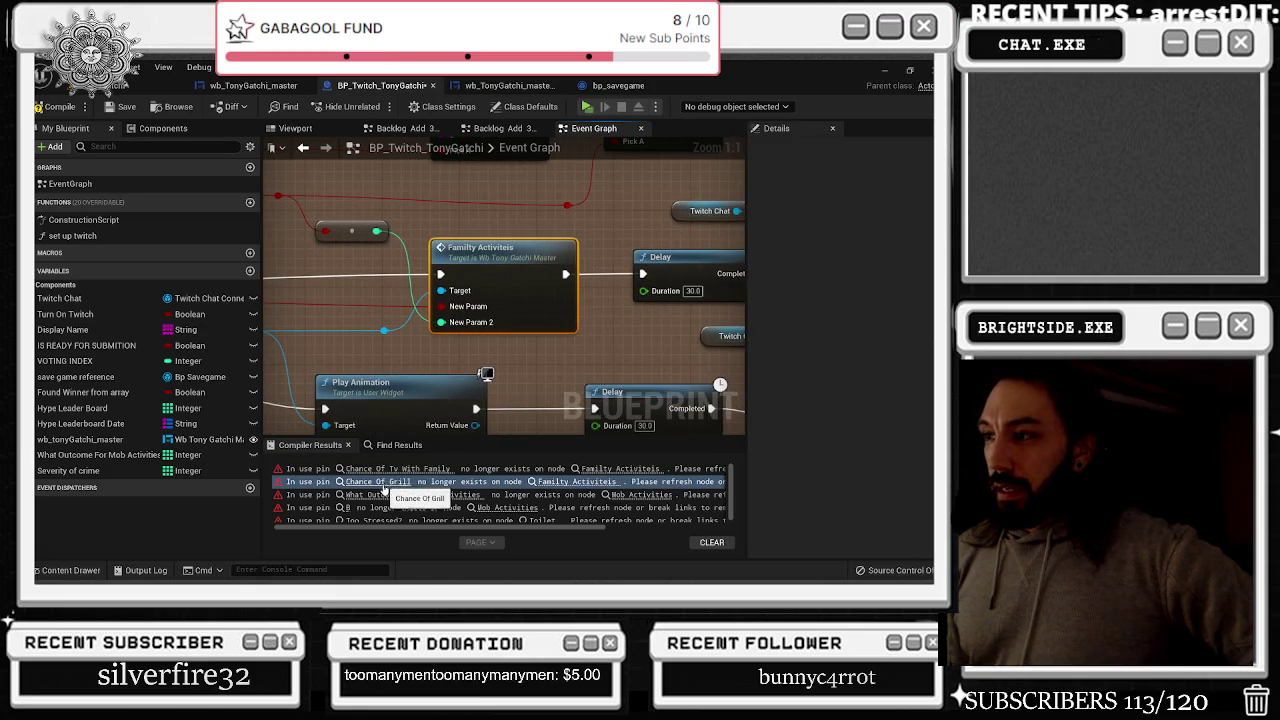
click(405, 494)
scroll(512, 339, down, 2)
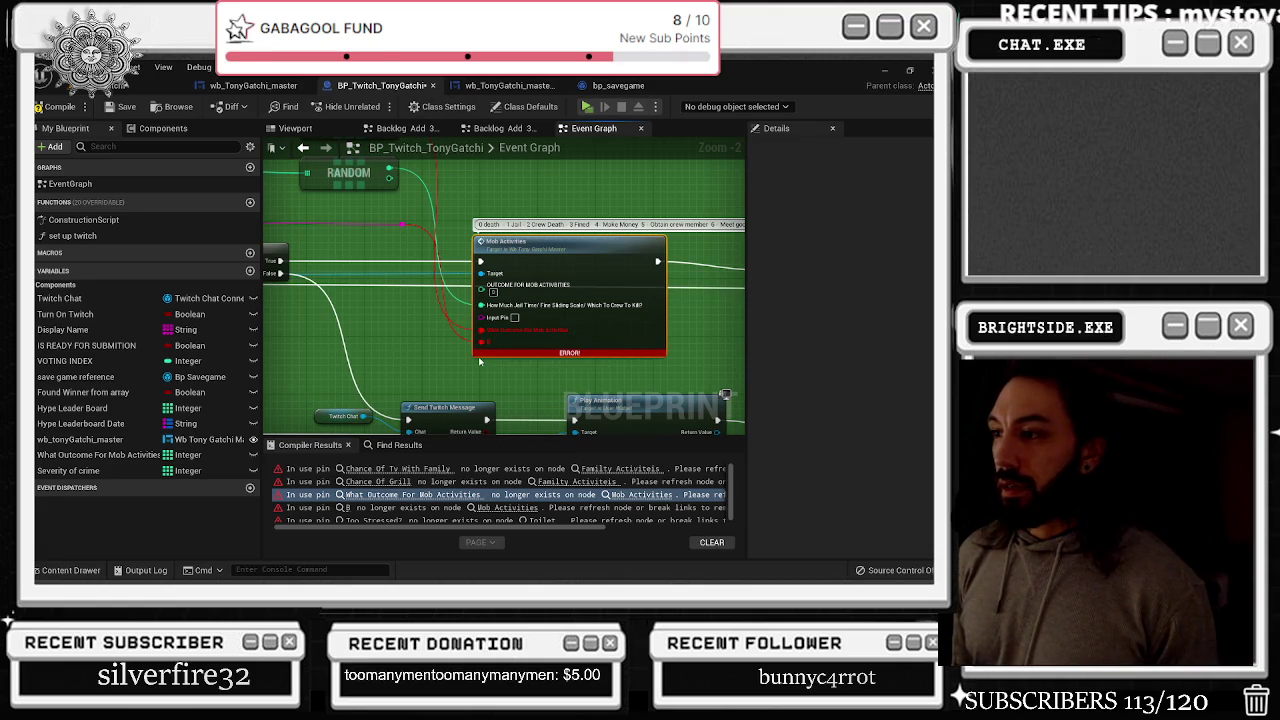
drag(481, 329, 486, 296)
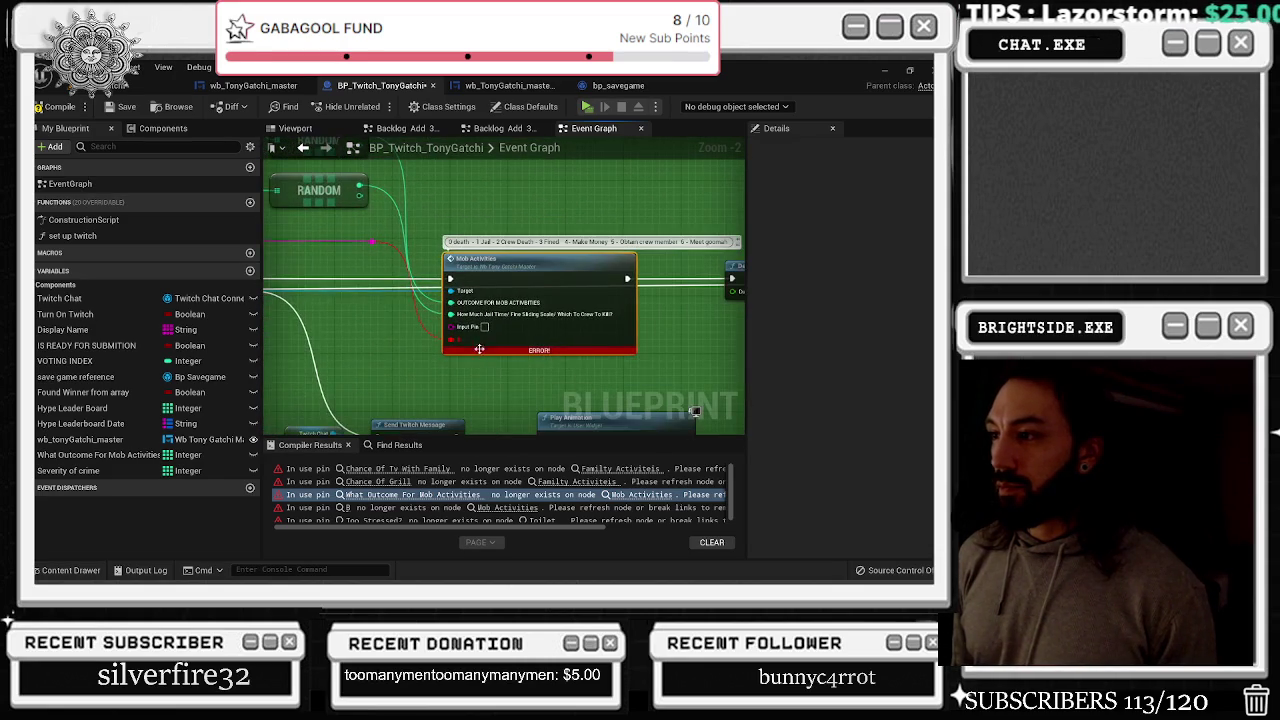
drag(449, 340, 450, 334)
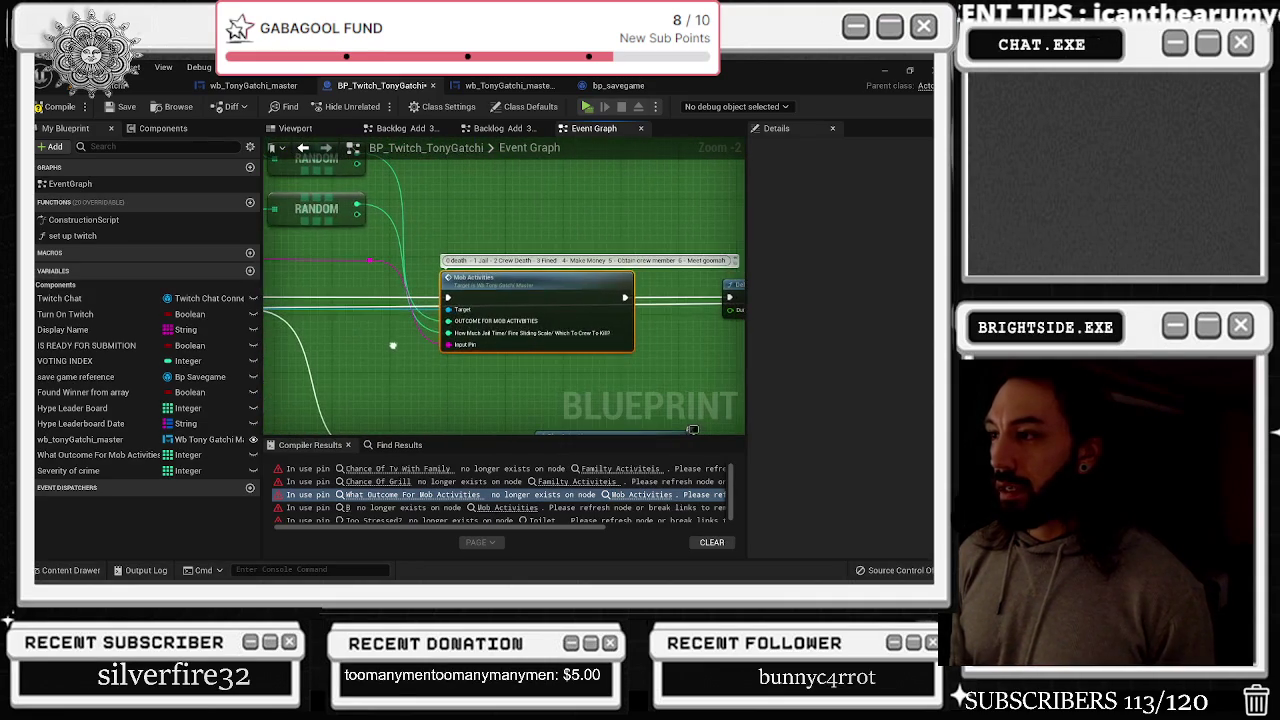
Set the Mob Activities event's InputPin parameter to String and save wb_TonyGatchi_master
double_click(505, 309)
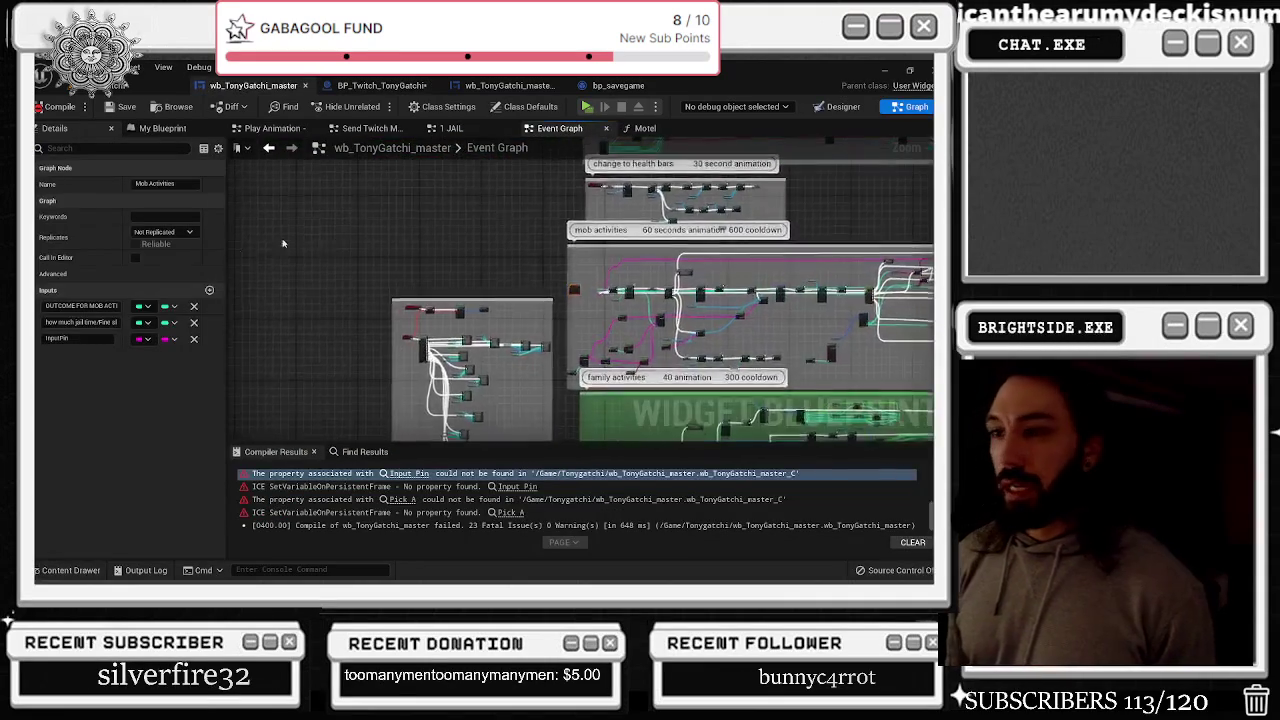
click(149, 340)
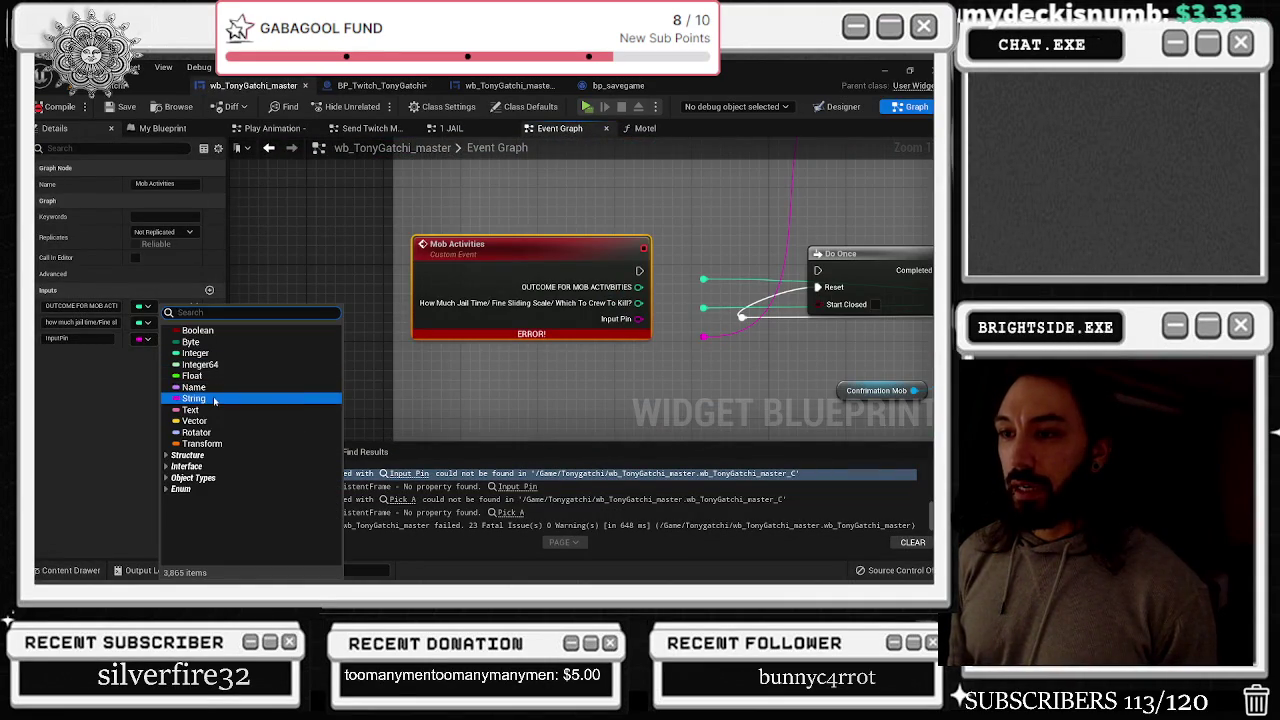
click(210, 392)
click(555, 192)
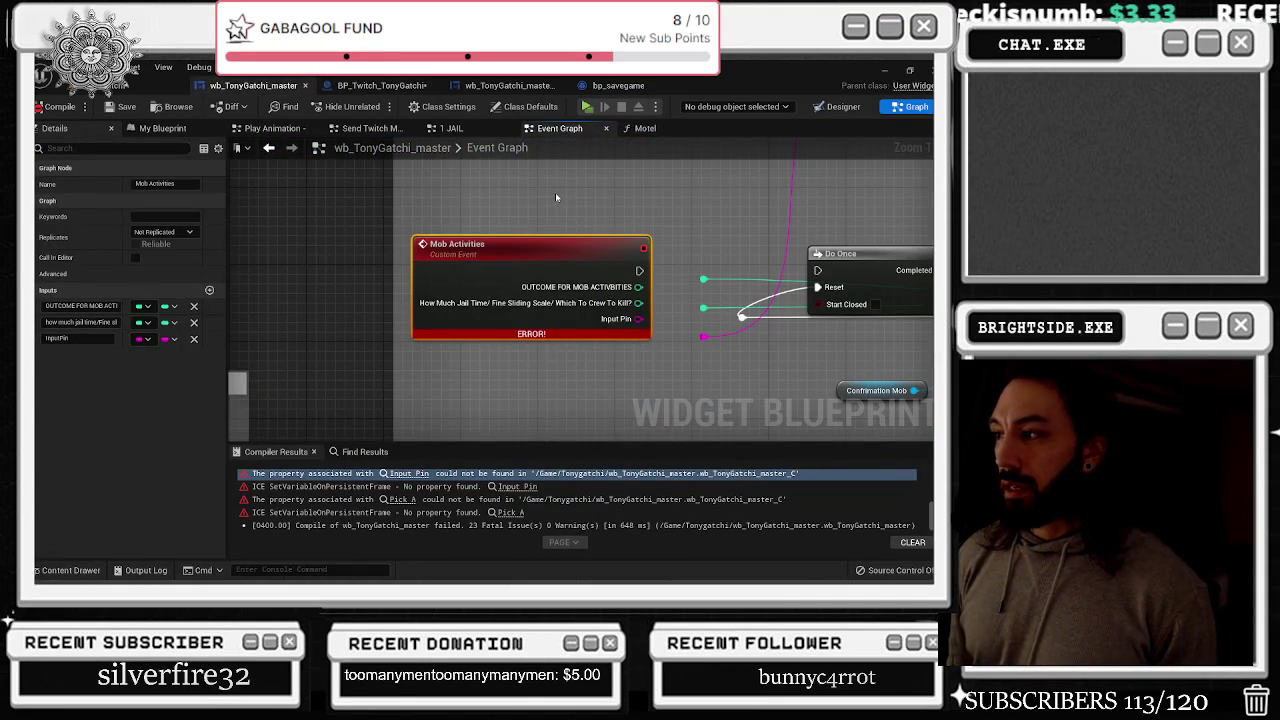
click(122, 106)
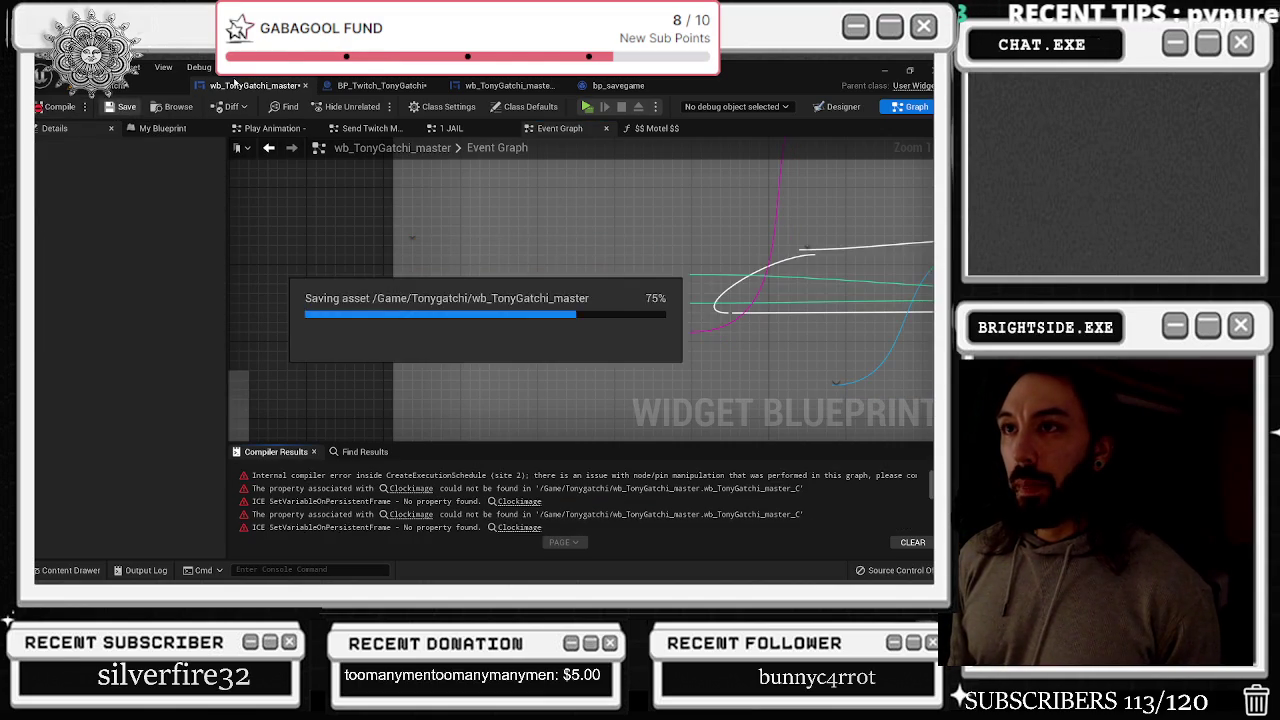
Return to BP_Twitch_TonyGatchi, briefly viewing wb_TonyGatchi_master_Real, and open the other Backlog Add graph
click(400, 86)
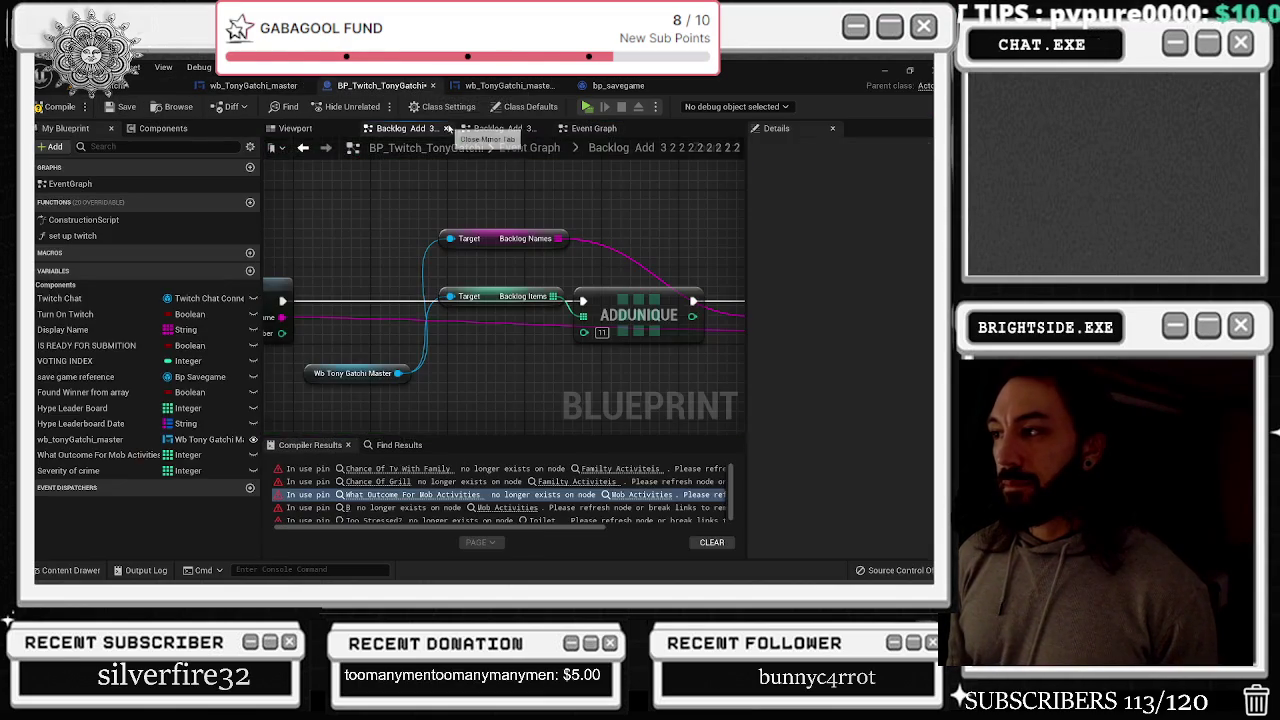
click(505, 86)
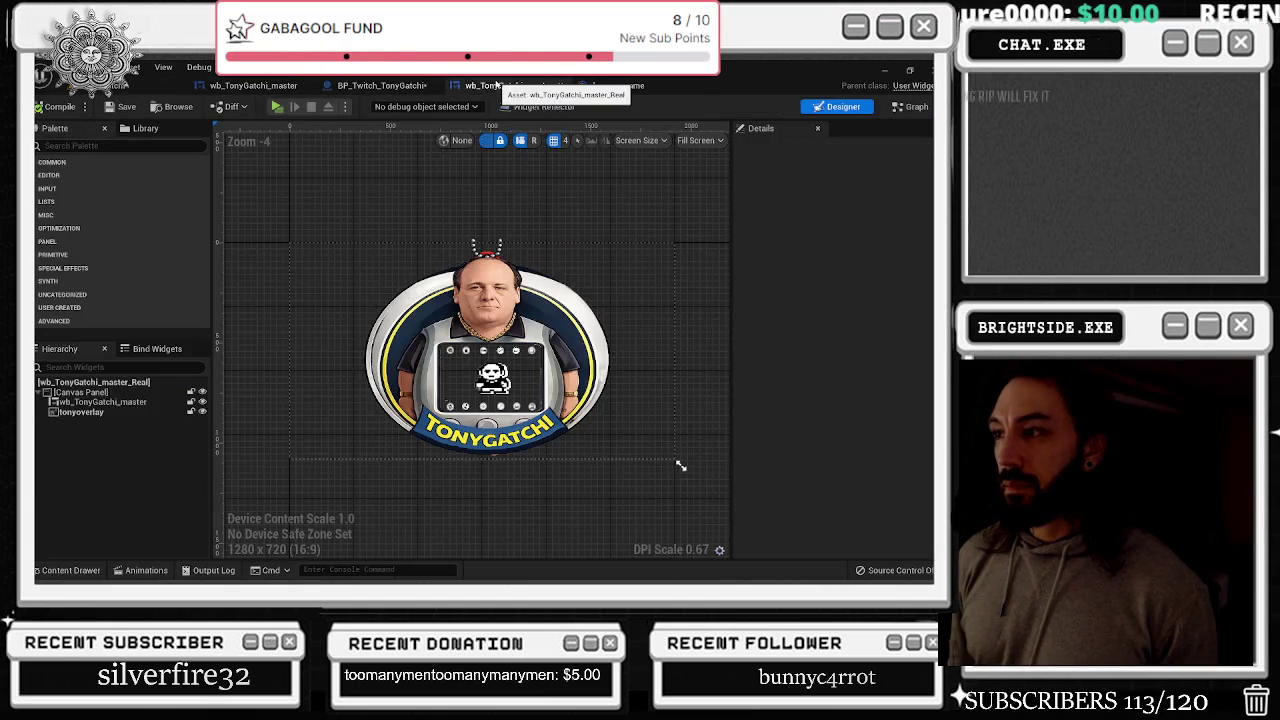
click(385, 86)
click(505, 128)
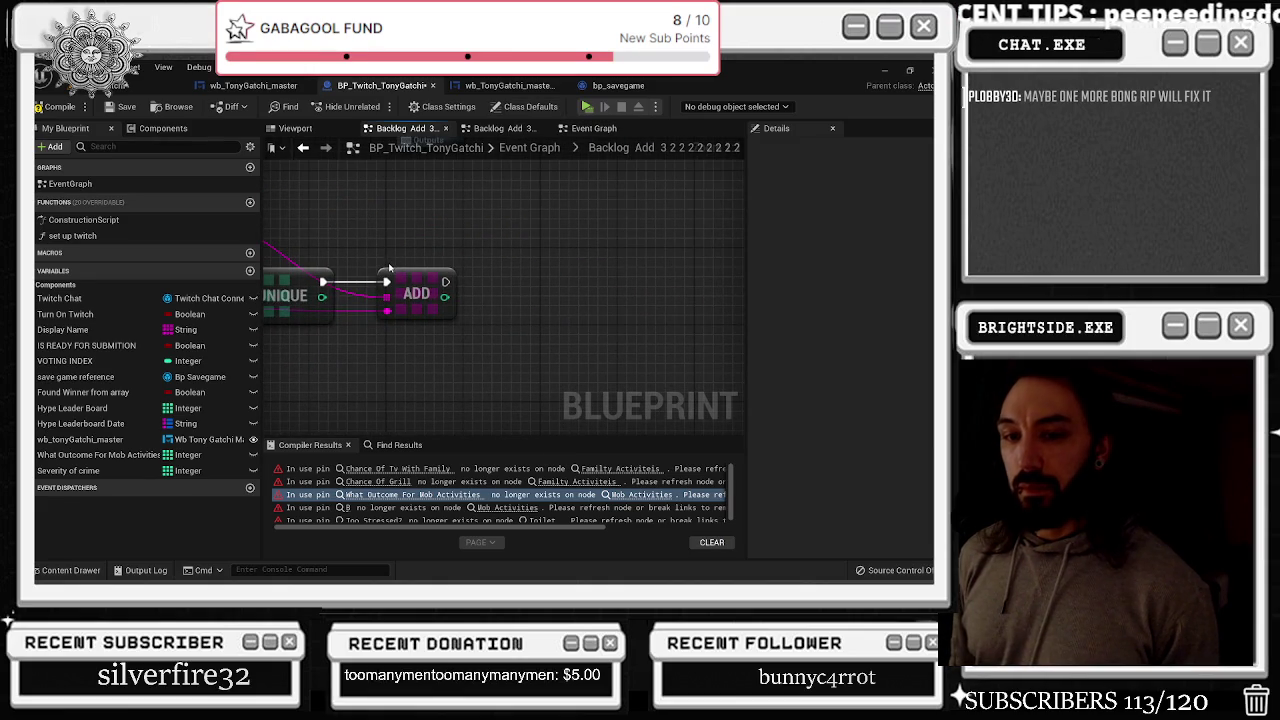
Refresh the Mob Activities node in the Backlog Add graph so its Input Pin takes the String type
click(453, 496)
scroll(579, 358, up, 1)
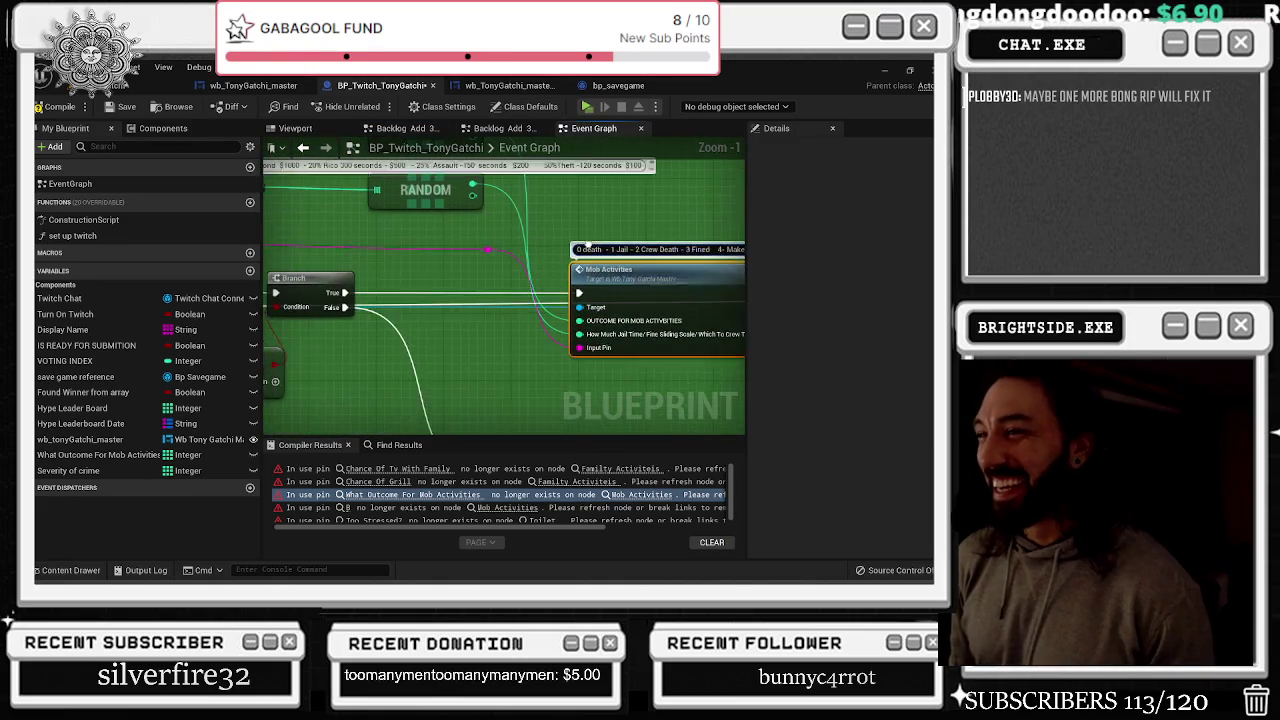
key(super)
key(Escape)
right_click(641, 340)
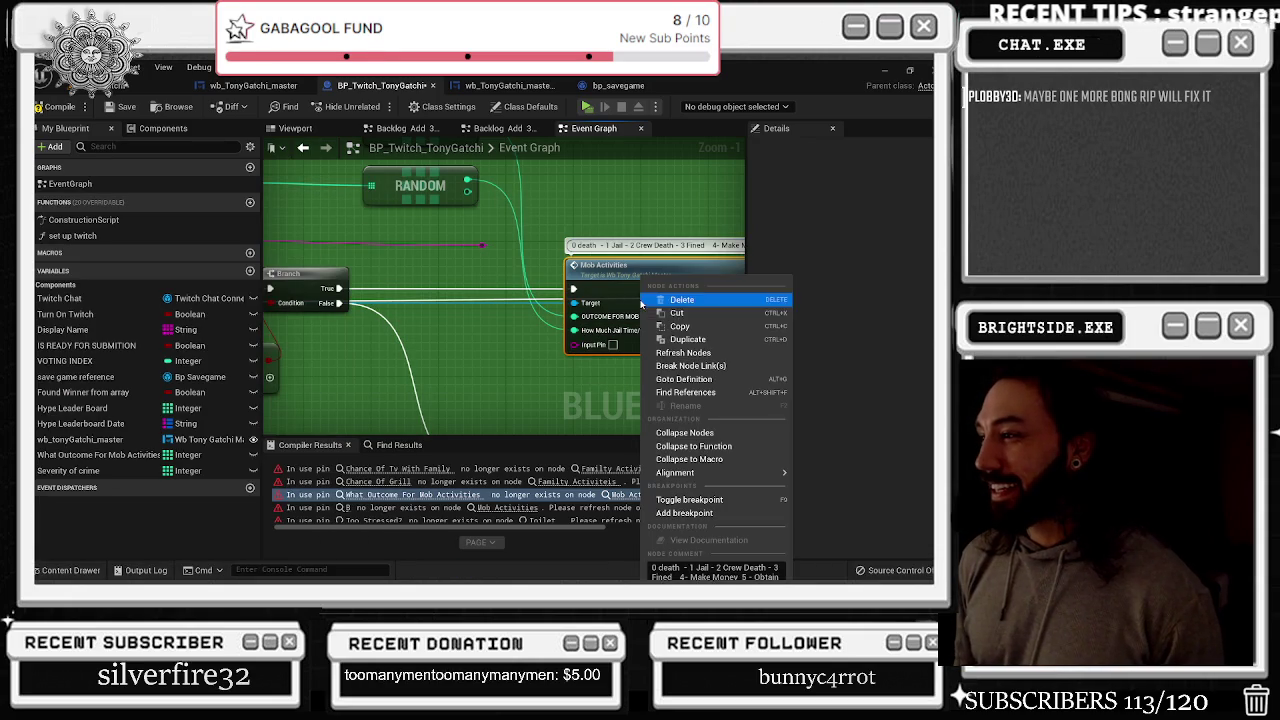
click(684, 353)
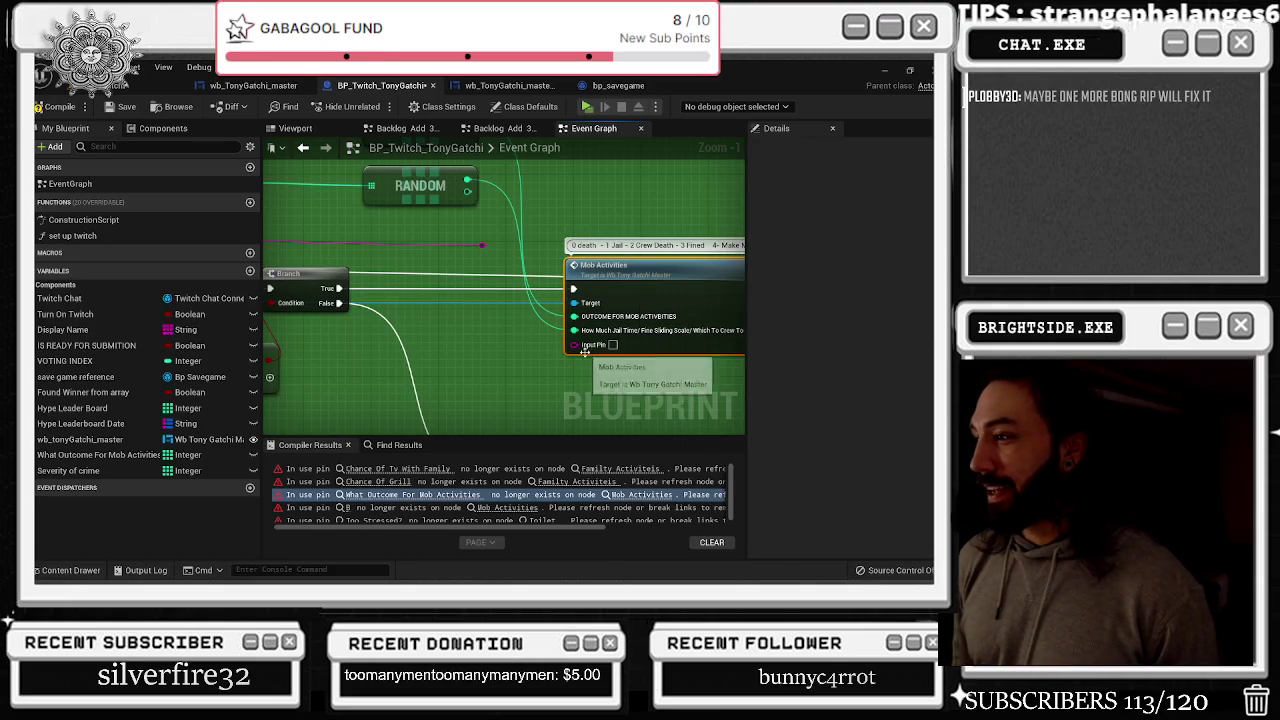
mouse_move(584, 352)
mouse_down()
mouse_move(377, 332)
mouse_move(402, 332)
mouse_move(455, 383)
mouse_move(455, 400)
mouse_up()
click(884, 70)
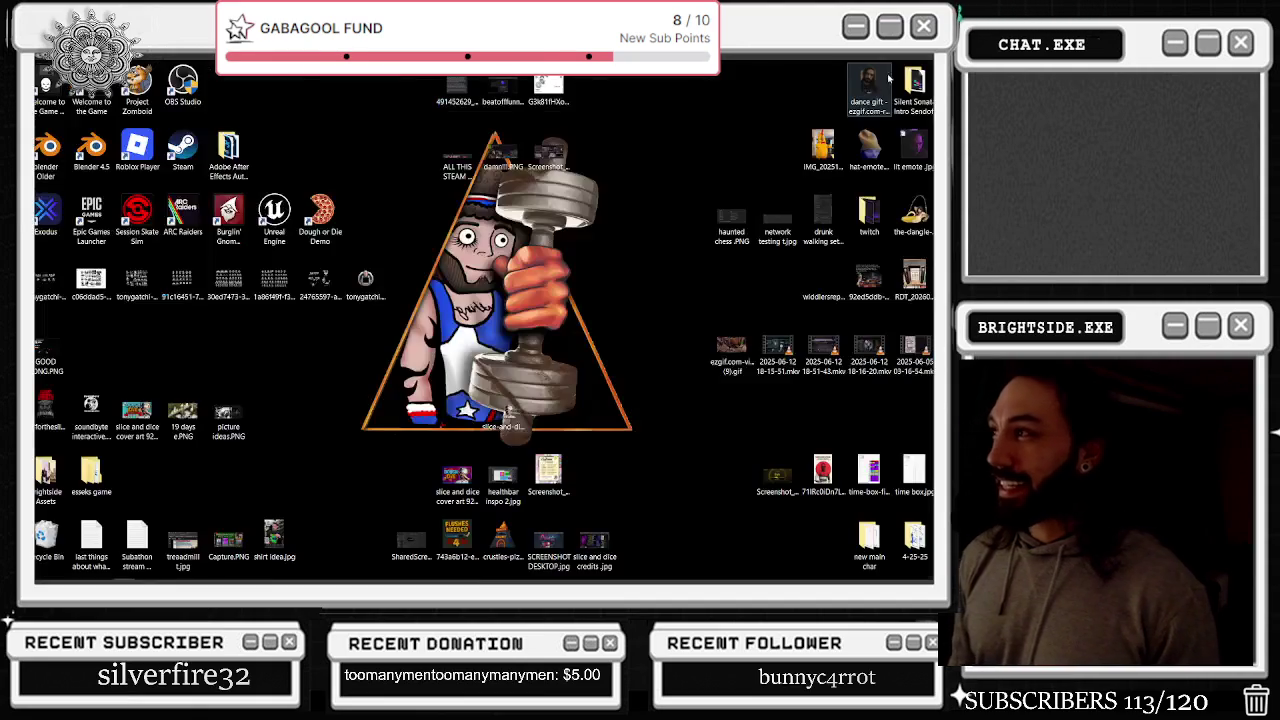
click(928, 571)
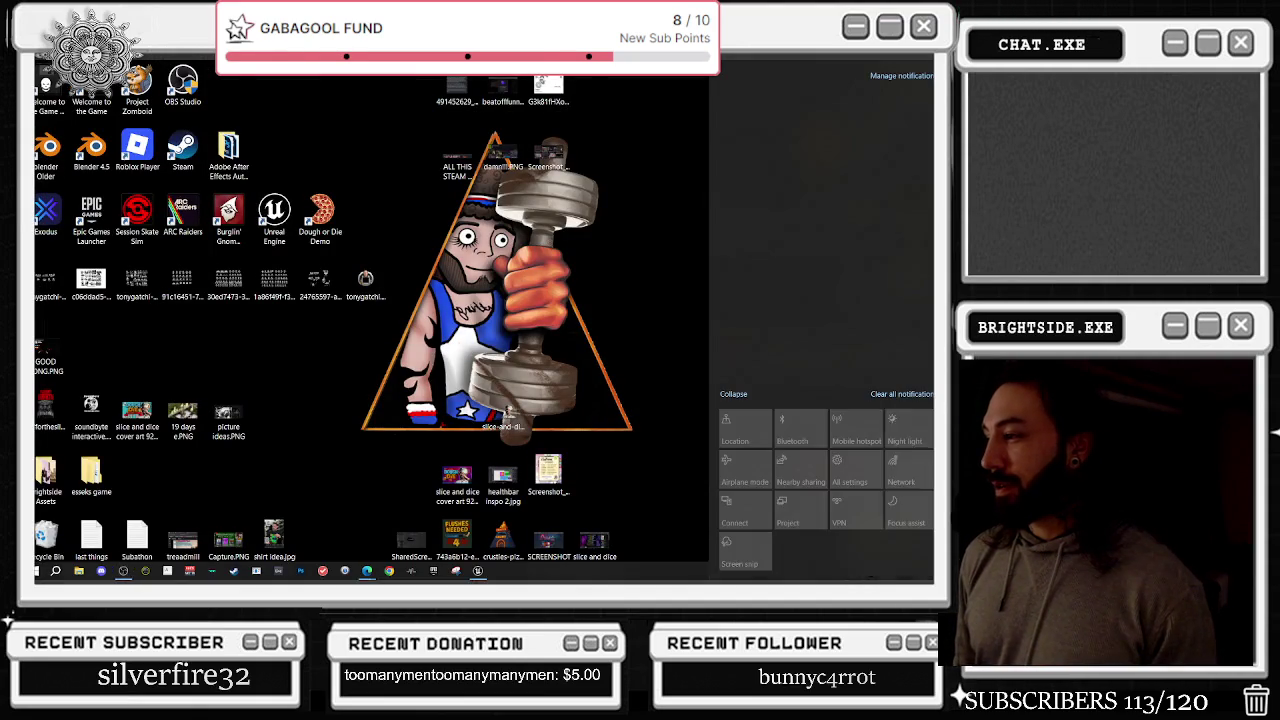
key(alt+Tab)
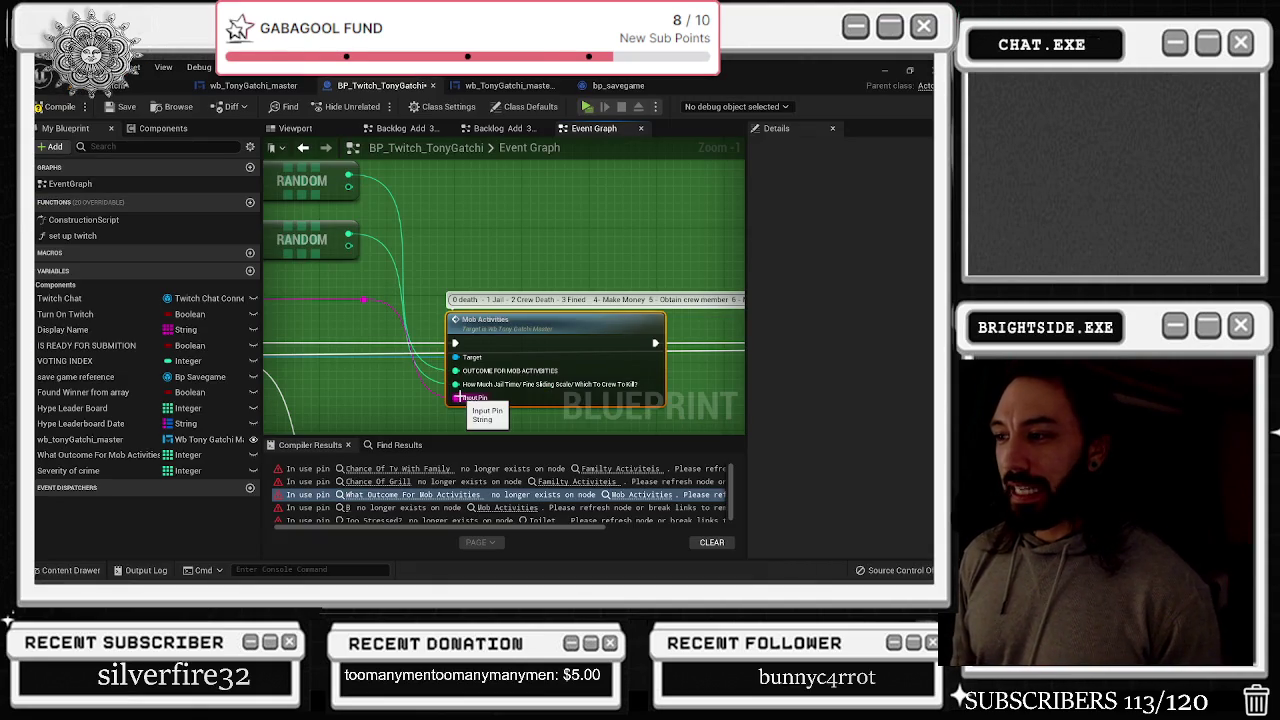
Shift the Mob Activities node and its Delay node slightly to the right
click(363, 301)
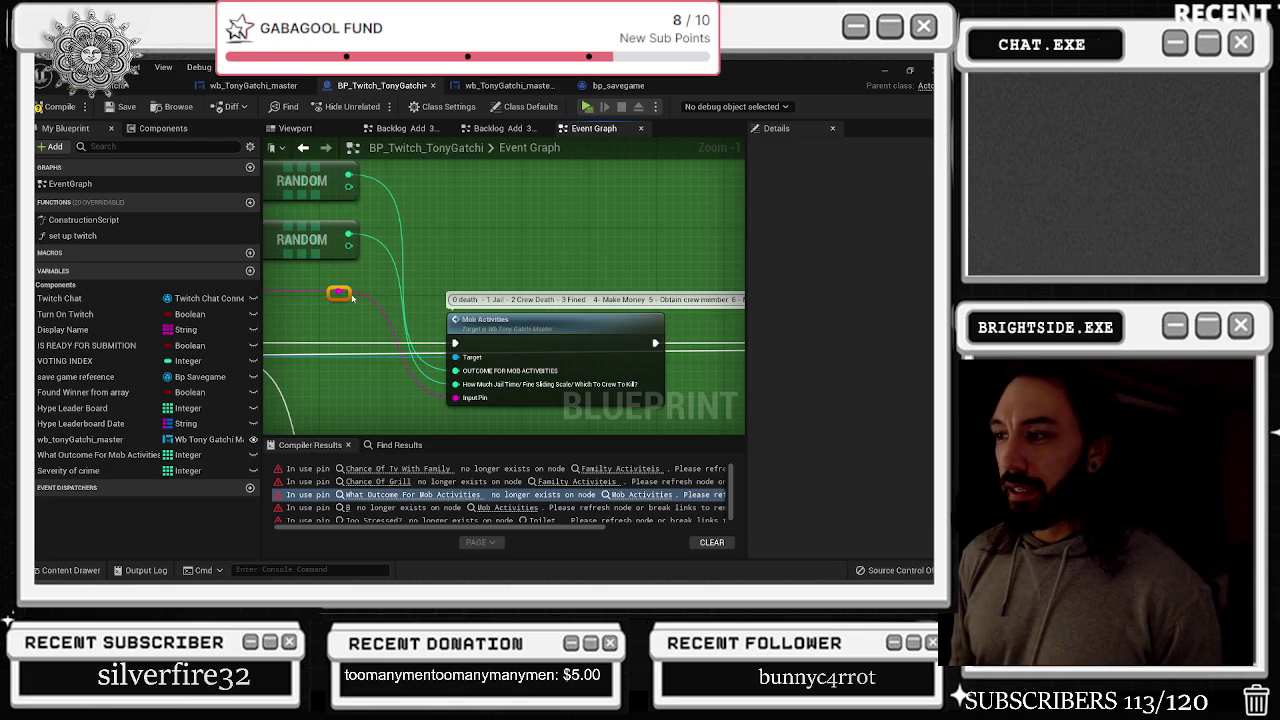
scroll(440, 242, down, 3)
scroll(450, 238, up, 2)
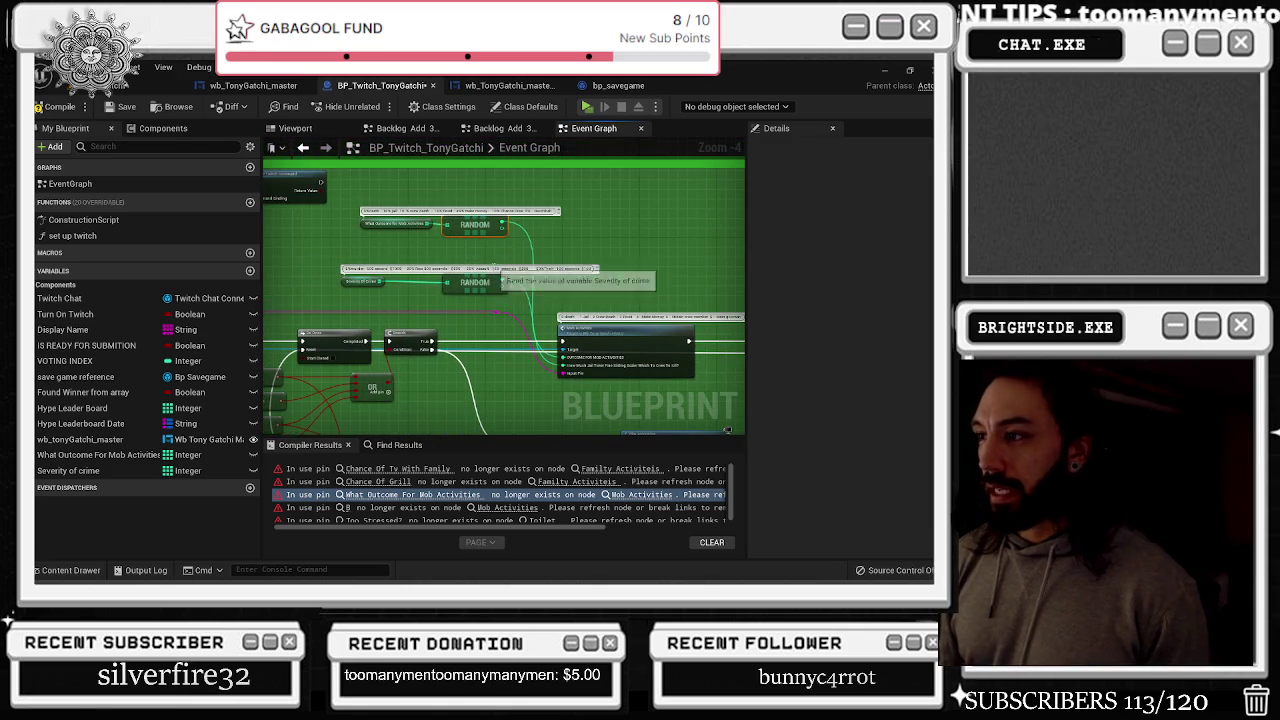
click(486, 280)
mouse_move(580, 325)
mouse_down()
mouse_move(622, 326)
mouse_move(414, 272)
mouse_up()
drag(577, 288, 576, 279)
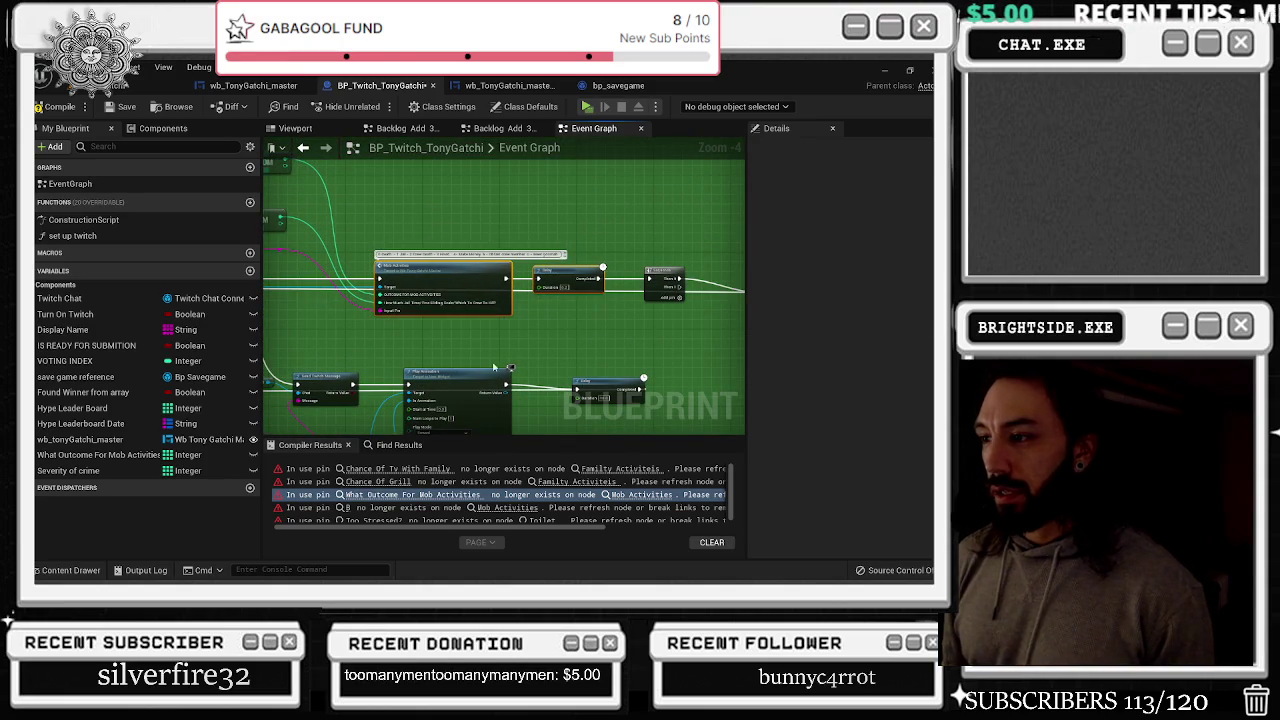
Undo an accidental lower Delay move and pan to the Send Twitch Message and OR nodes
drag(478, 372, 528, 285)
drag(644, 298, 625, 300)
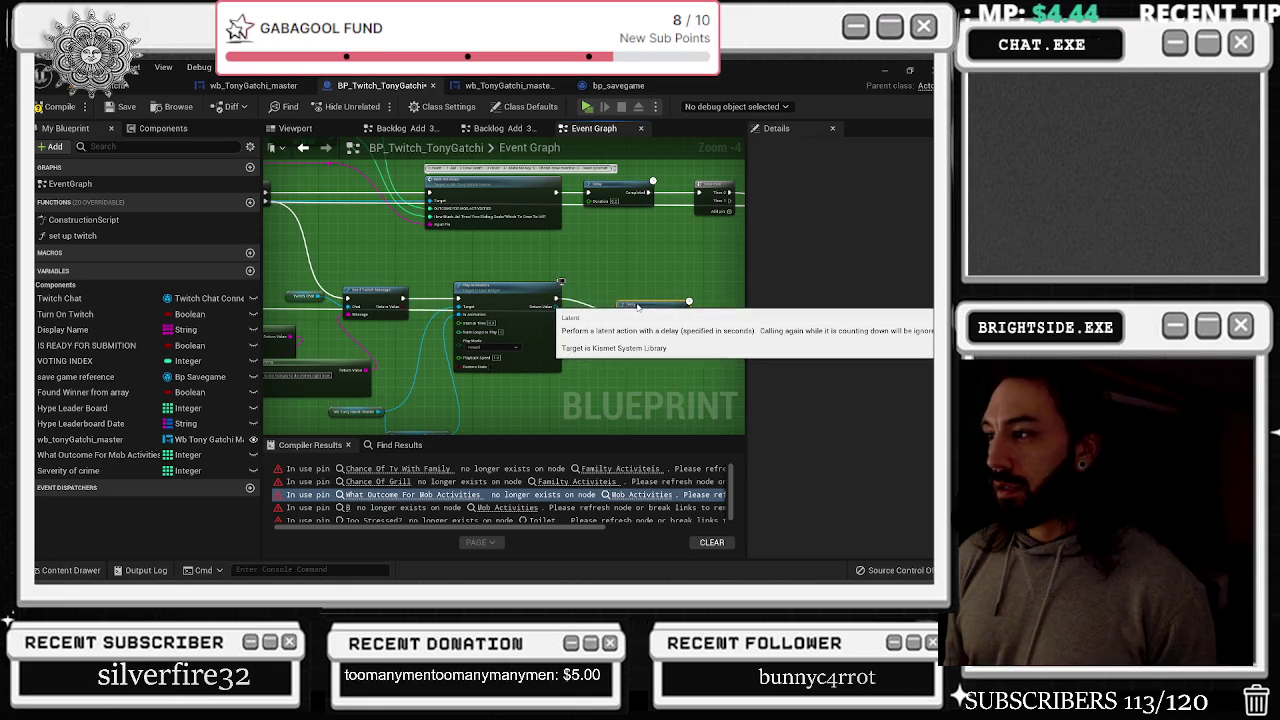
key(ctrl+z)
mouse_move(584, 307)
mouse_down()
mouse_move(582, 270)
mouse_move(380, 337)
mouse_up()
scroll(586, 271, up, 3)
mouse_move(533, 306)
mouse_down()
mouse_move(607, 314)
mouse_move(660, 296)
mouse_up()
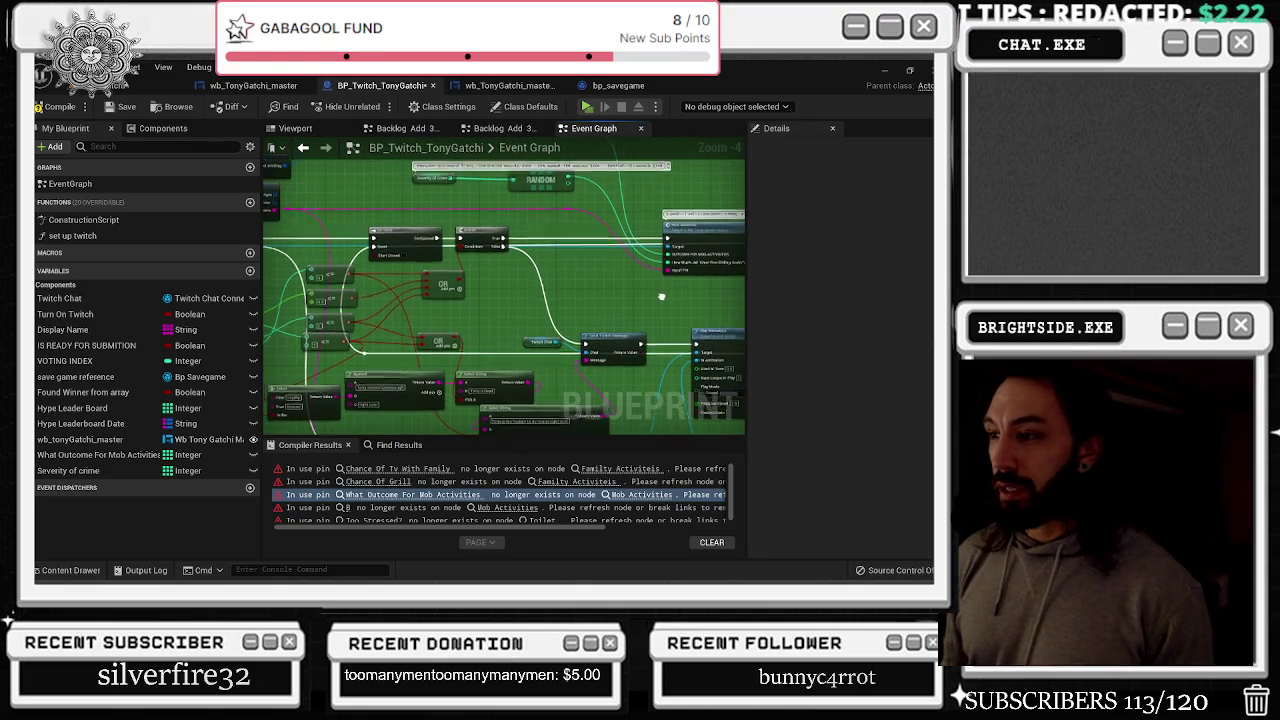
Step through the Familty Activiteis, Chance Of Grill and Mob Activities stale-pin errors
click(400, 468)
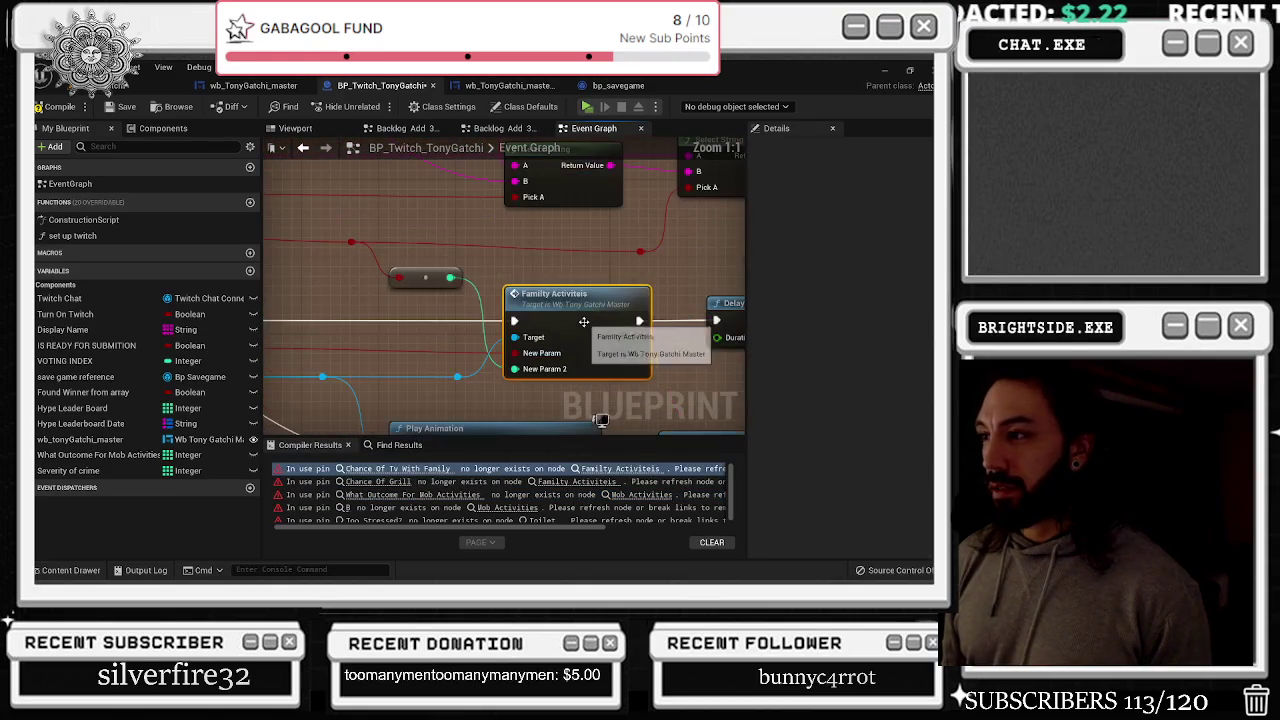
scroll(602, 395, down, 5)
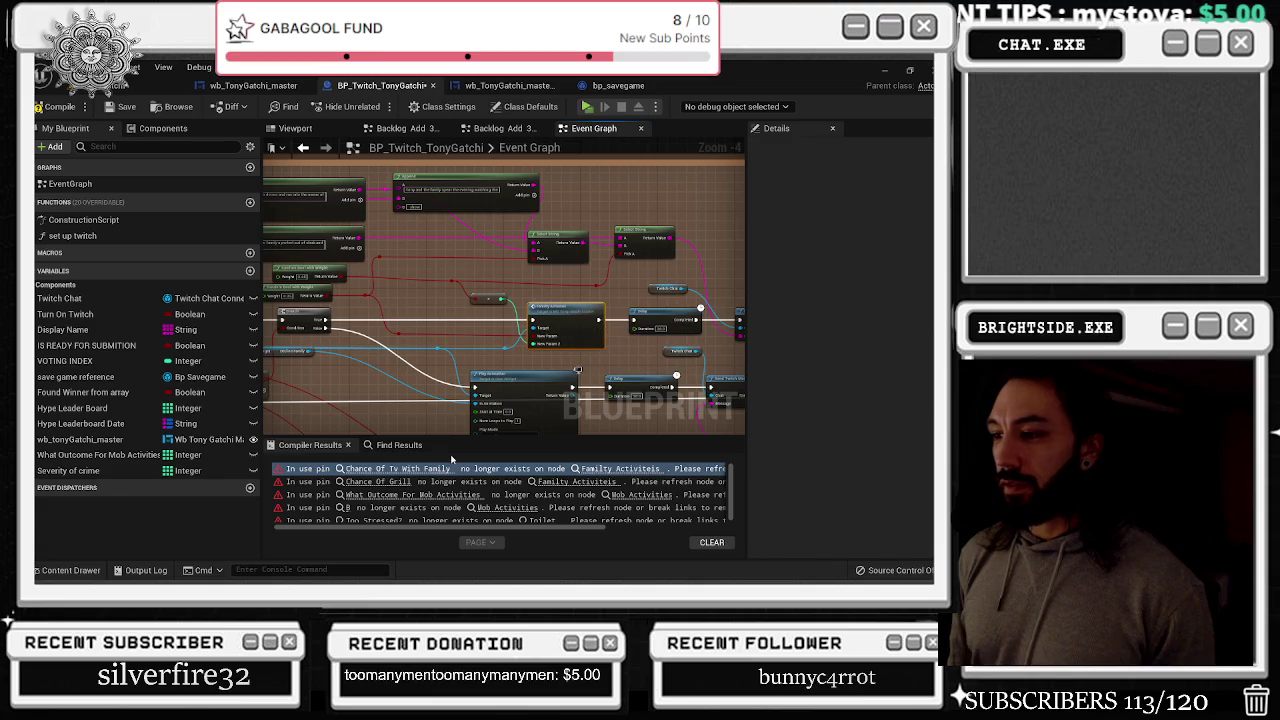
click(398, 483)
click(410, 494)
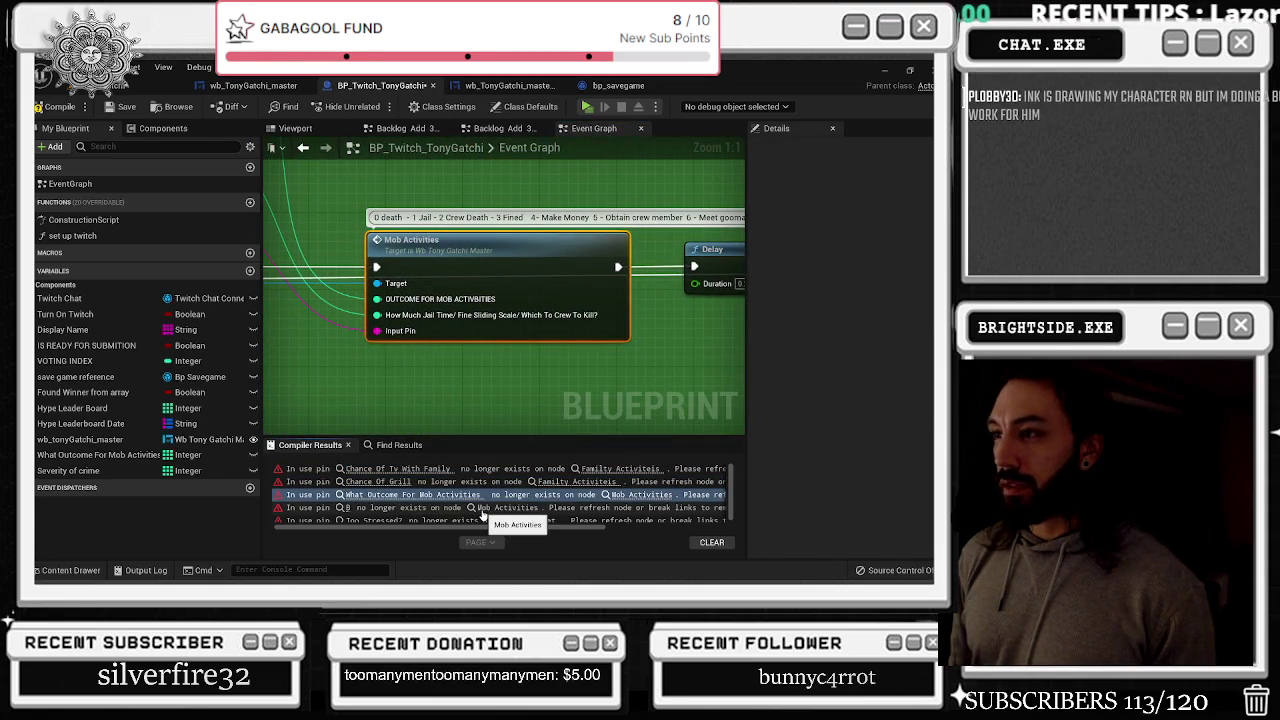
click(482, 509)
Refresh the Toilet and Motel nodes to drop their orphaned Too Stressed? and Condition pins
click(541, 519)
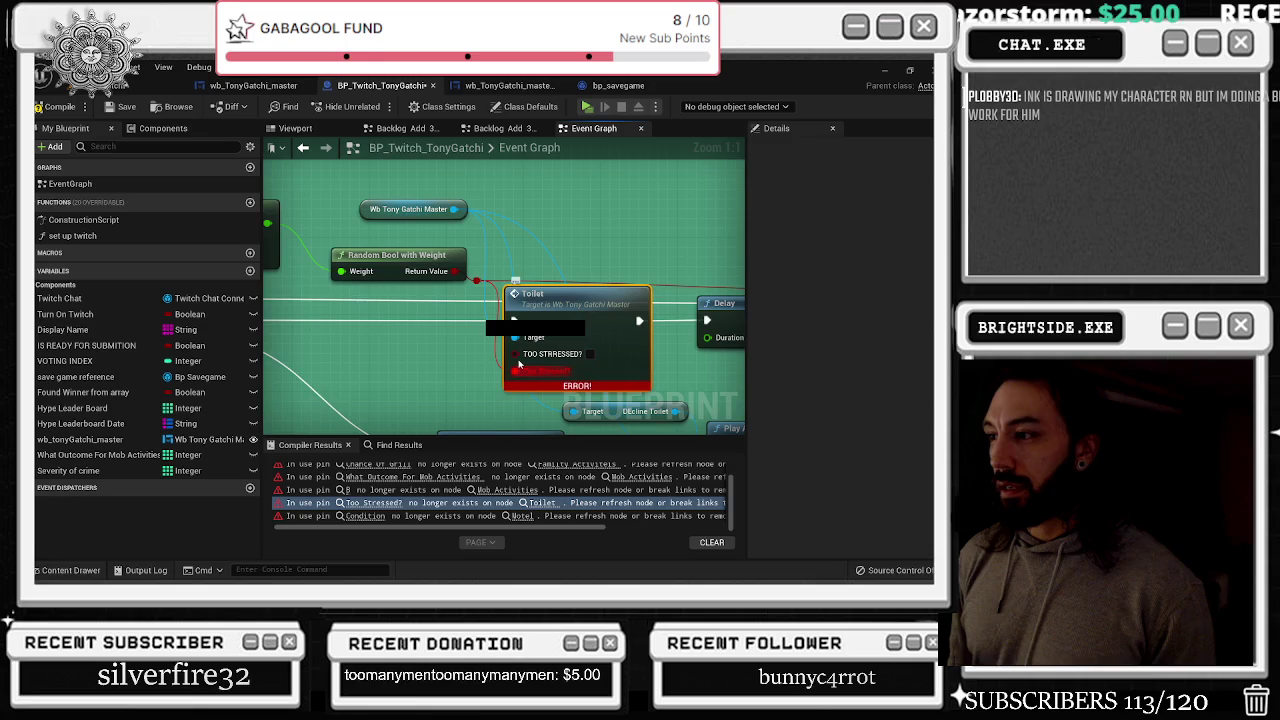
alt+click(518, 366)
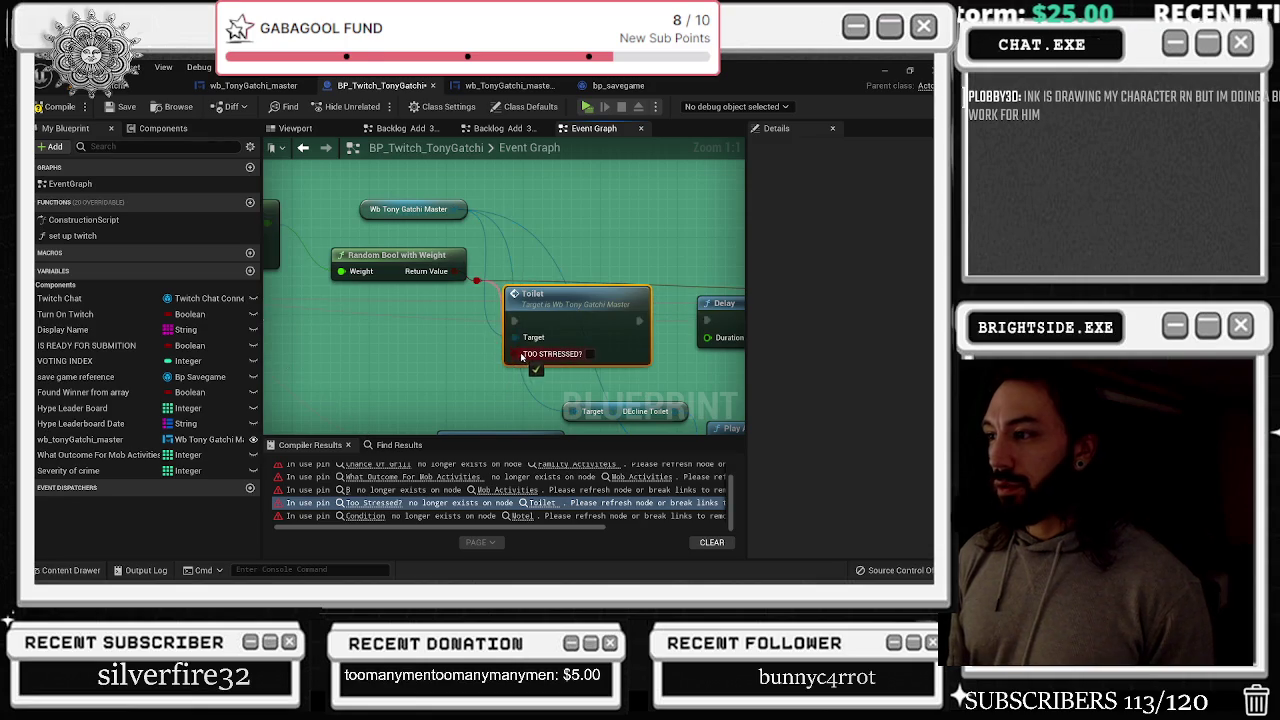
click(541, 516)
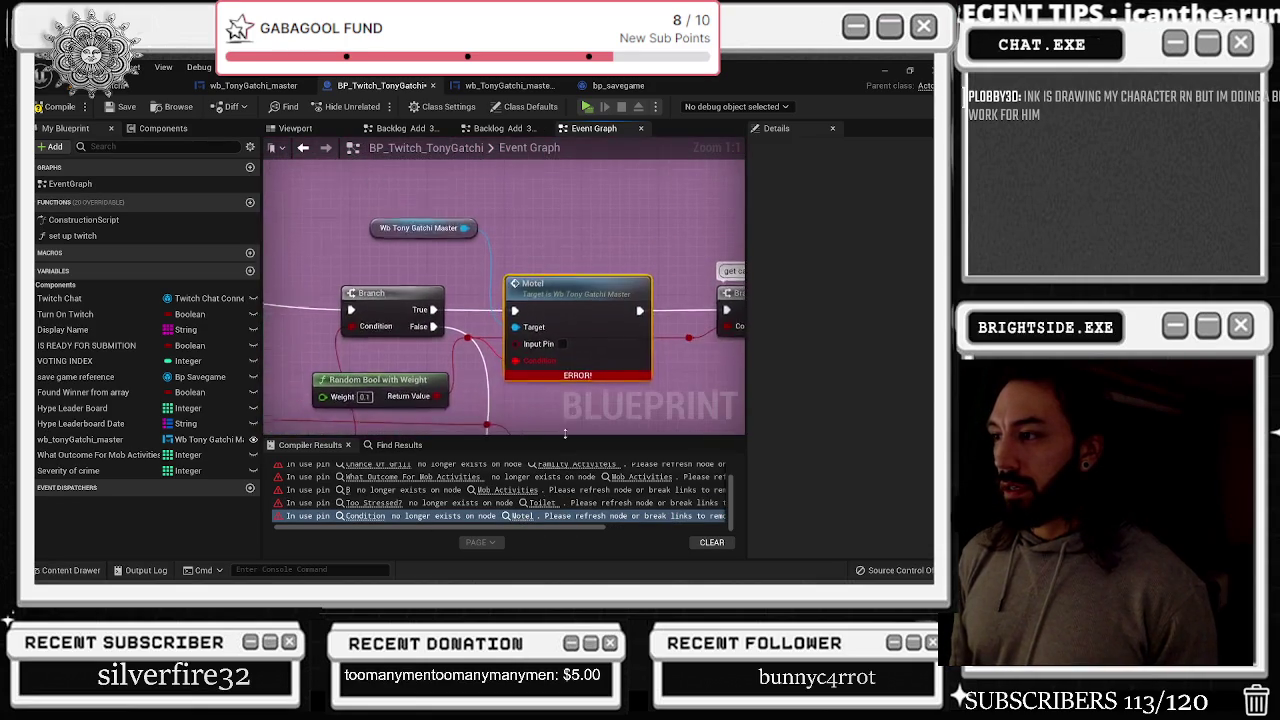
alt+click(498, 356)
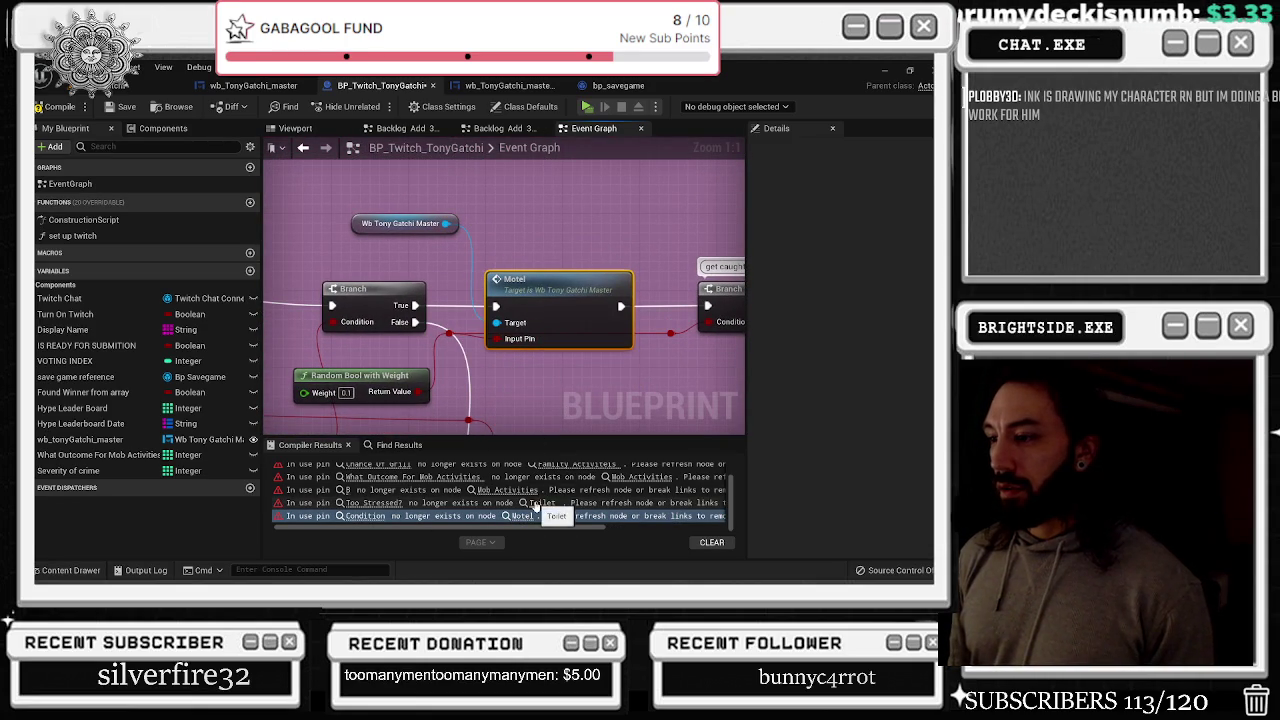
scroll(557, 514, up, 1)
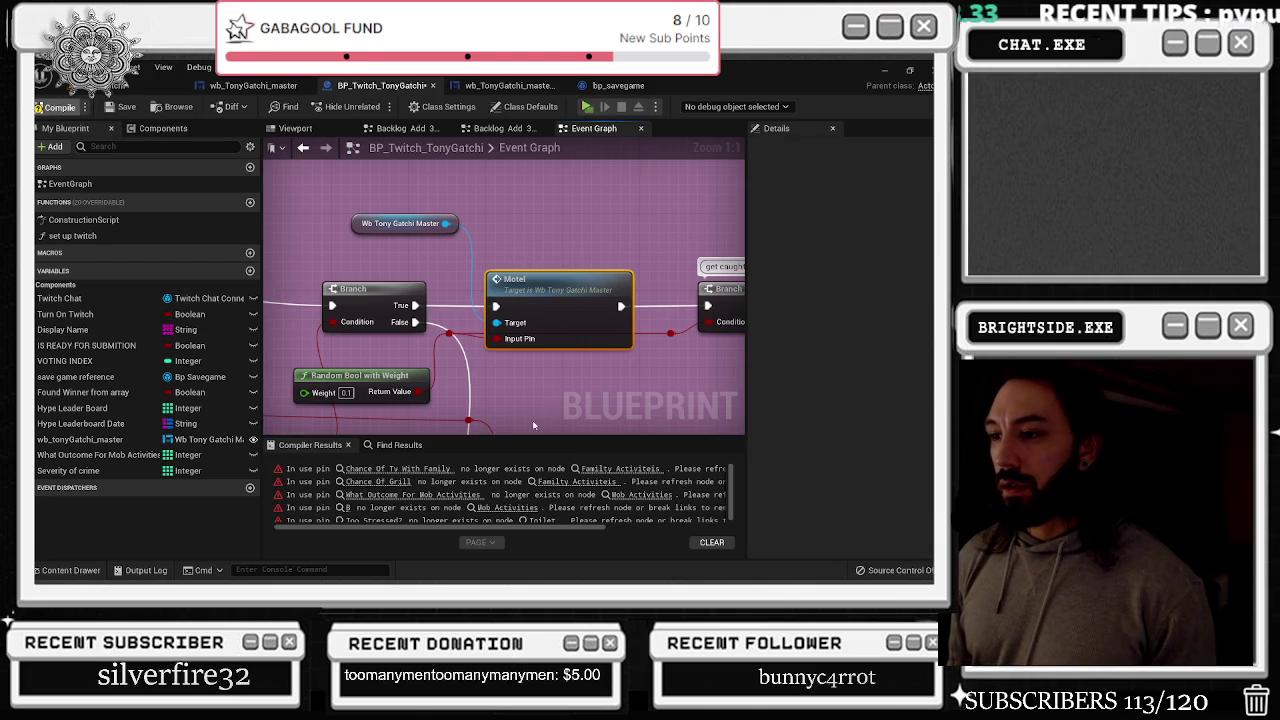
click(80, 85)
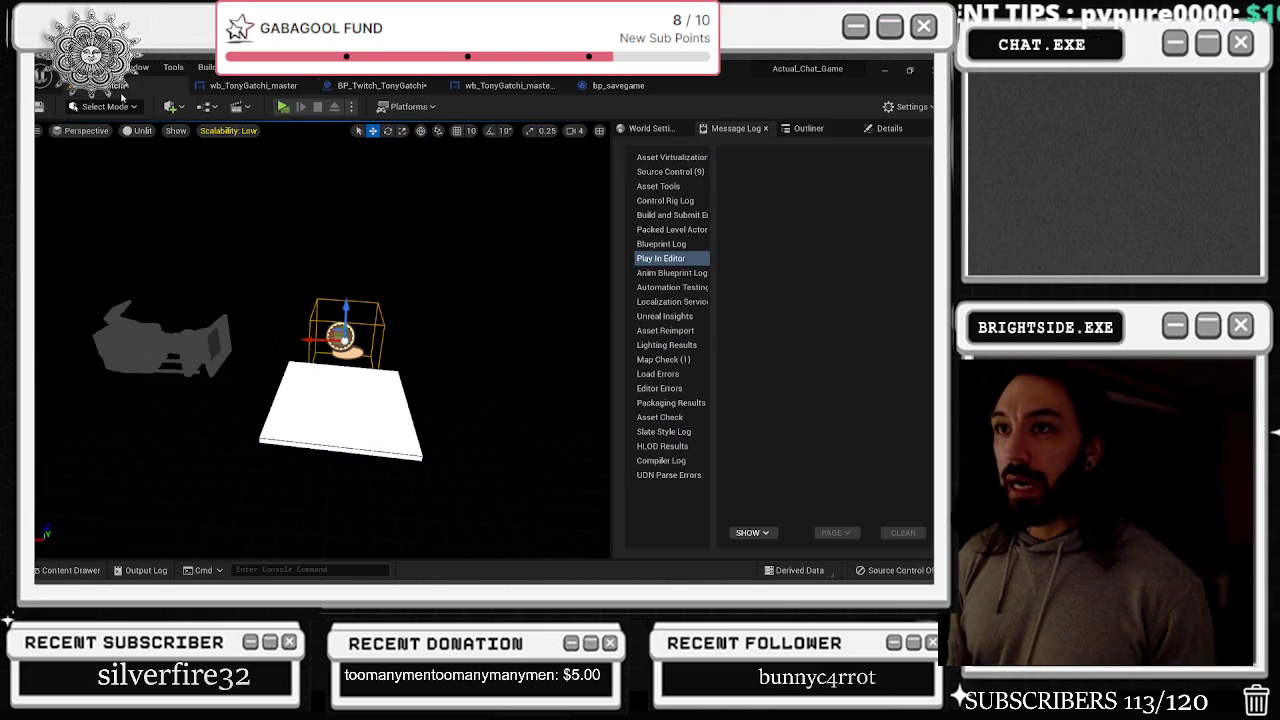
Switch to wb_TonyGatchi_master's event graph and refresh the Mob Activities event node
click(270, 85)
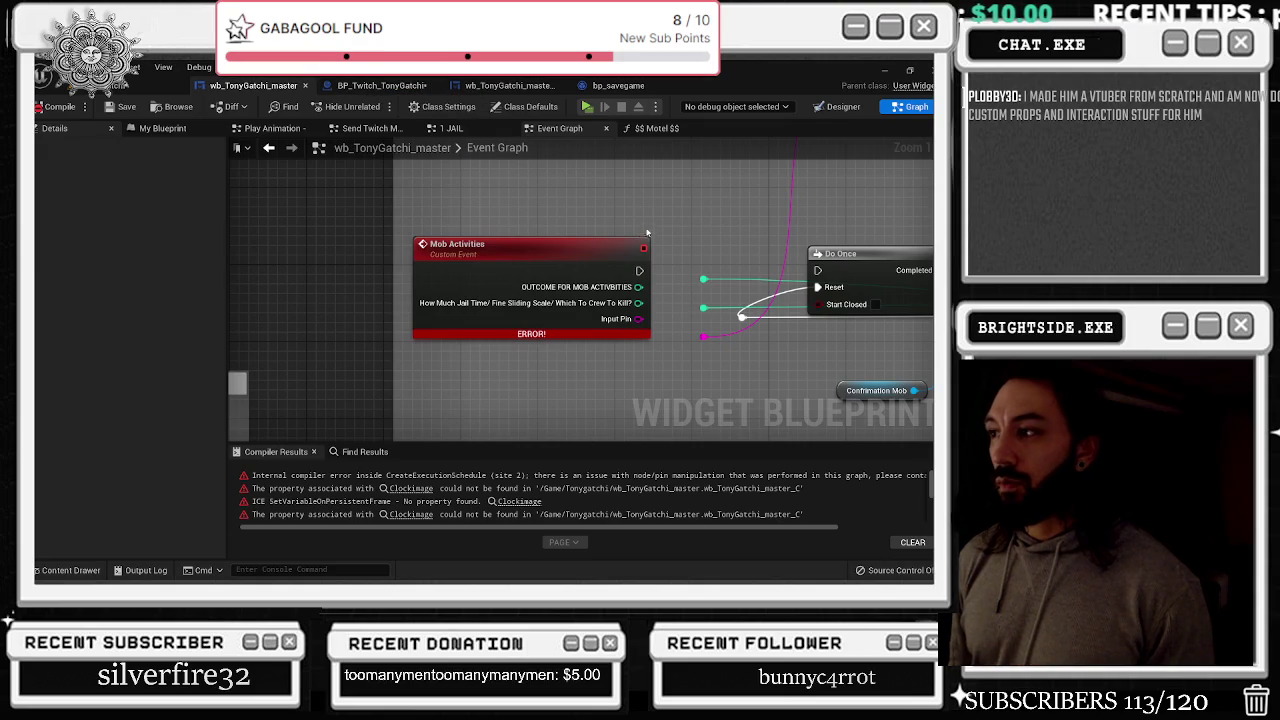
drag(621, 248, 498, 218)
right_click(426, 228)
click(560, 307)
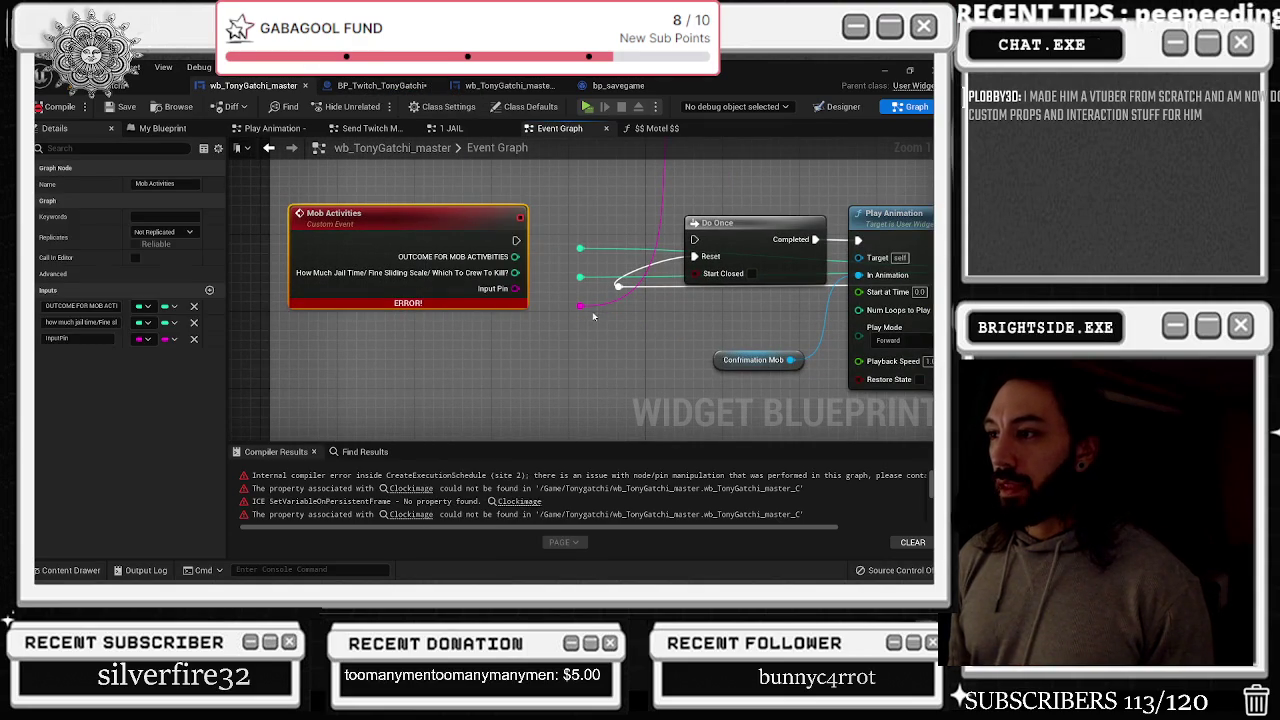
Refresh the Toilet and Motel custom event nodes
scroll(551, 380, down, 5)
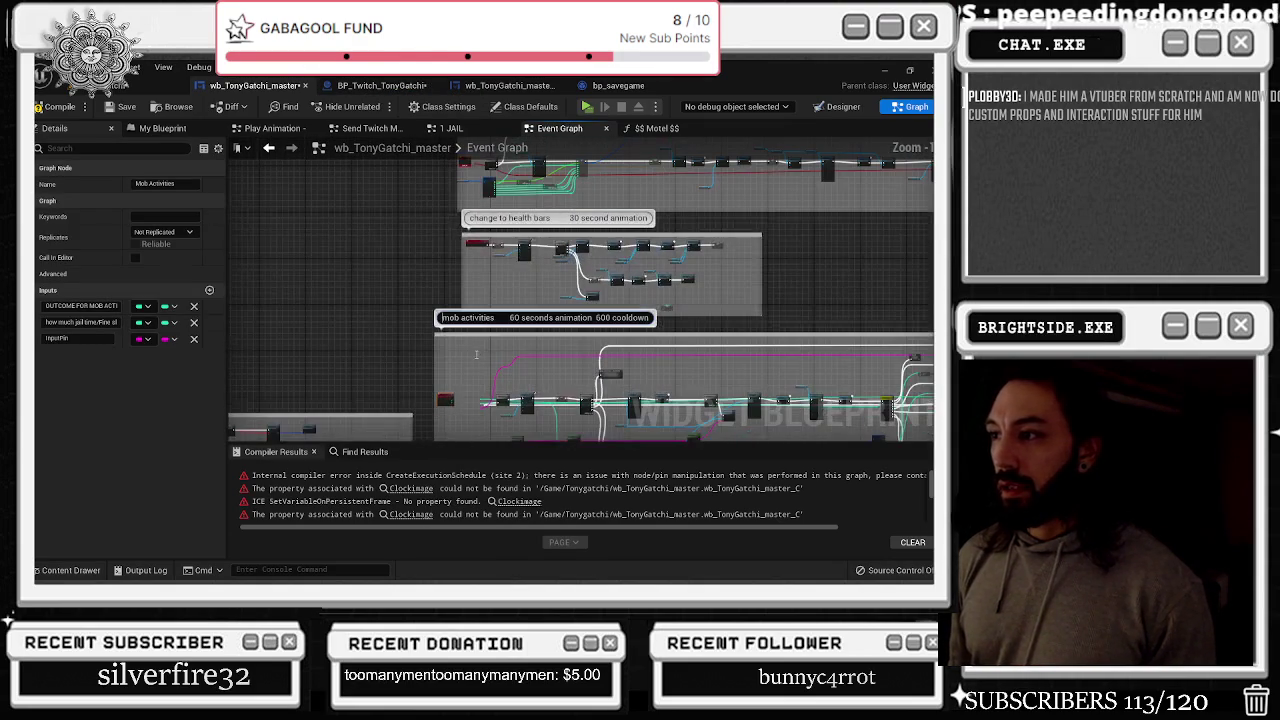
scroll(442, 315, up, 5)
right_click(414, 308)
click(438, 327)
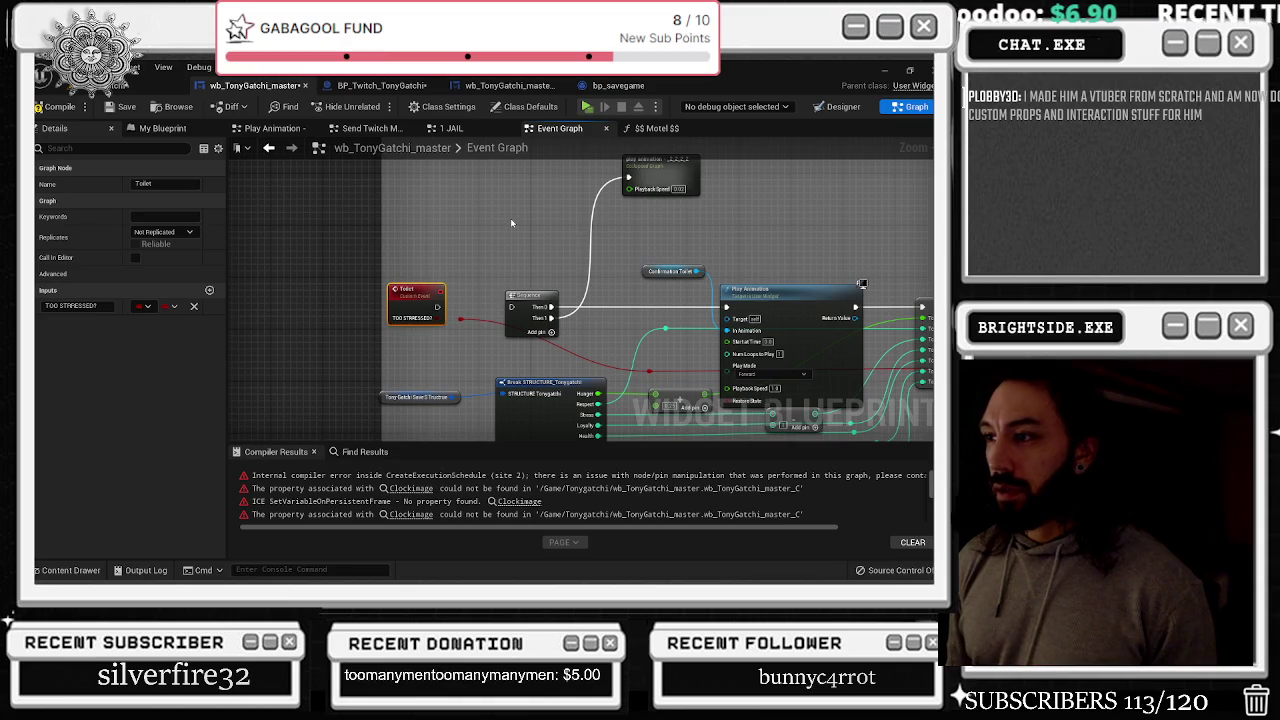
scroll(510, 218, down, 3)
mouse_move(640, 165)
mouse_down()
mouse_move(610, 150)
mouse_move(720, 345)
mouse_up()
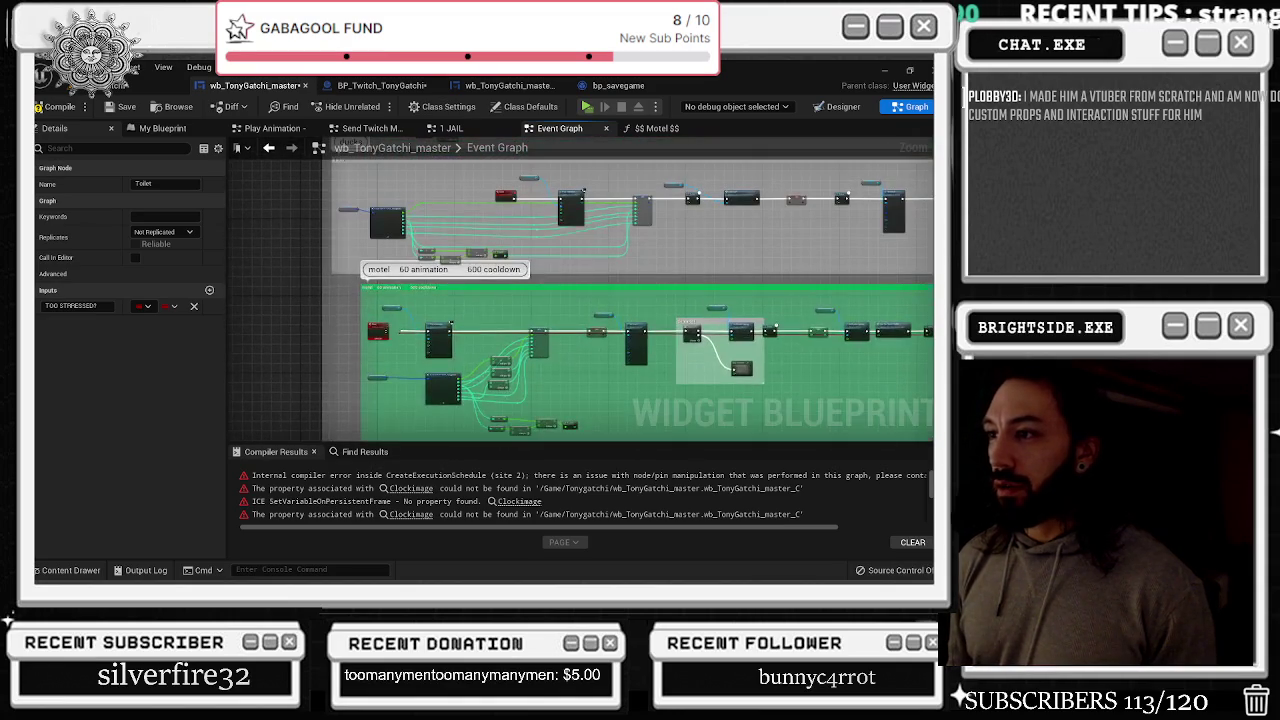
scroll(406, 340, up, 4)
right_click(366, 280)
click(430, 337)
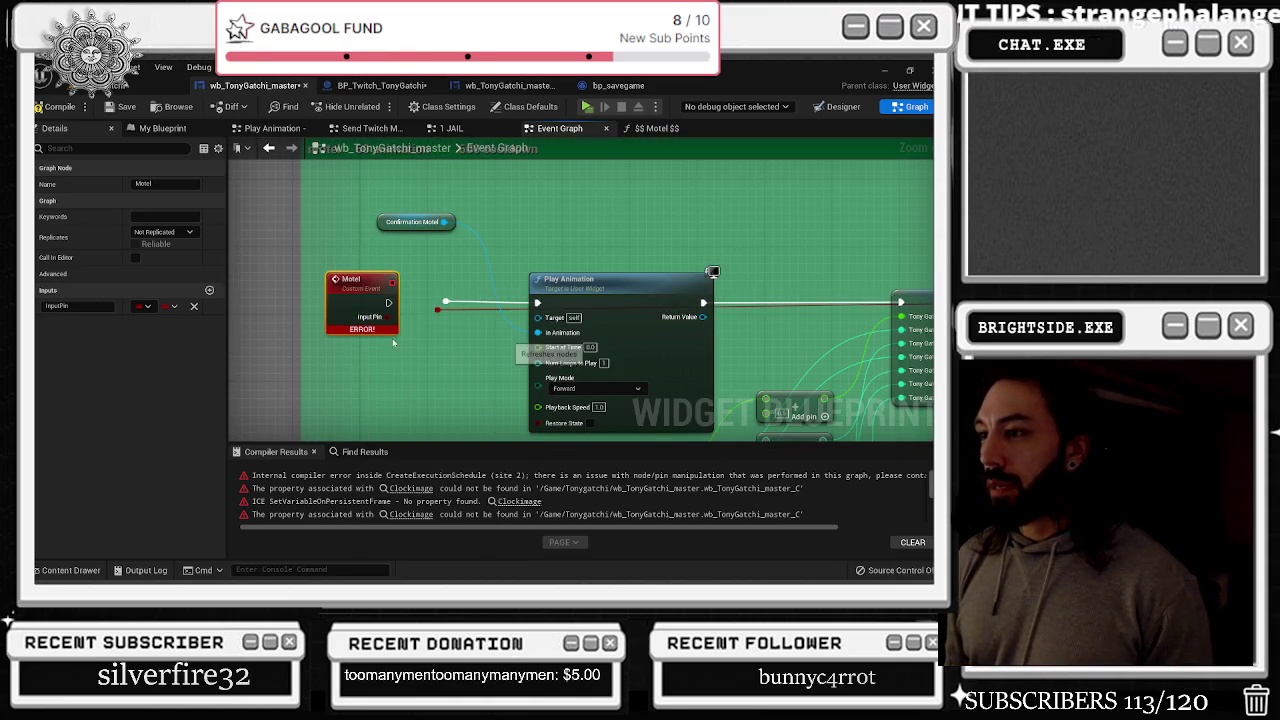
Bring up the node actions for the Hunger increase event
scroll(506, 213, down, 8)
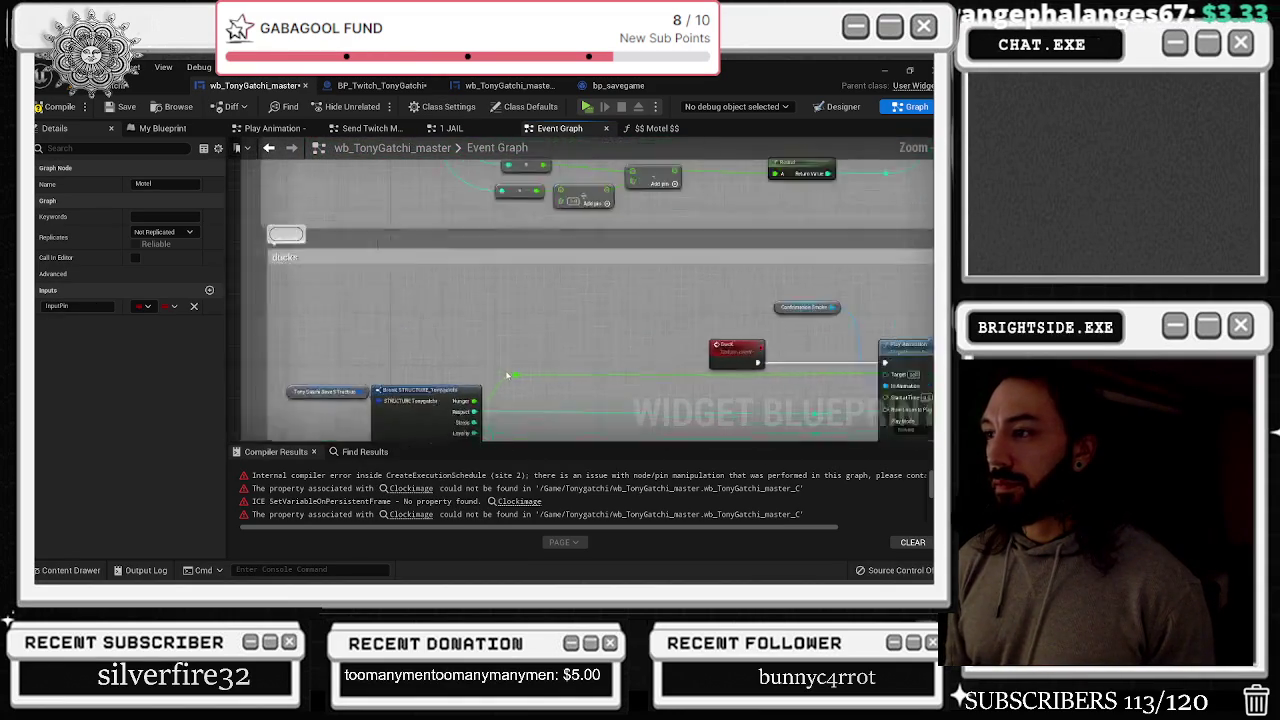
scroll(581, 316, up, 8)
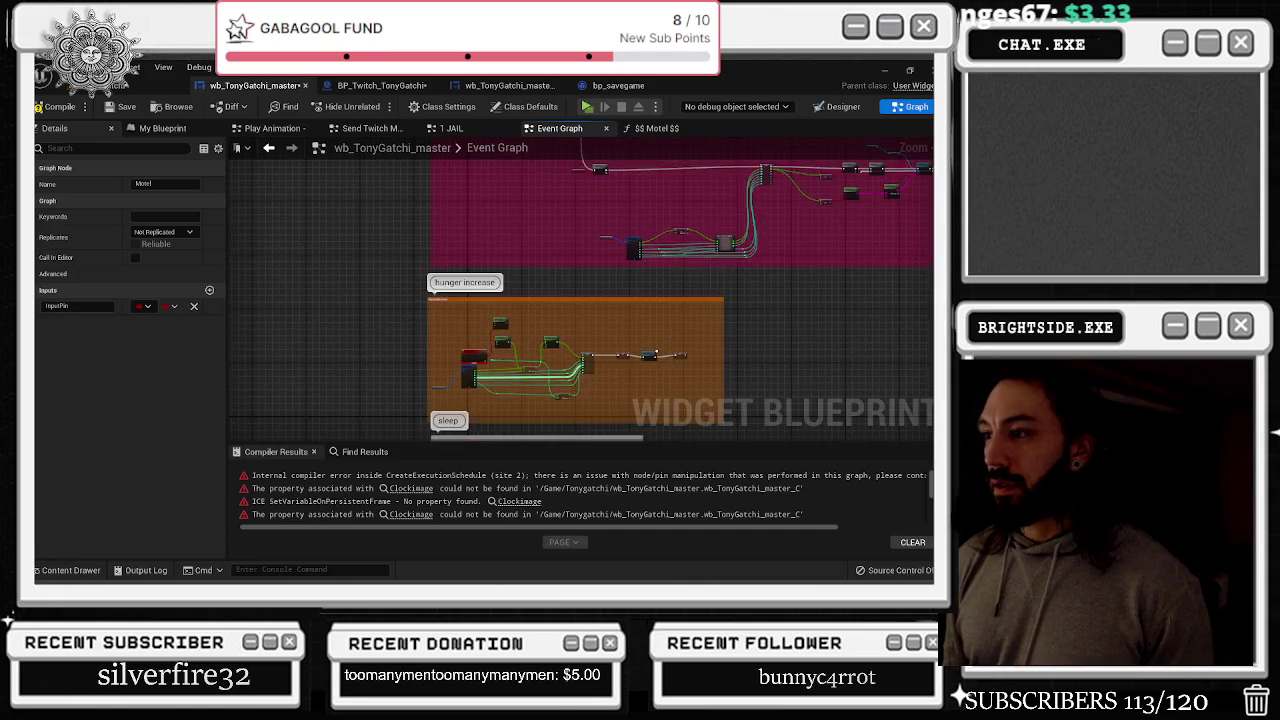
right_click(454, 358)
Refresh the Hunger increase - just ate event node
click(520, 337)
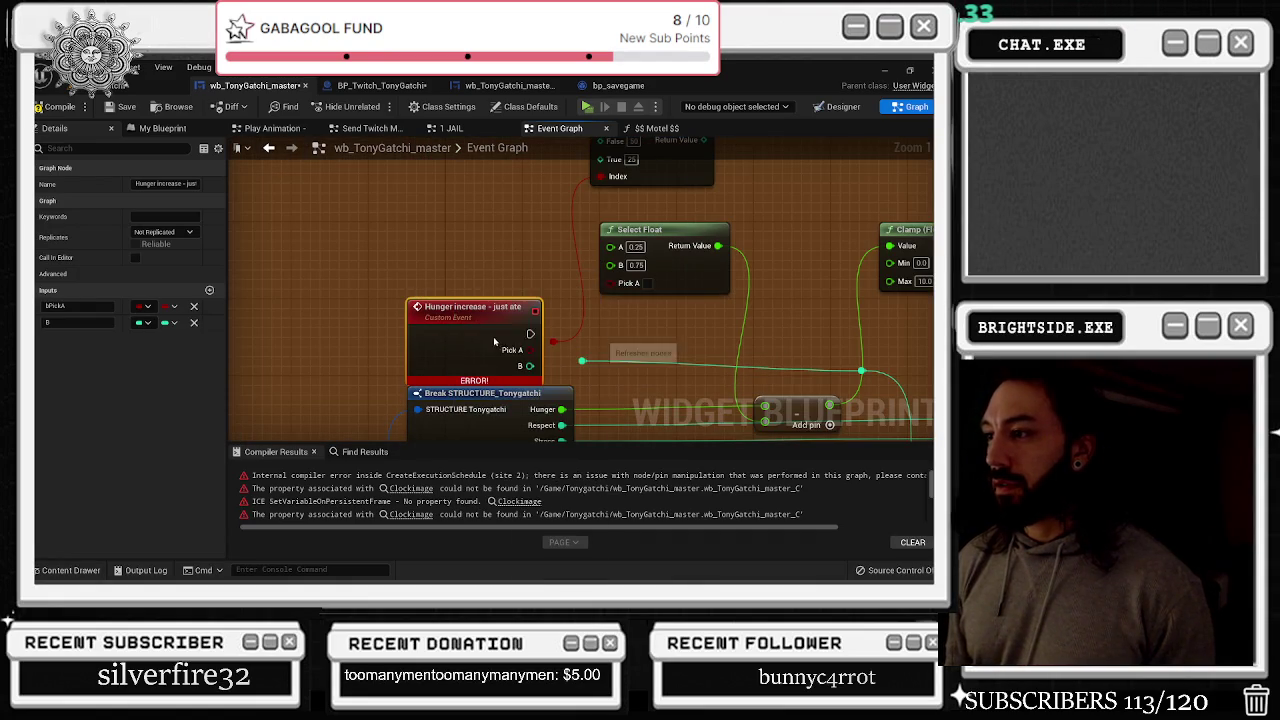
scroll(551, 345, down, 8)
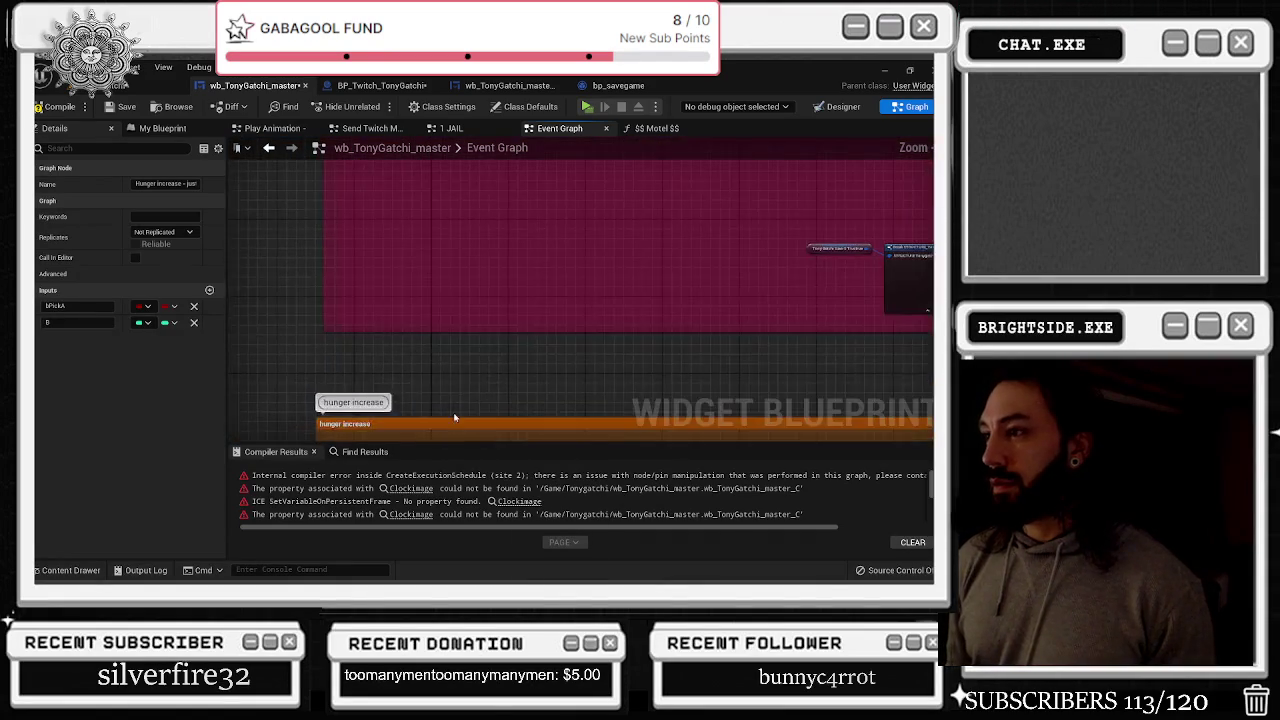
scroll(548, 396, down, 3)
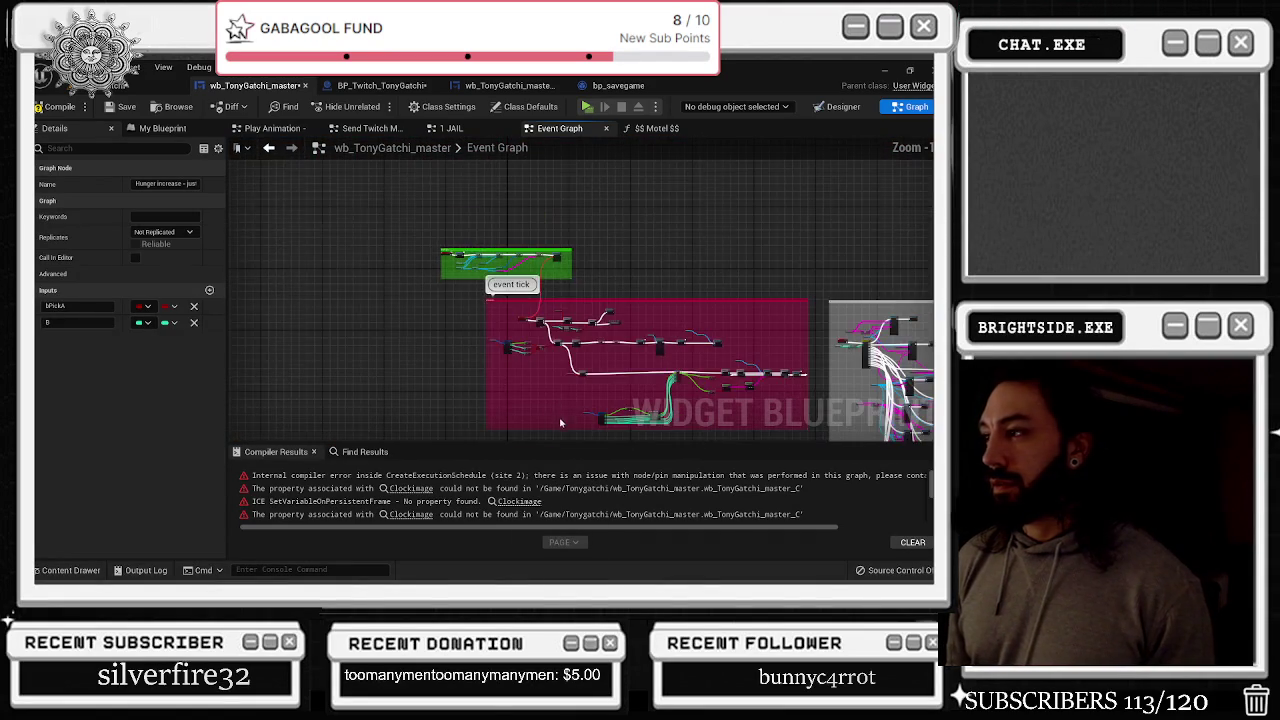
scroll(530, 248, up, 3)
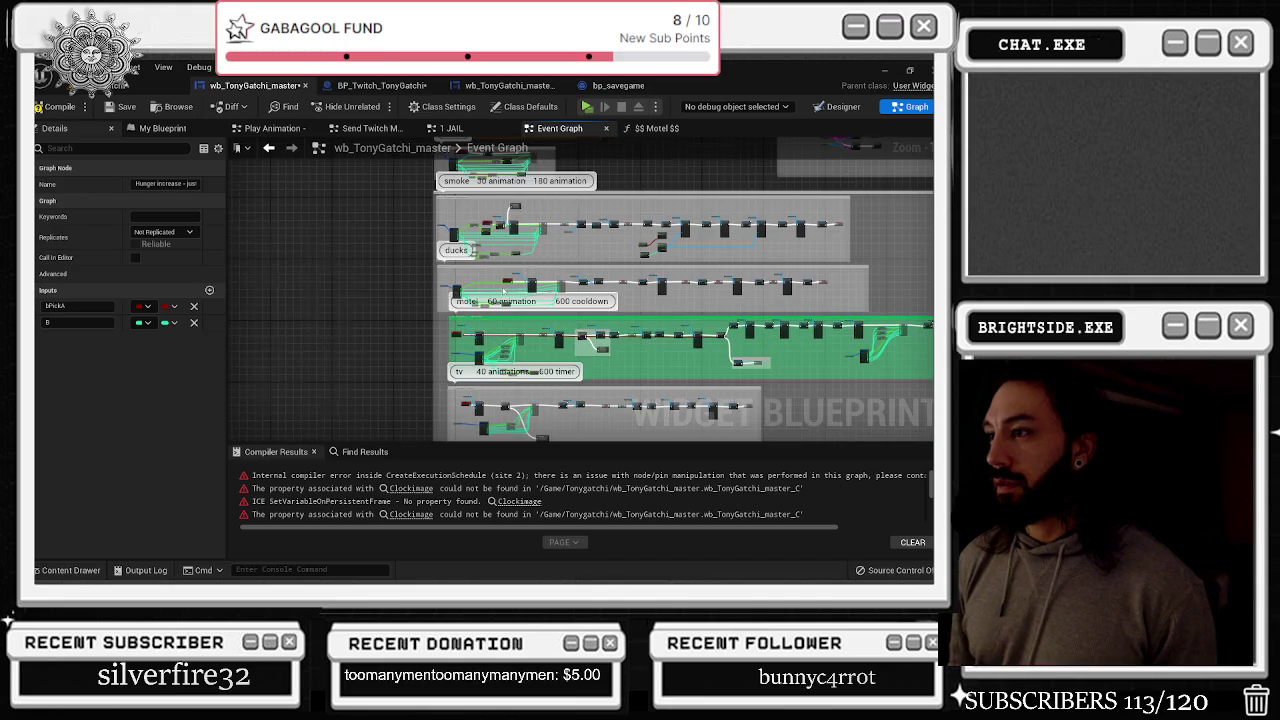
scroll(504, 291, up, 4)
Refresh the family activities custom event node
drag(506, 232, 492, 53)
scroll(454, 265, down, 2)
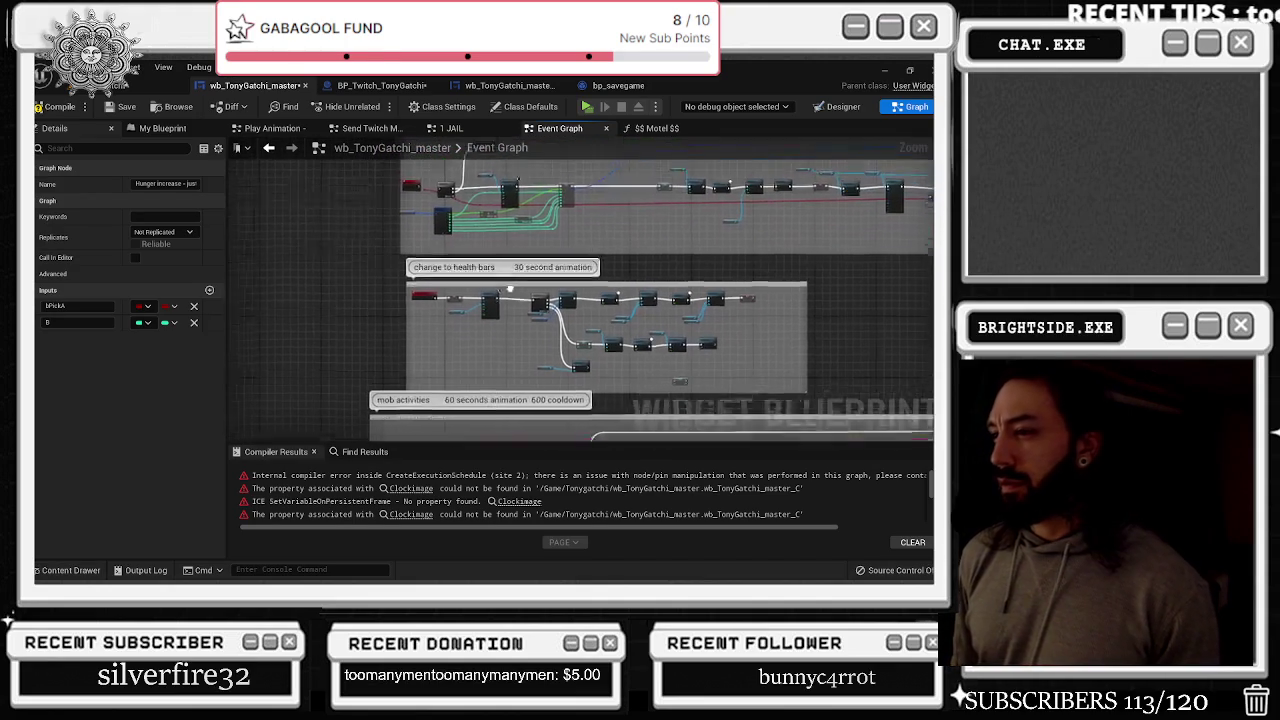
scroll(454, 265, up, 3)
scroll(454, 265, up, 5)
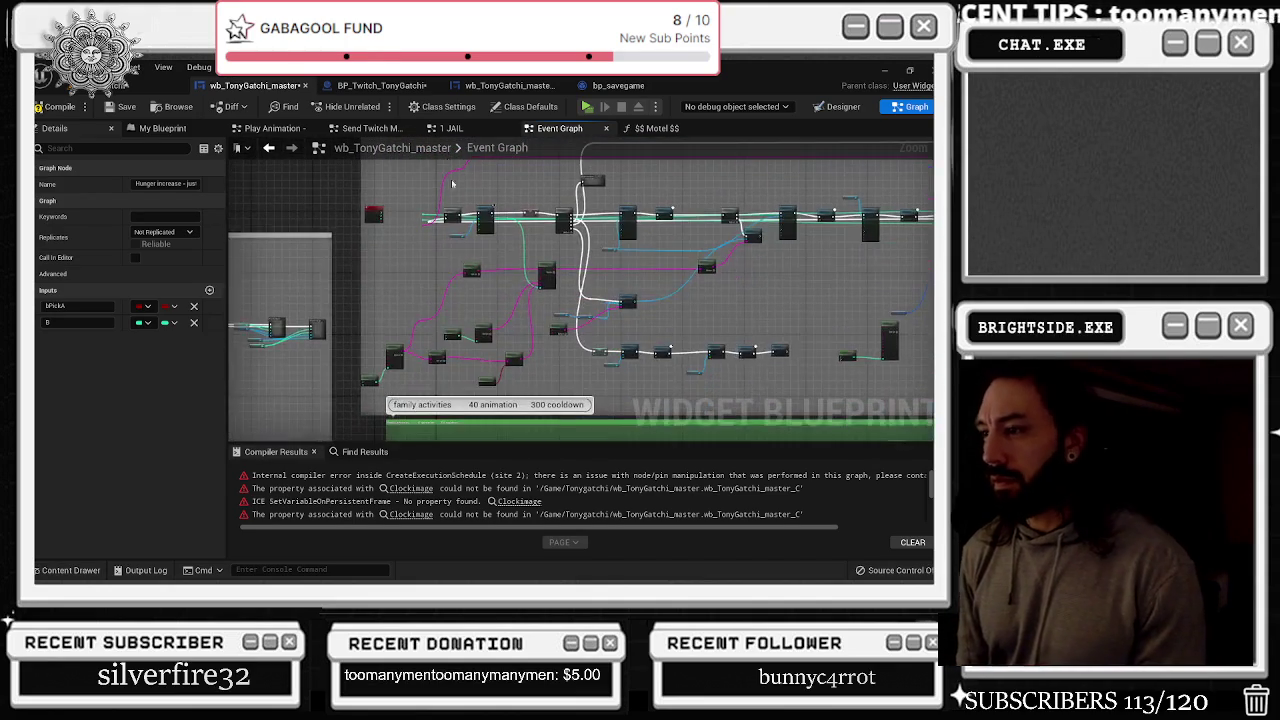
right_click(410, 272)
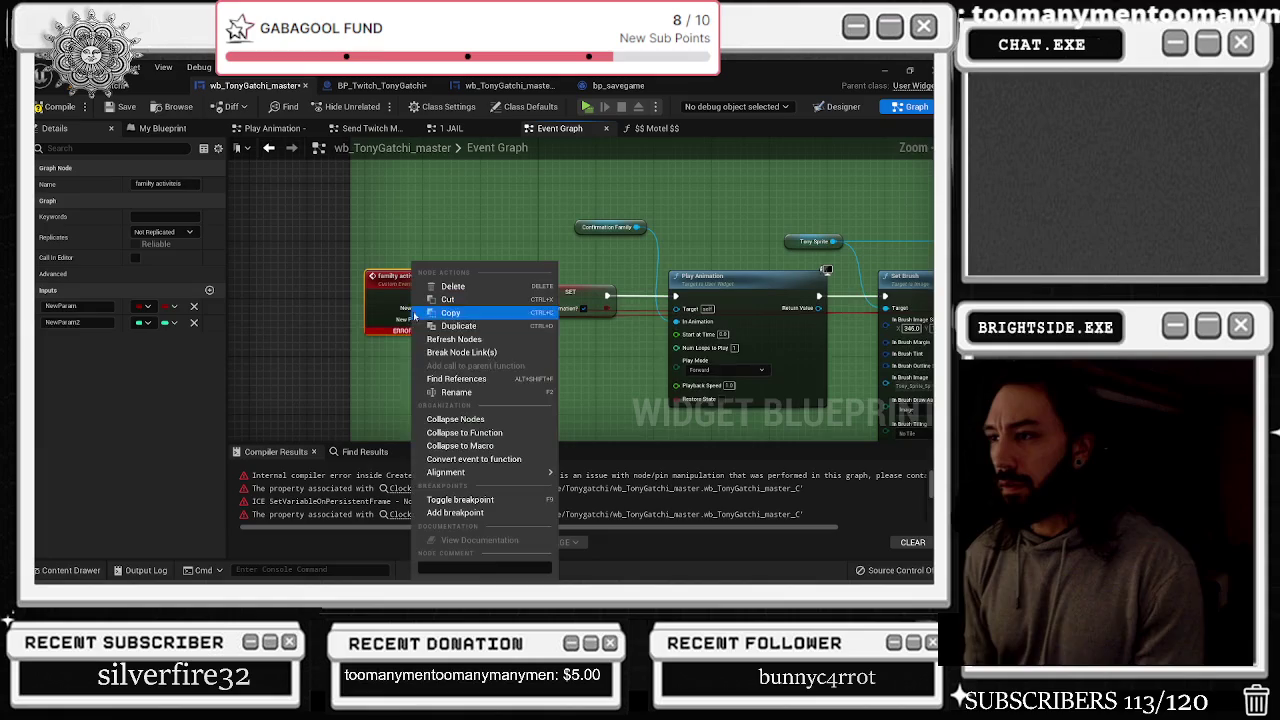
click(505, 336)
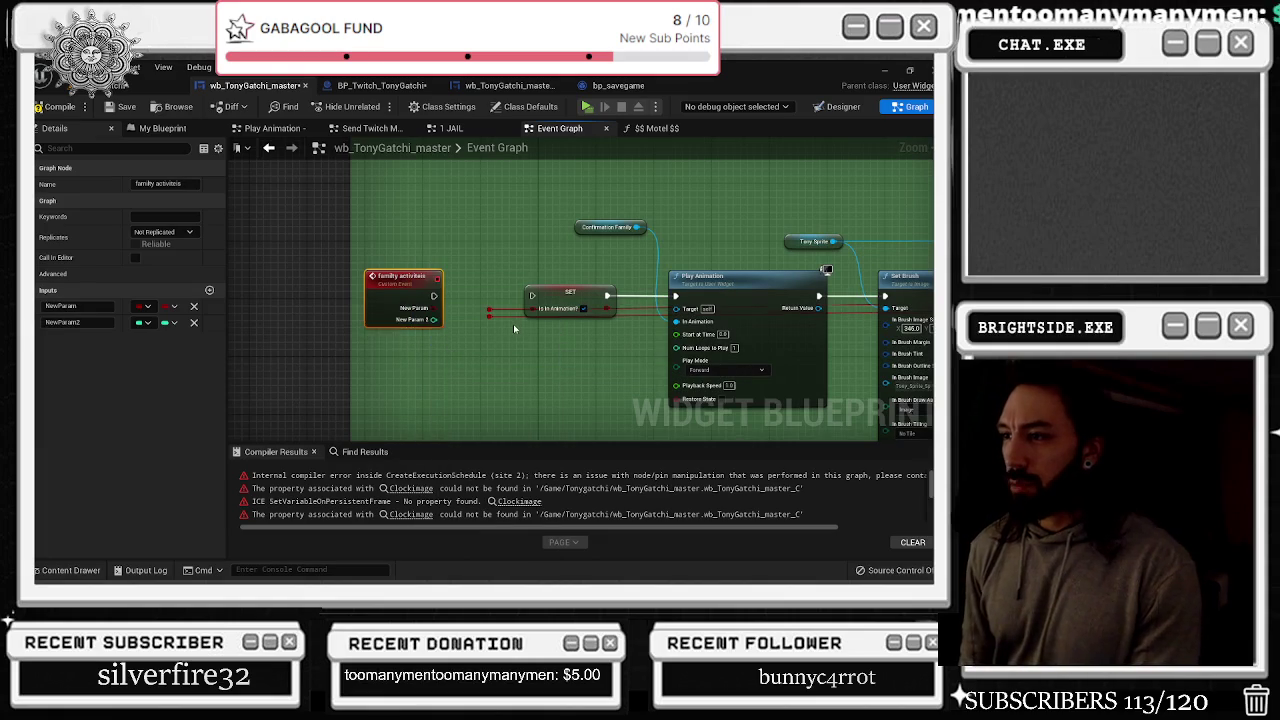
Compile the wb_TonyGatchi_master widget blueprint
scroll(513, 324, down, 5)
drag(561, 263, 535, 182)
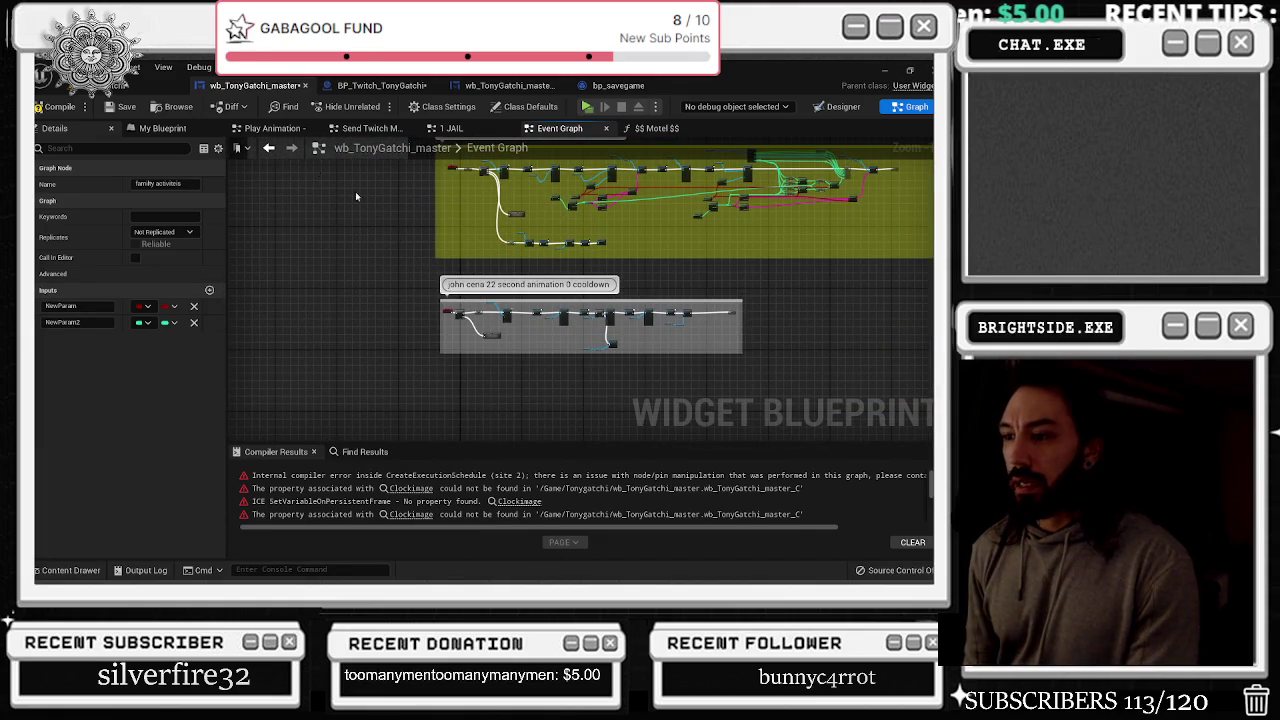
click(55, 106)
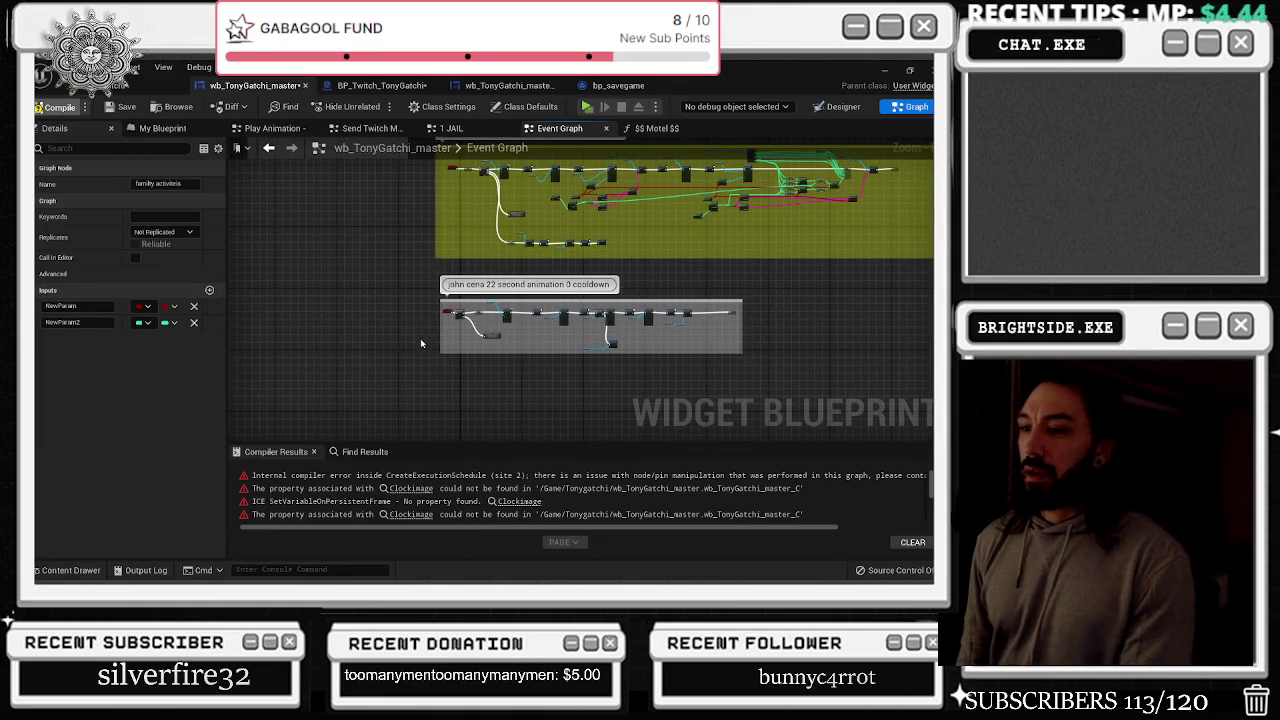
scroll(552, 316, up, 6)
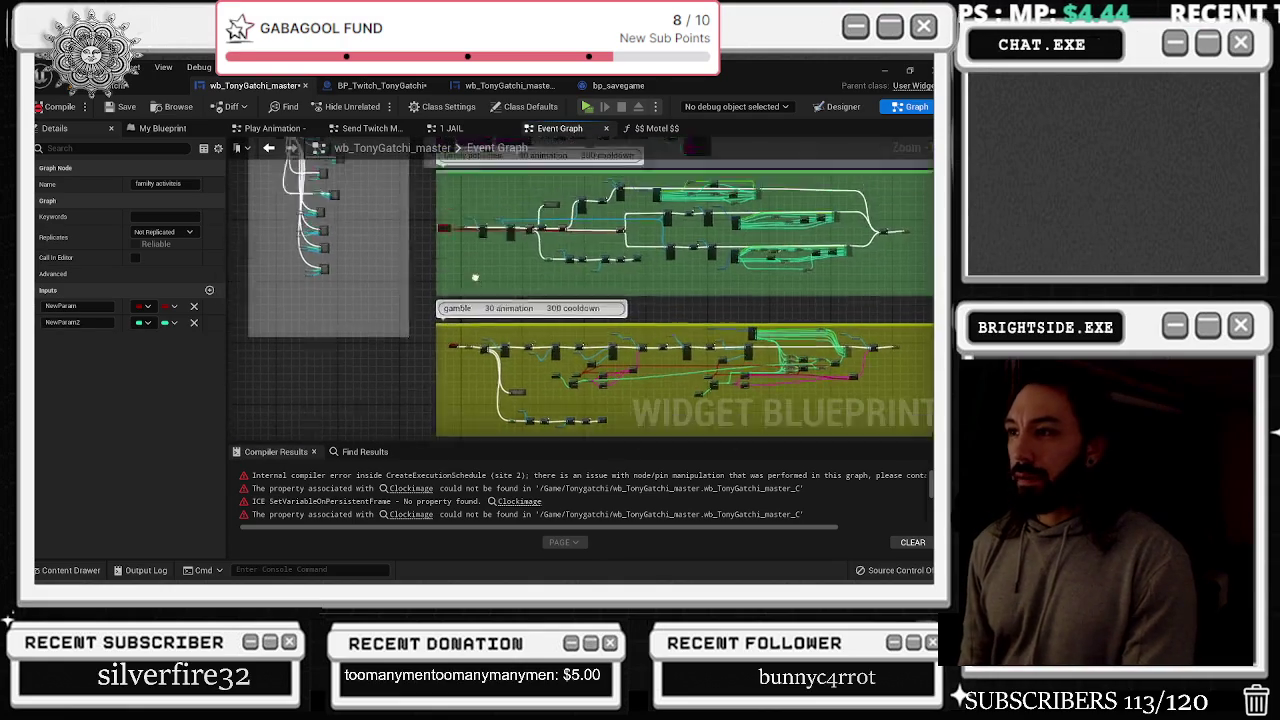
Read the family activities ERROR tooltip about the missing New Param property, then switch to the browser
scroll(451, 343, up, 3)
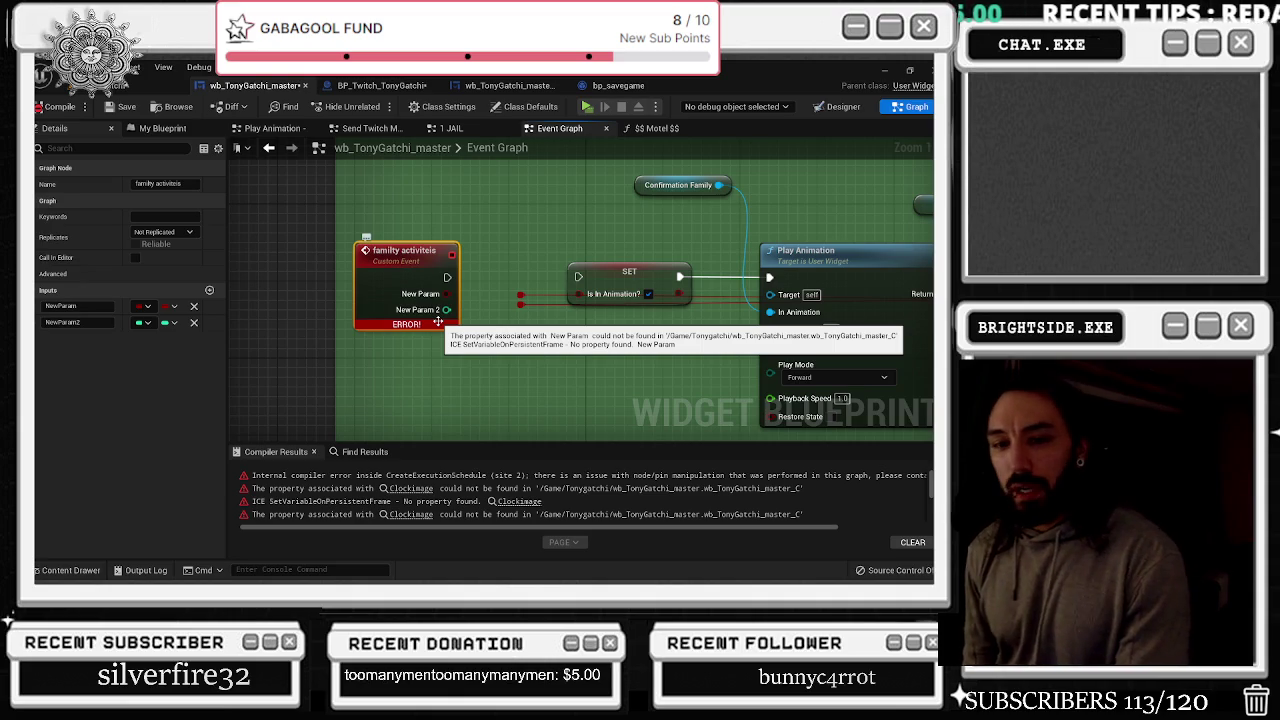
key(alt+Tab)
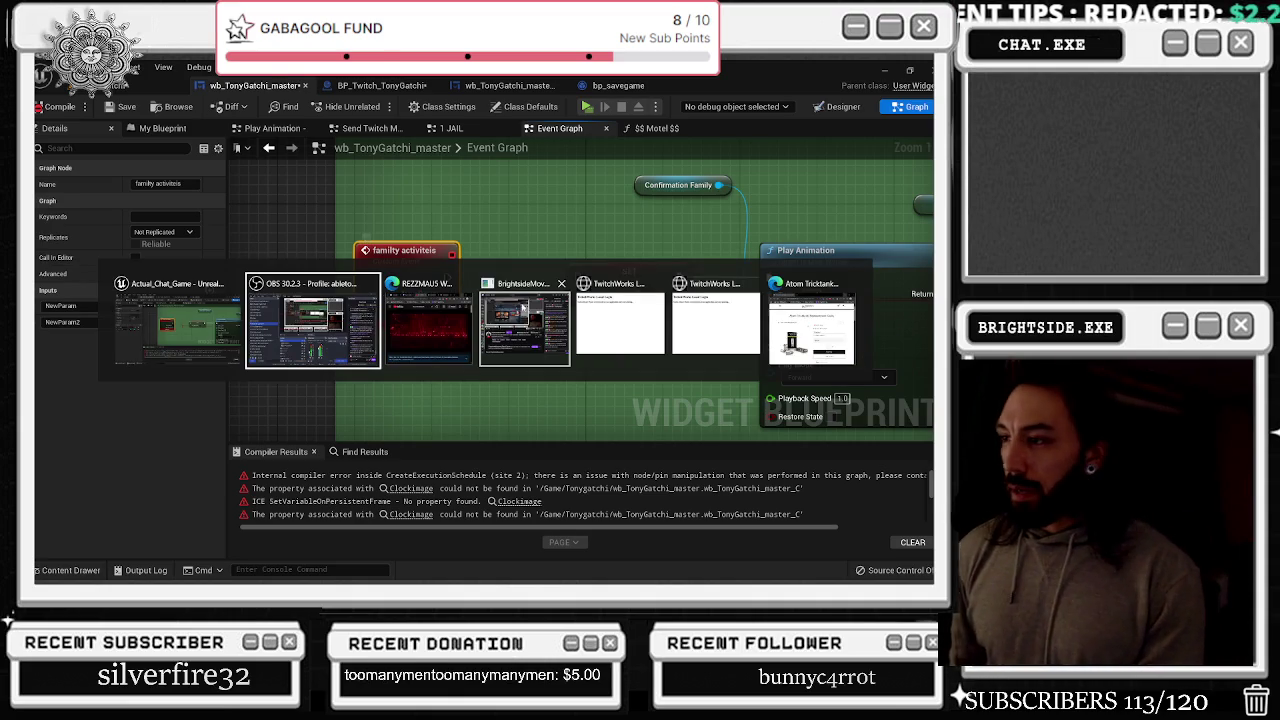
click(522, 308)
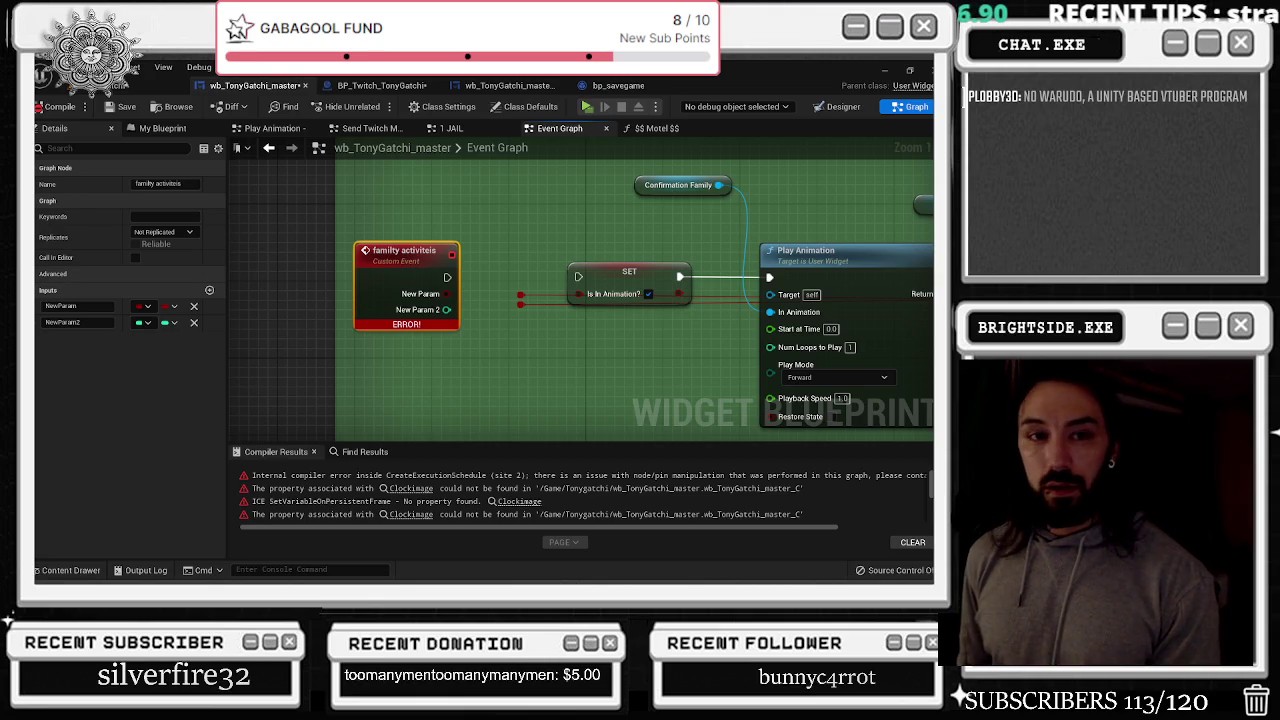
mouse_move(430, 324)
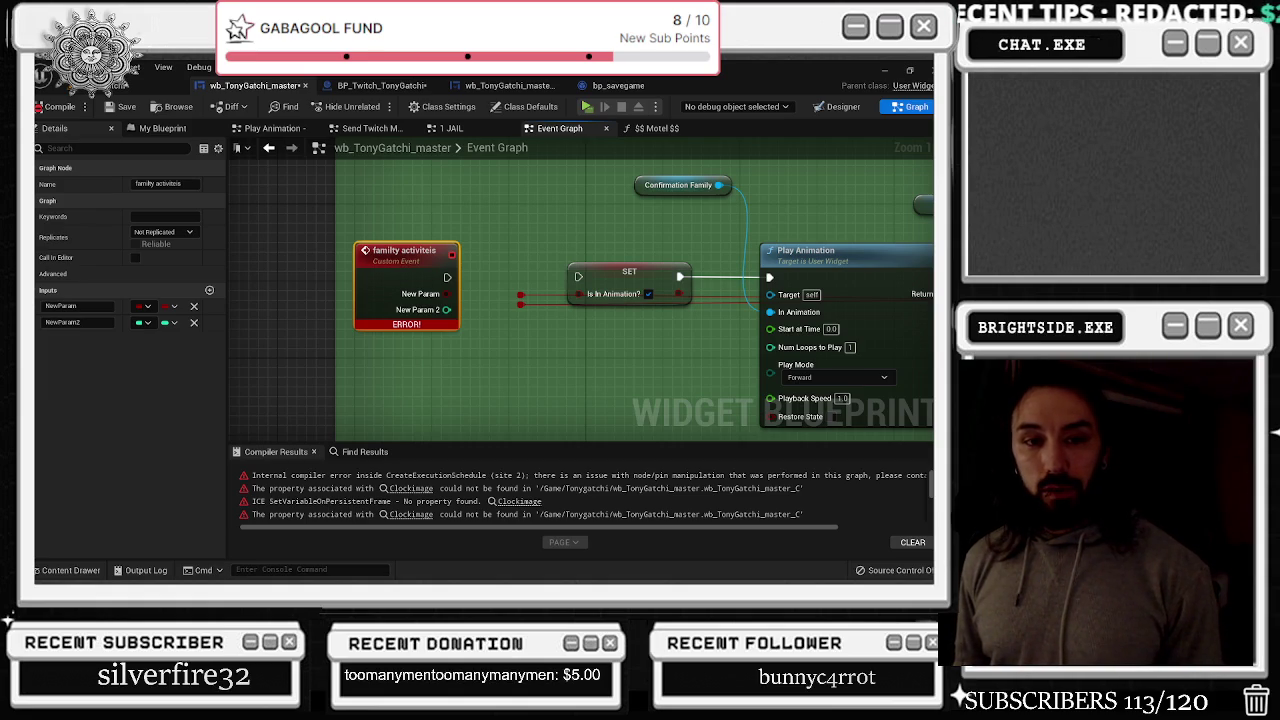
key(alt+Tab)
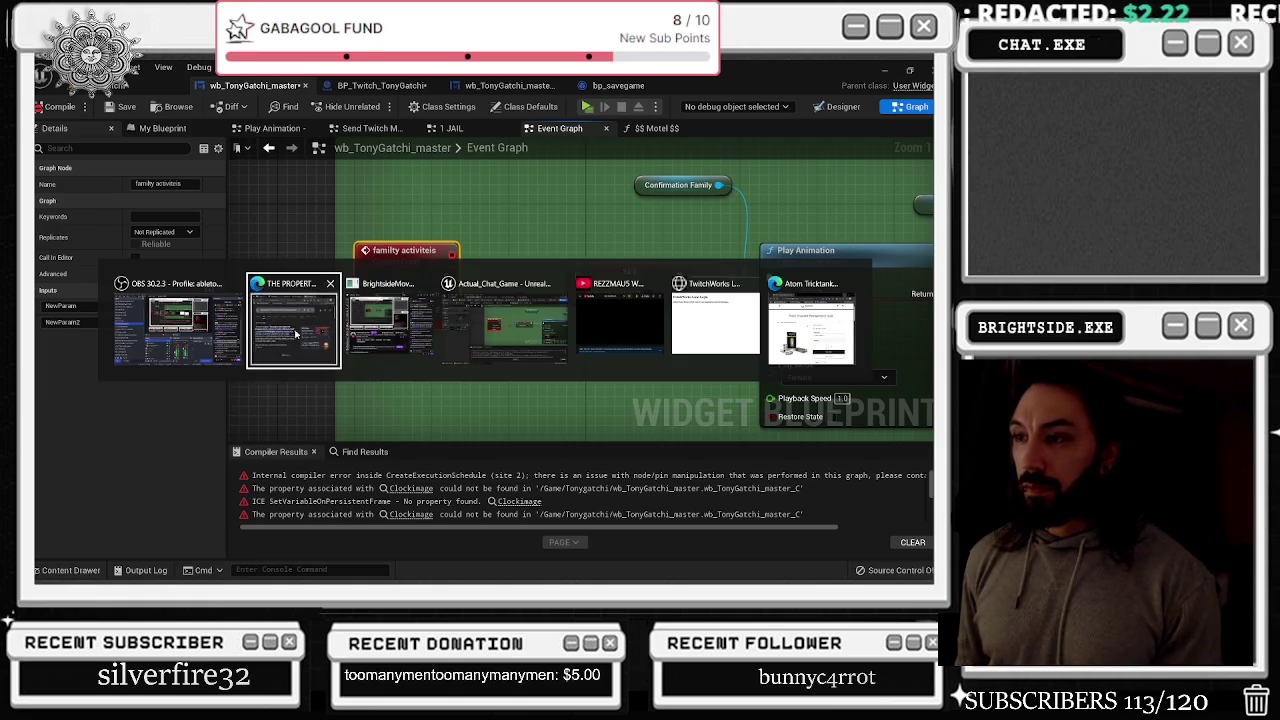
Bring the error search forward and expand the full AI Overview answer
key(alt+Tab)
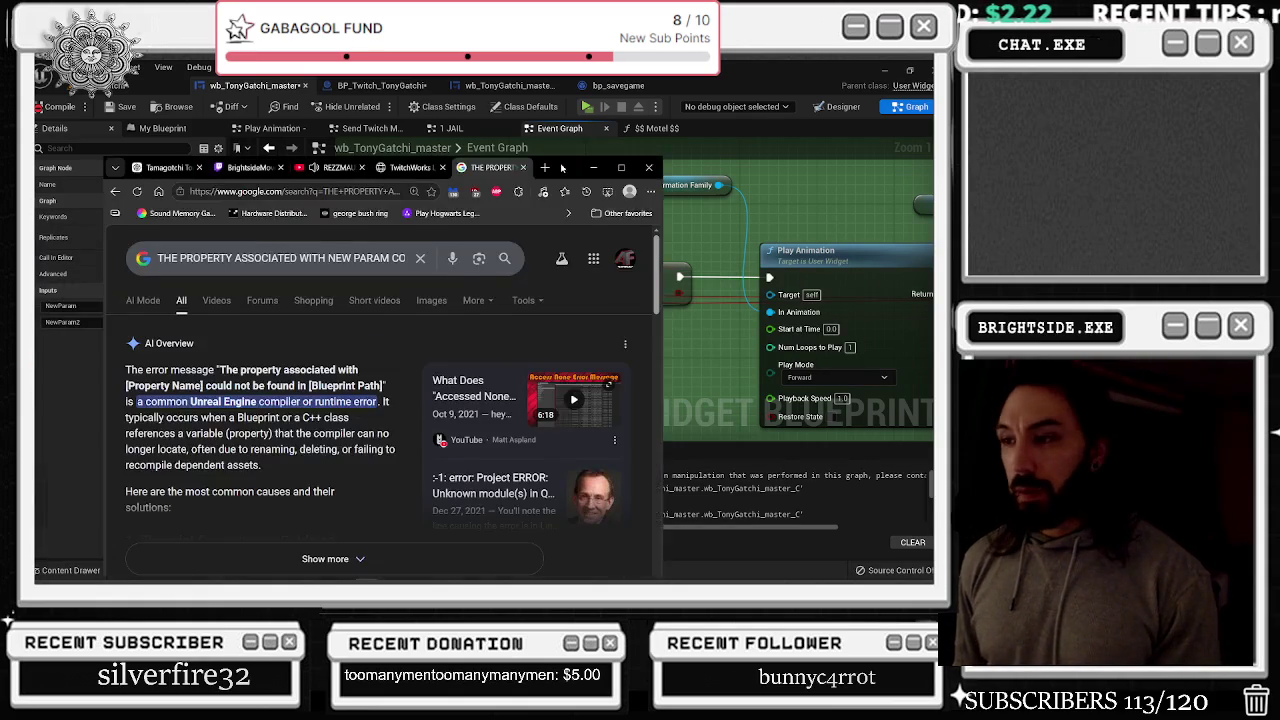
scroll(447, 355, down, 1)
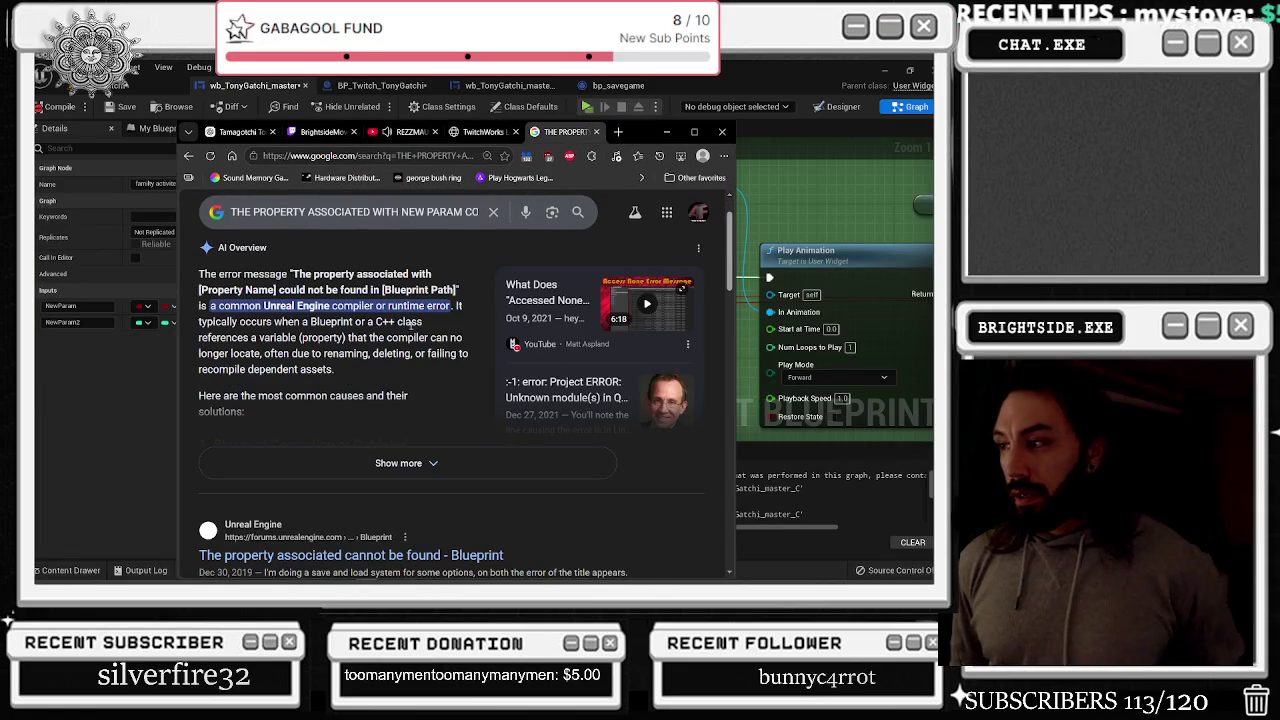
click(428, 459)
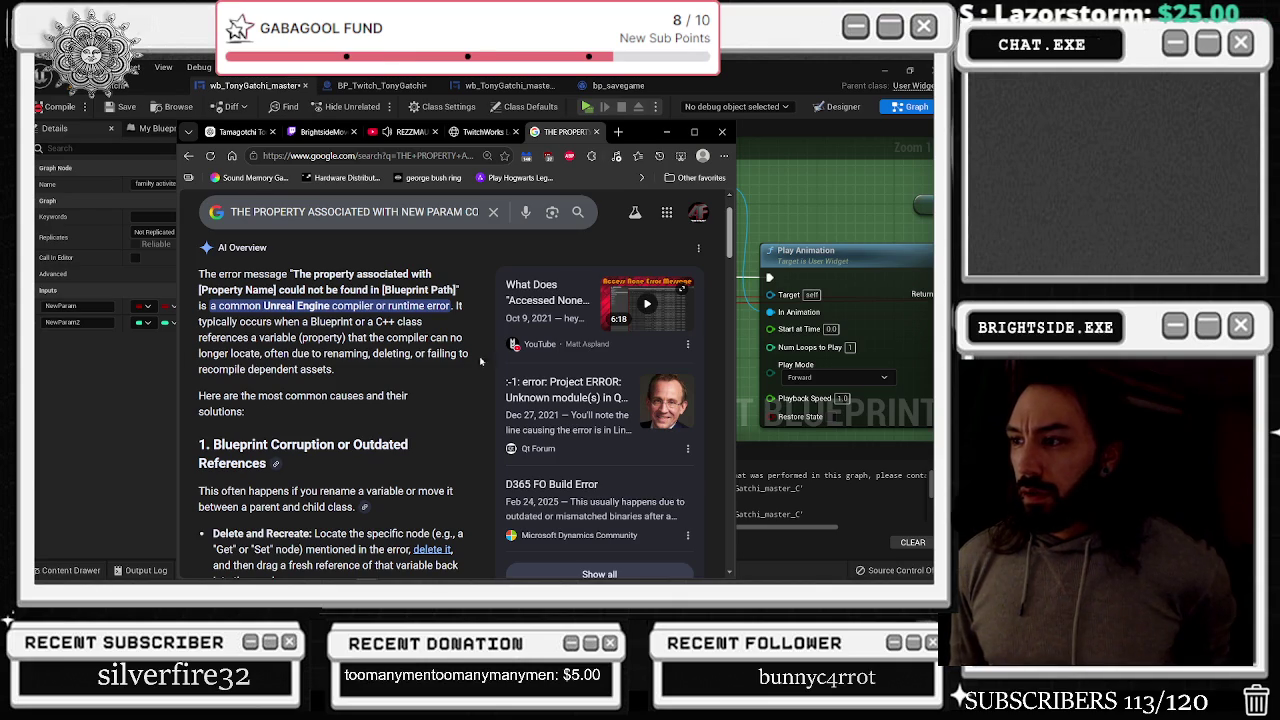
scroll(343, 380, down, 1)
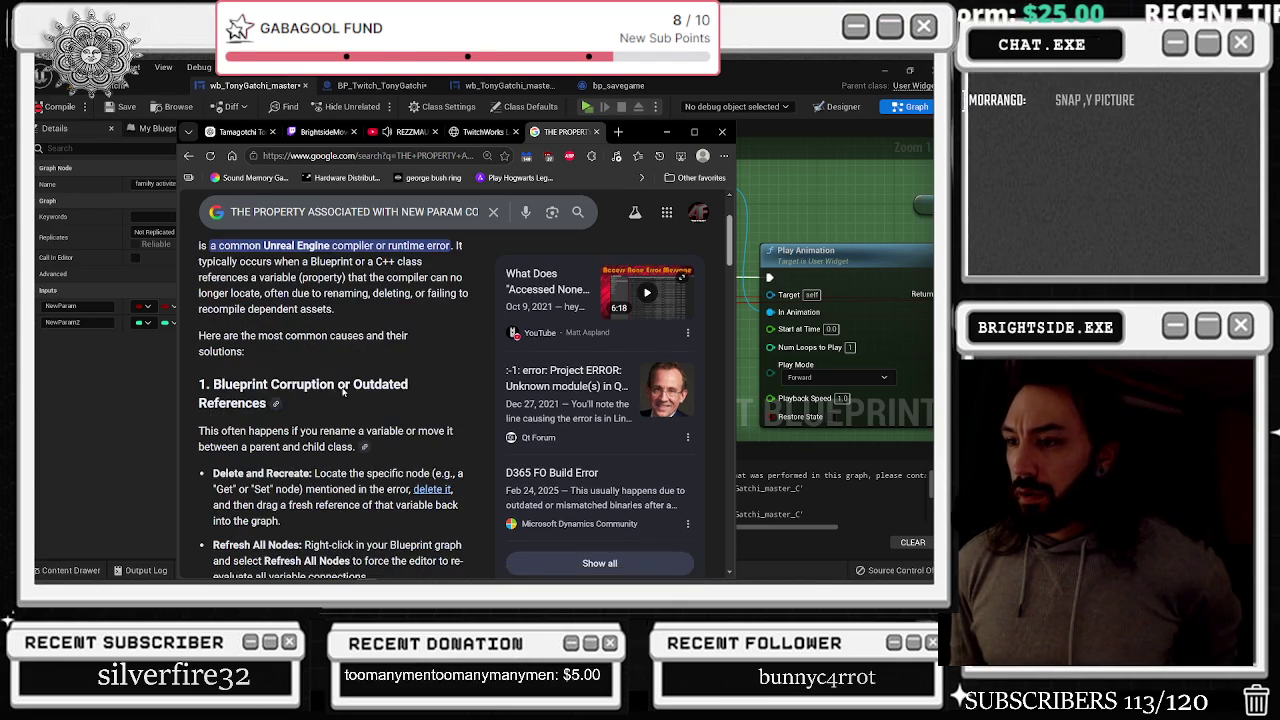
scroll(321, 371, down, 1)
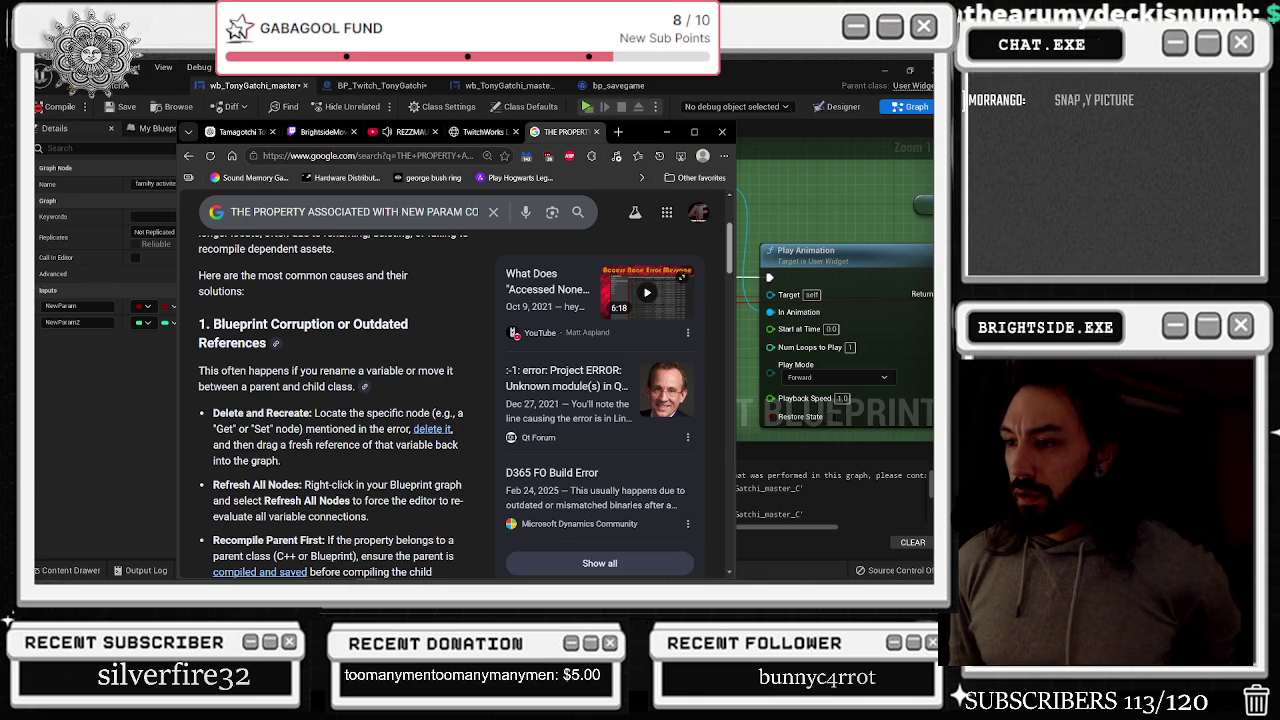
scroll(387, 446, down, 1)
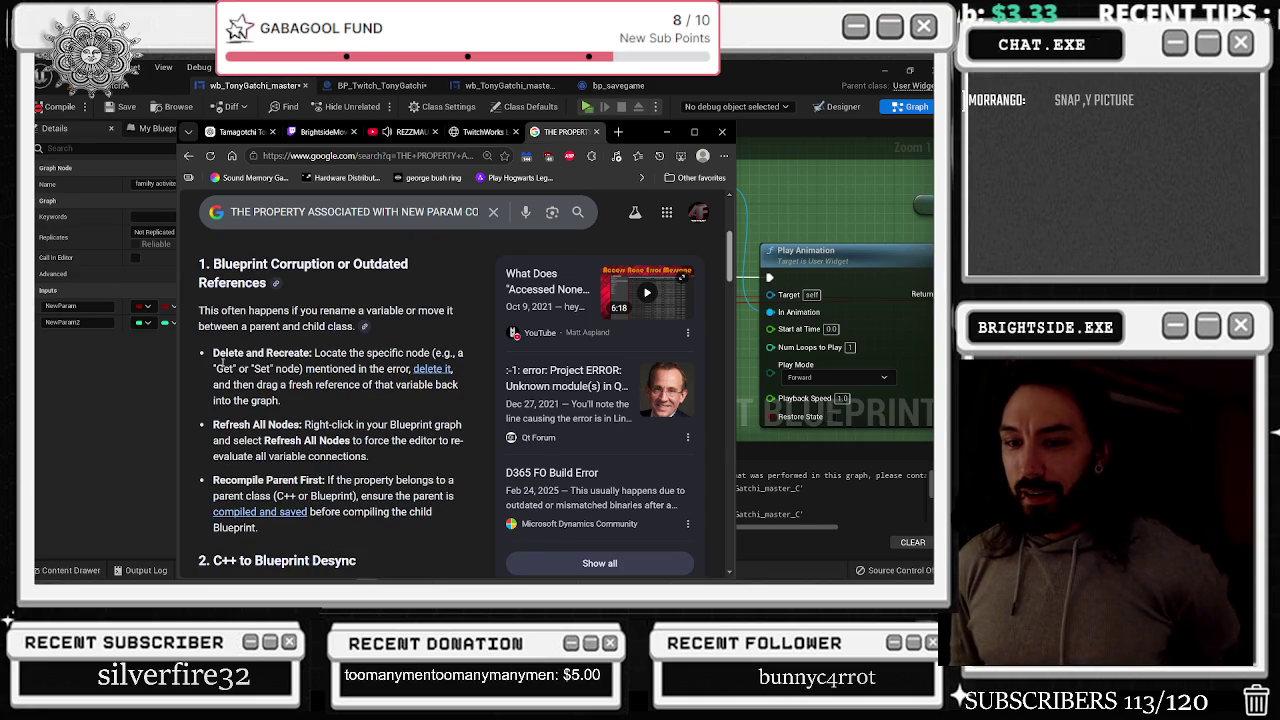
Highlight the Refresh All Nodes tip, then bring up the Print dialog with Ctrl+P
drag(222, 362, 240, 370)
click(213, 352)
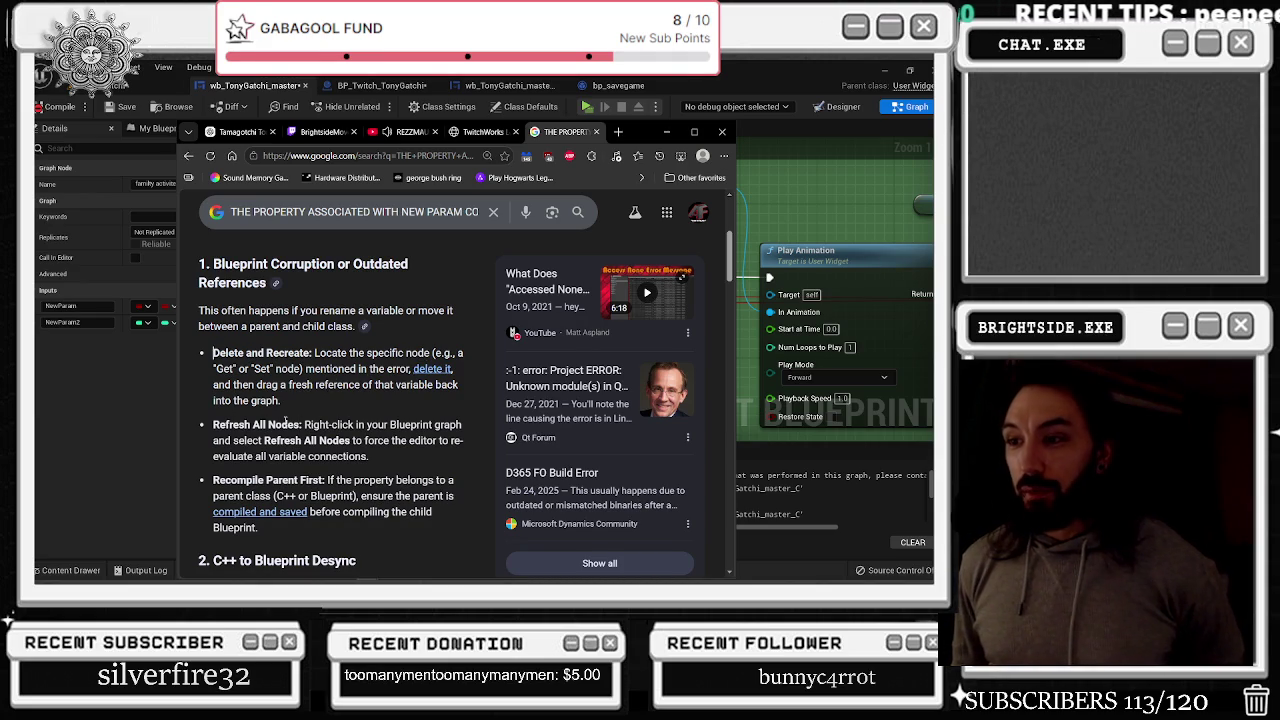
mouse_move(216, 423)
mouse_down()
mouse_move(344, 427)
mouse_move(400, 455)
mouse_up()
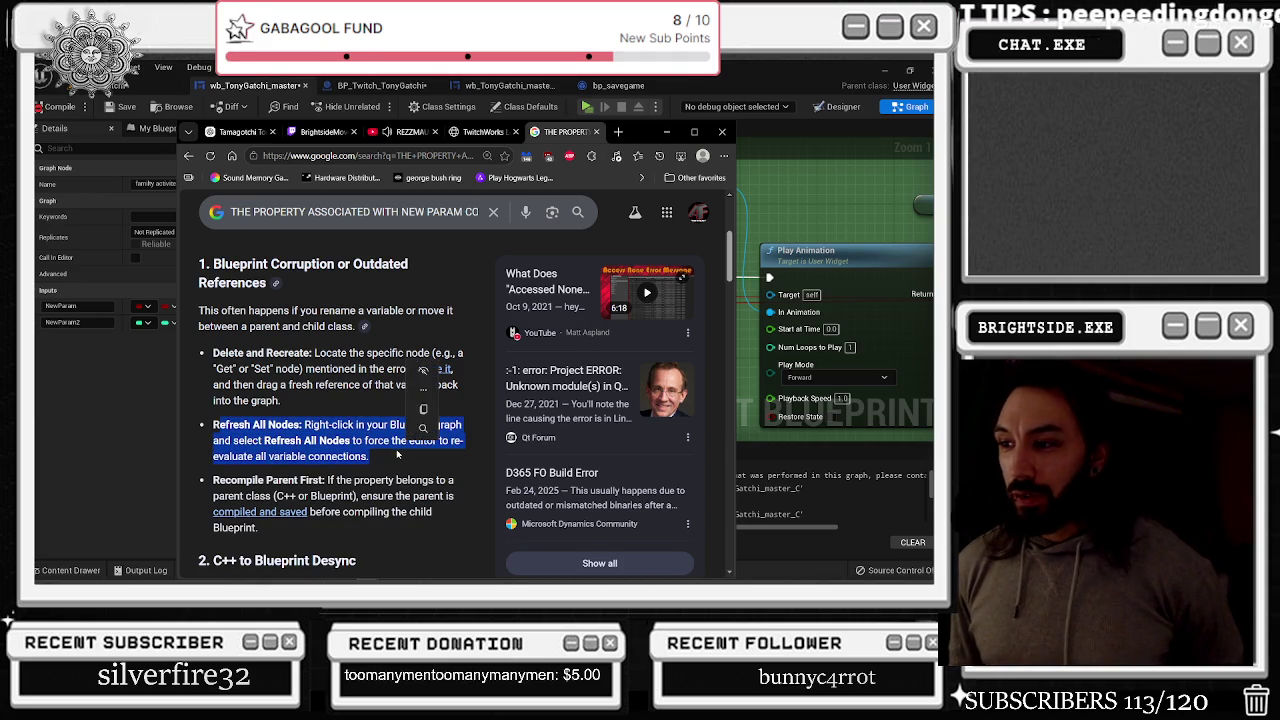
scroll(397, 451, down, 2)
click(357, 436)
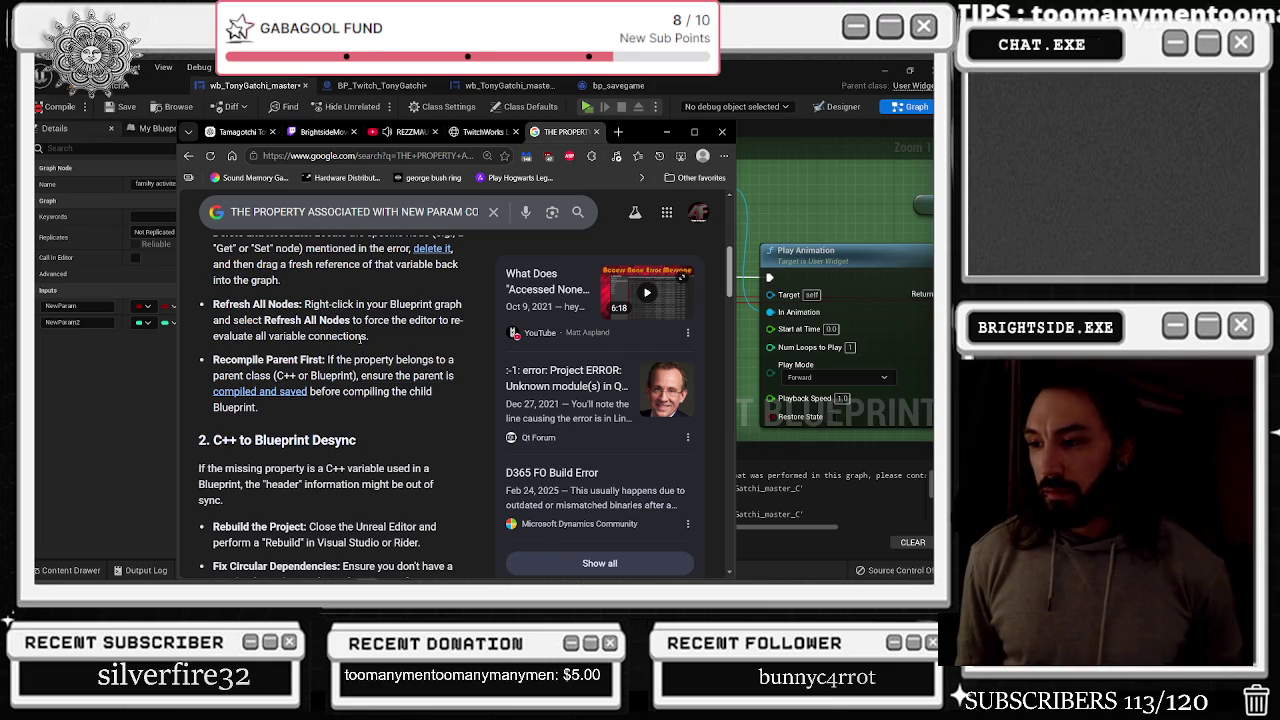
scroll(360, 340, down, 1)
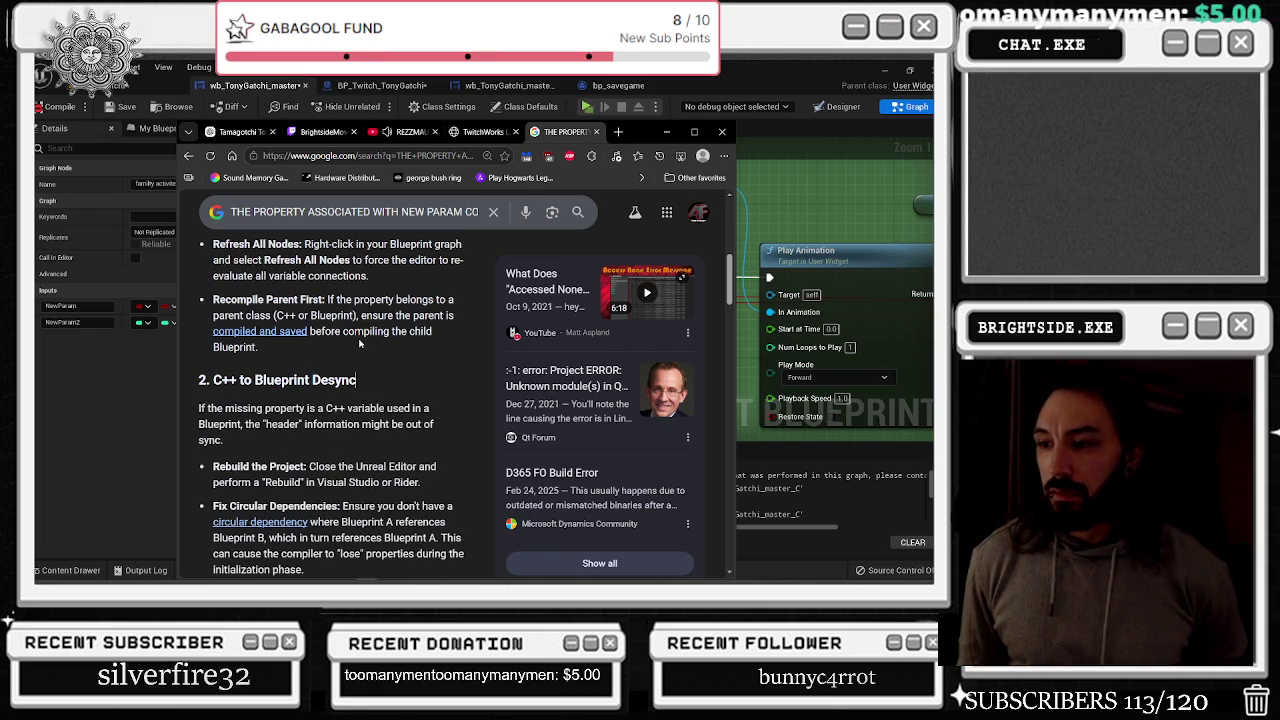
right_click(359, 341)
key(ctrl+p)
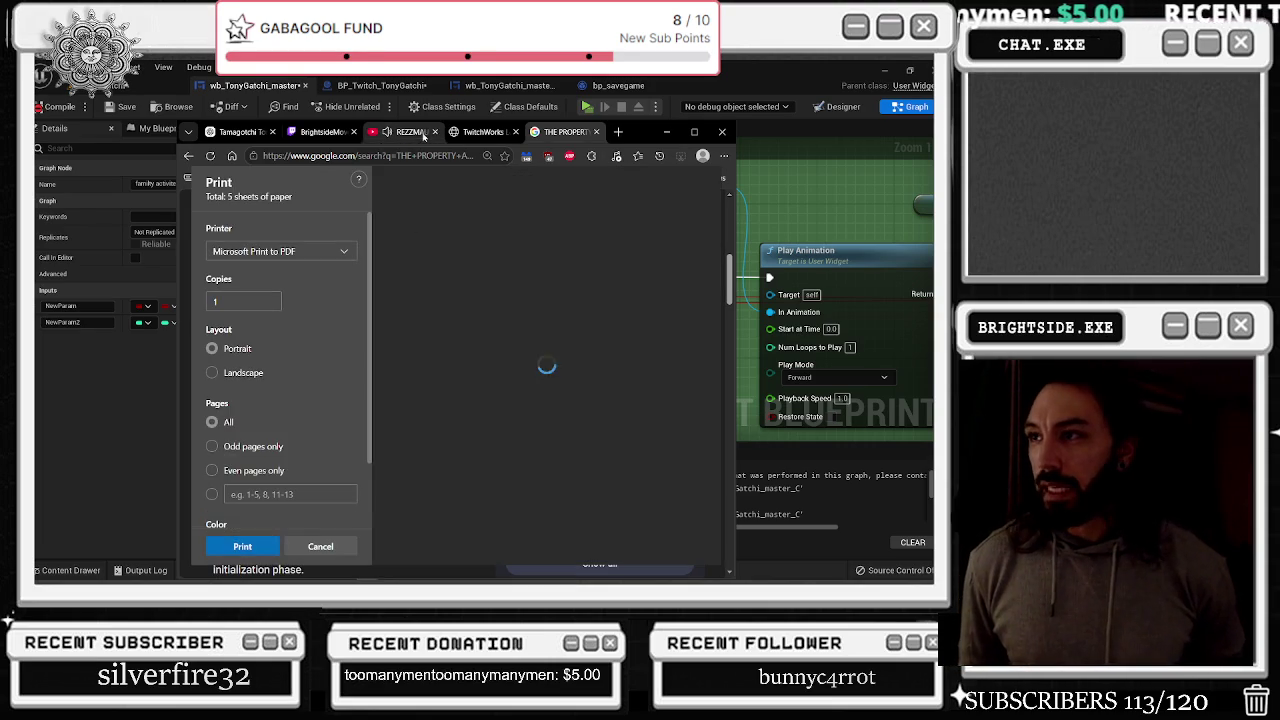
Dismiss the print preview and return to the Google search results
click(483, 132)
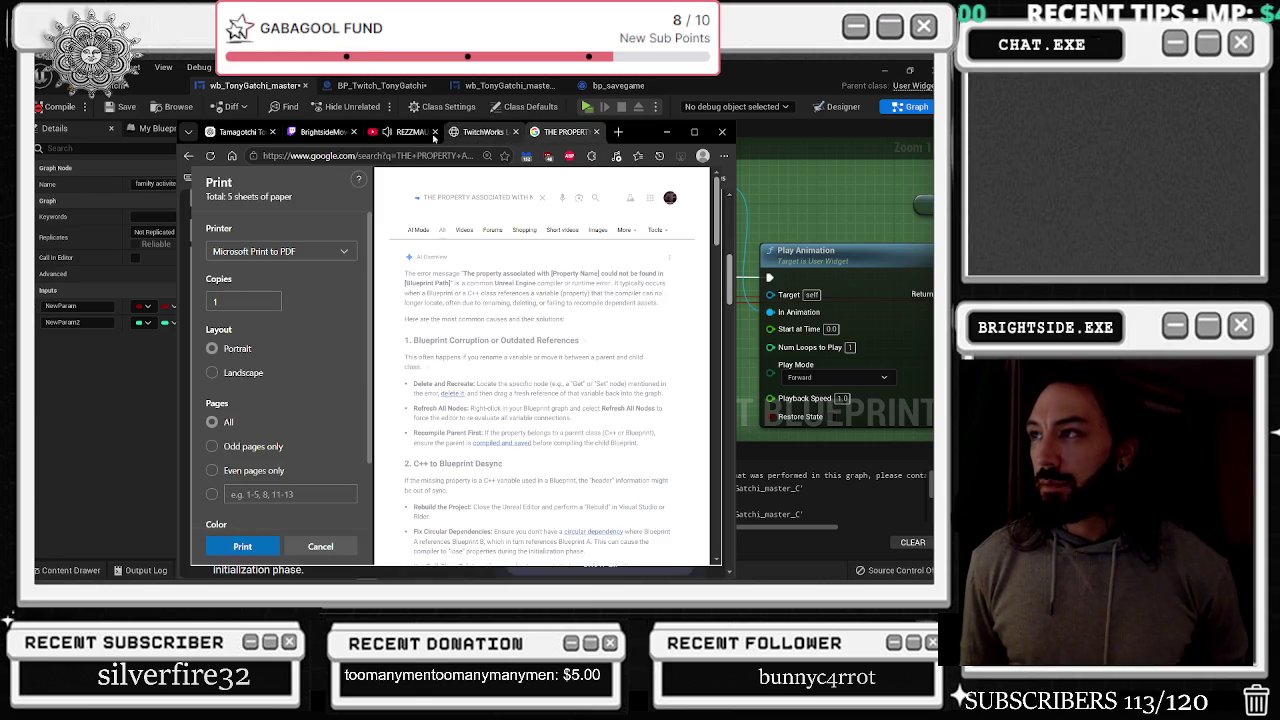
click(188, 156)
click(209, 157)
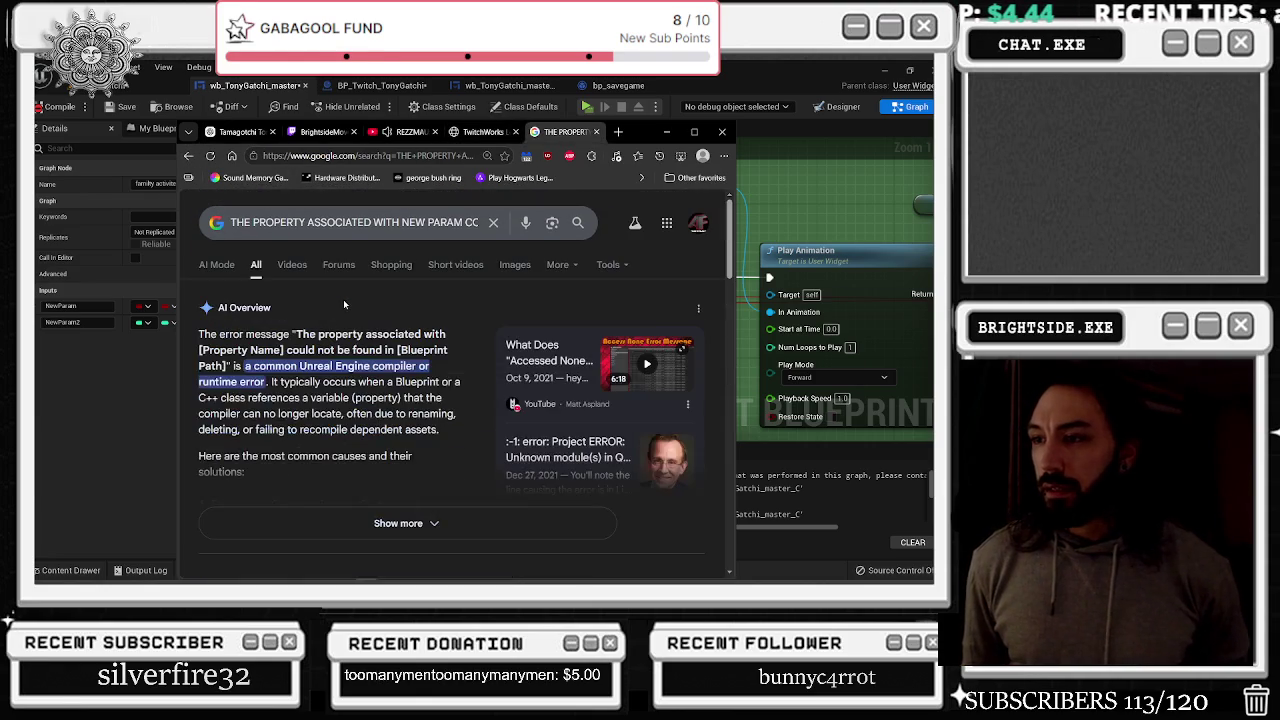
Re-expand the AI Overview, read the circular dependency, Packaging and Animation fixes, then minimize
click(398, 523)
scroll(405, 447, down, 5)
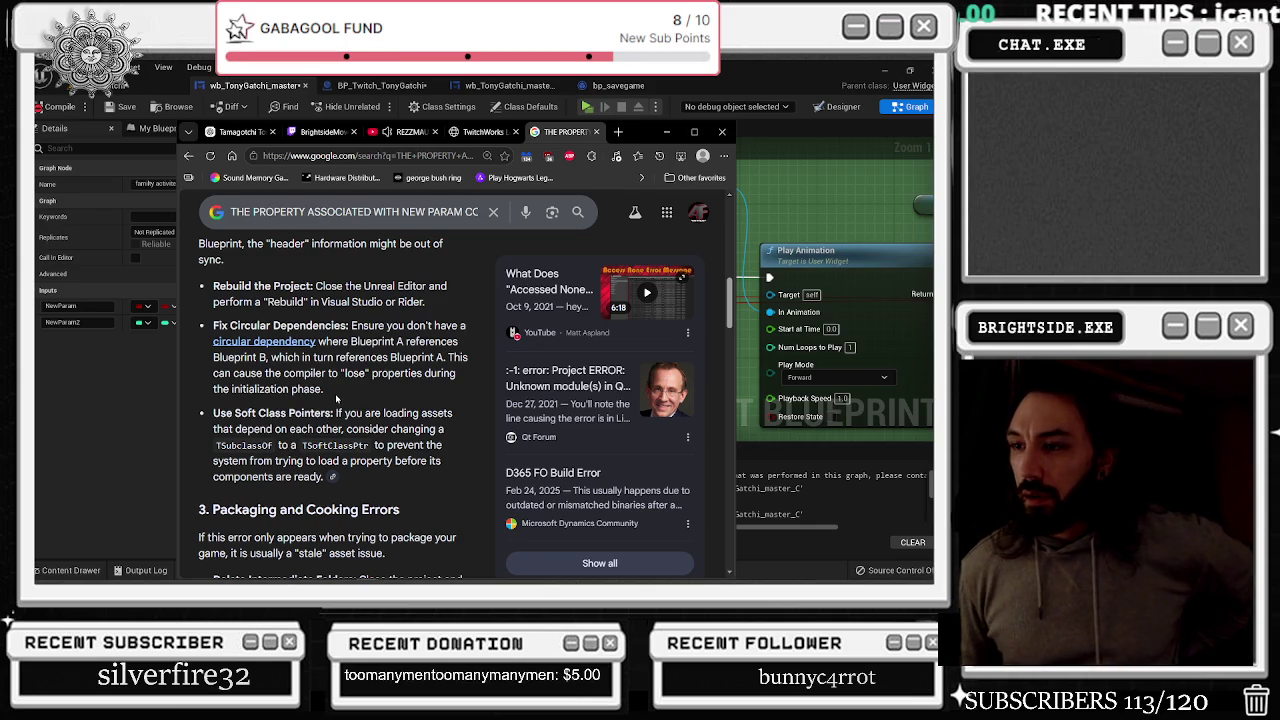
mouse_move(324, 389)
mouse_down()
mouse_move(213, 372)
mouse_move(336, 341)
mouse_move(407, 341)
mouse_up()
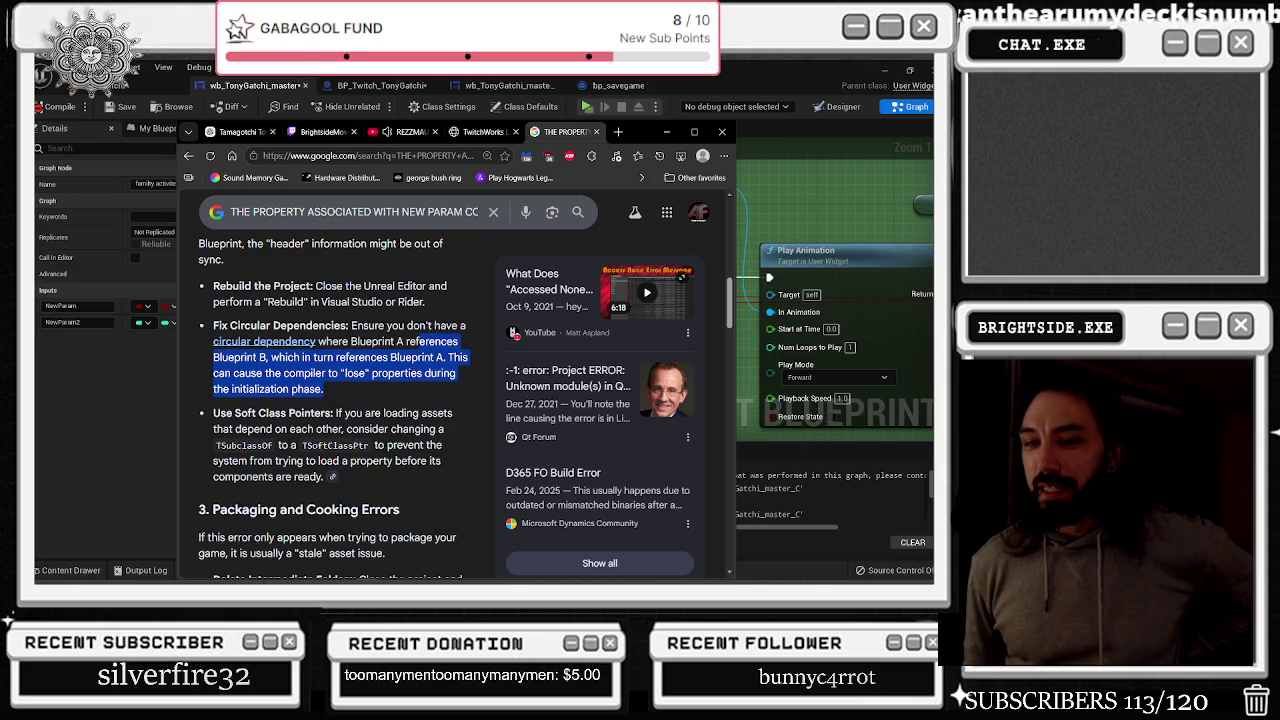
scroll(445, 323, down, 3)
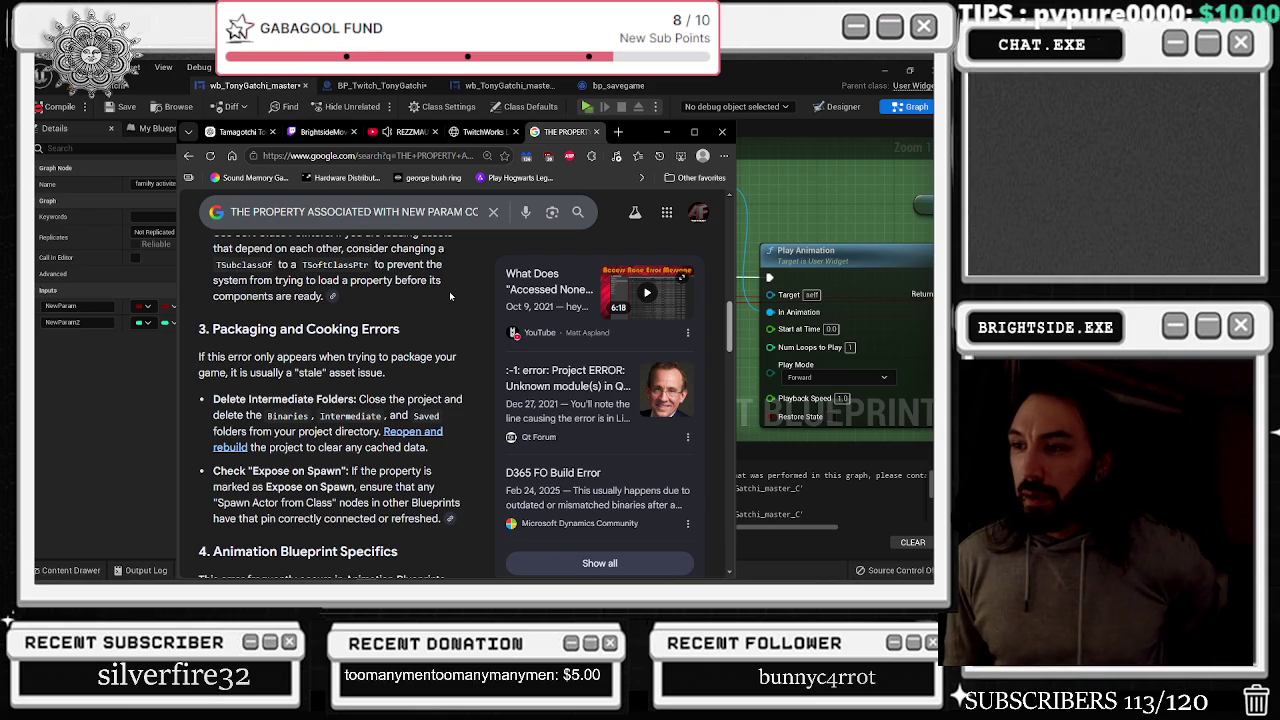
scroll(446, 290, down, 2)
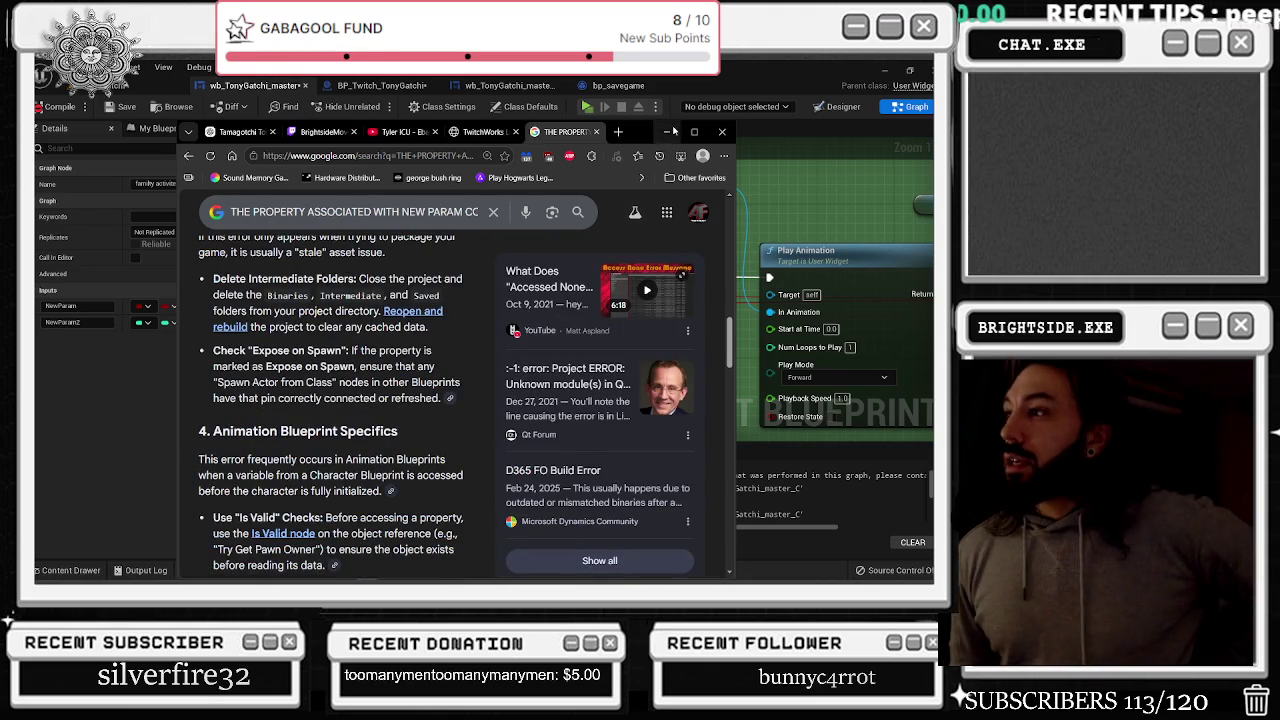
click(668, 131)
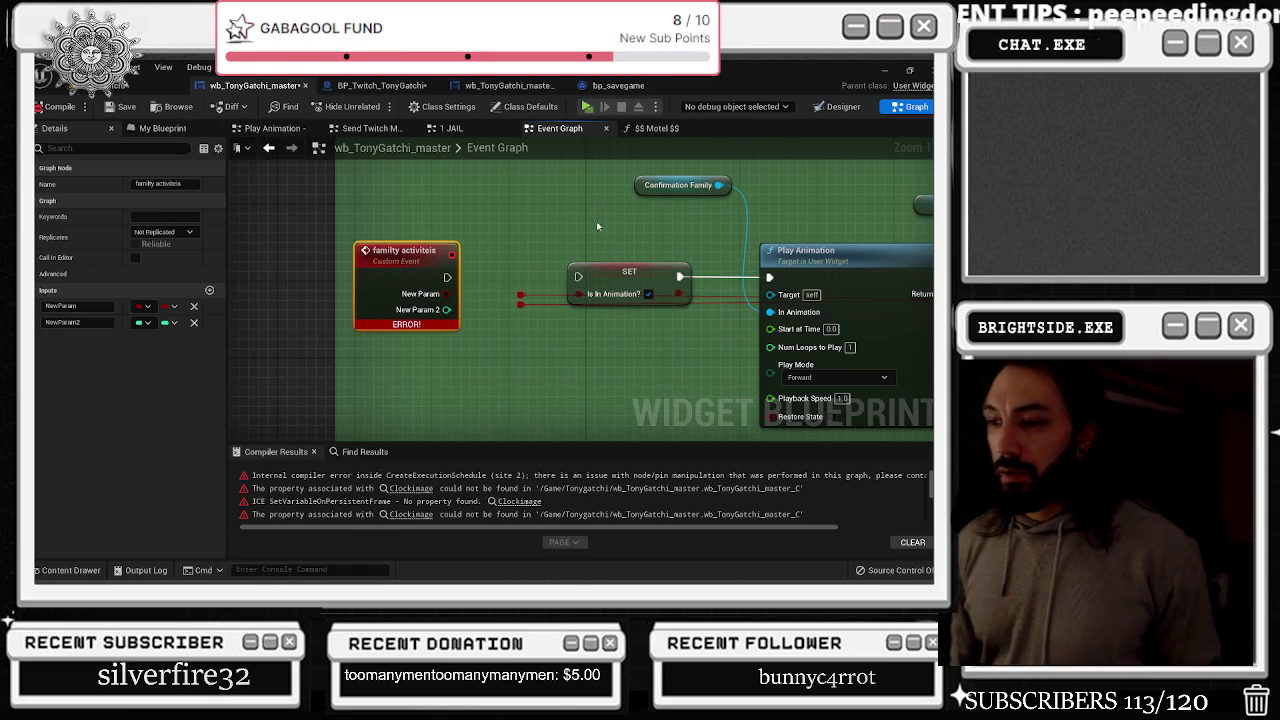
Refresh the family activities custom event node
scroll(560, 217, down, 2)
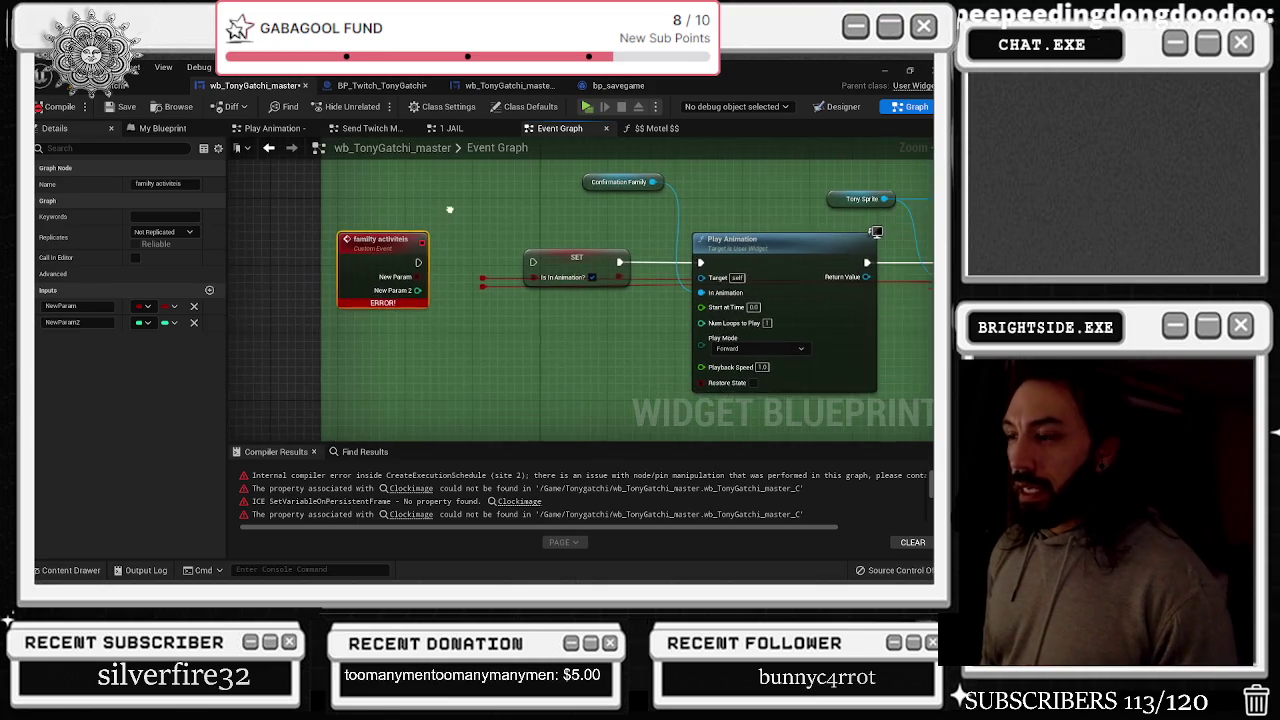
right_click(387, 266)
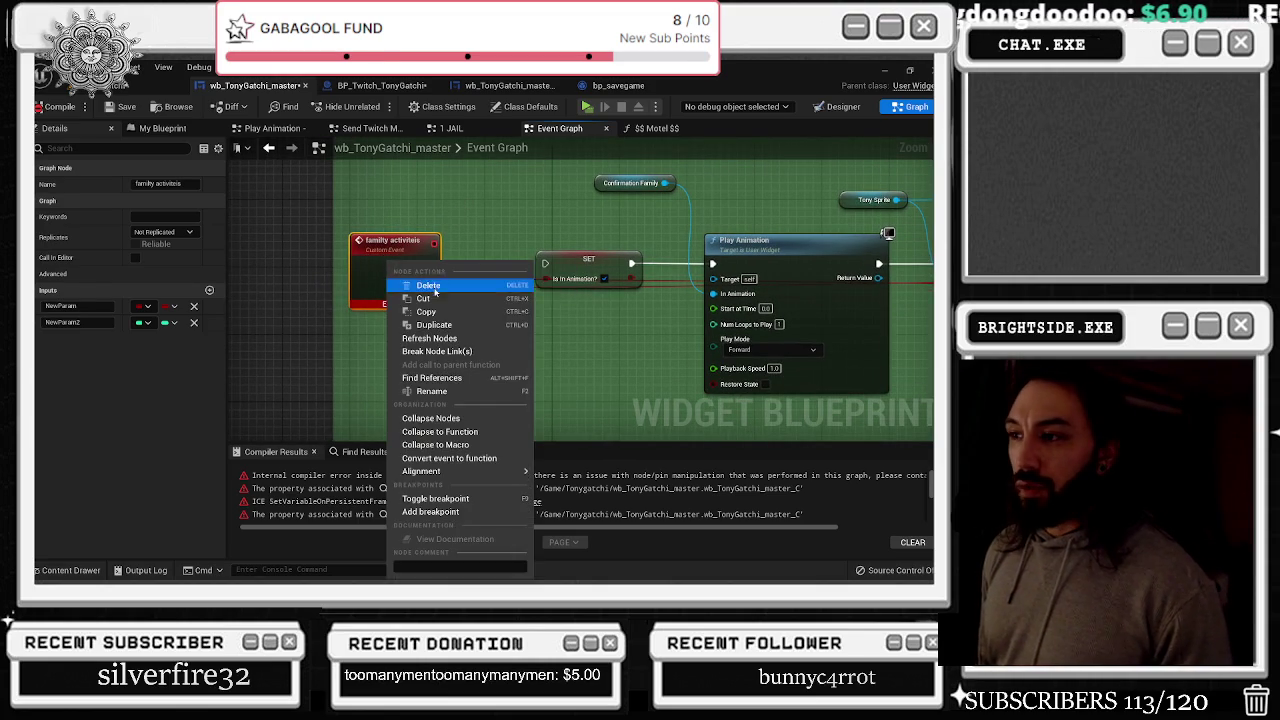
click(429, 338)
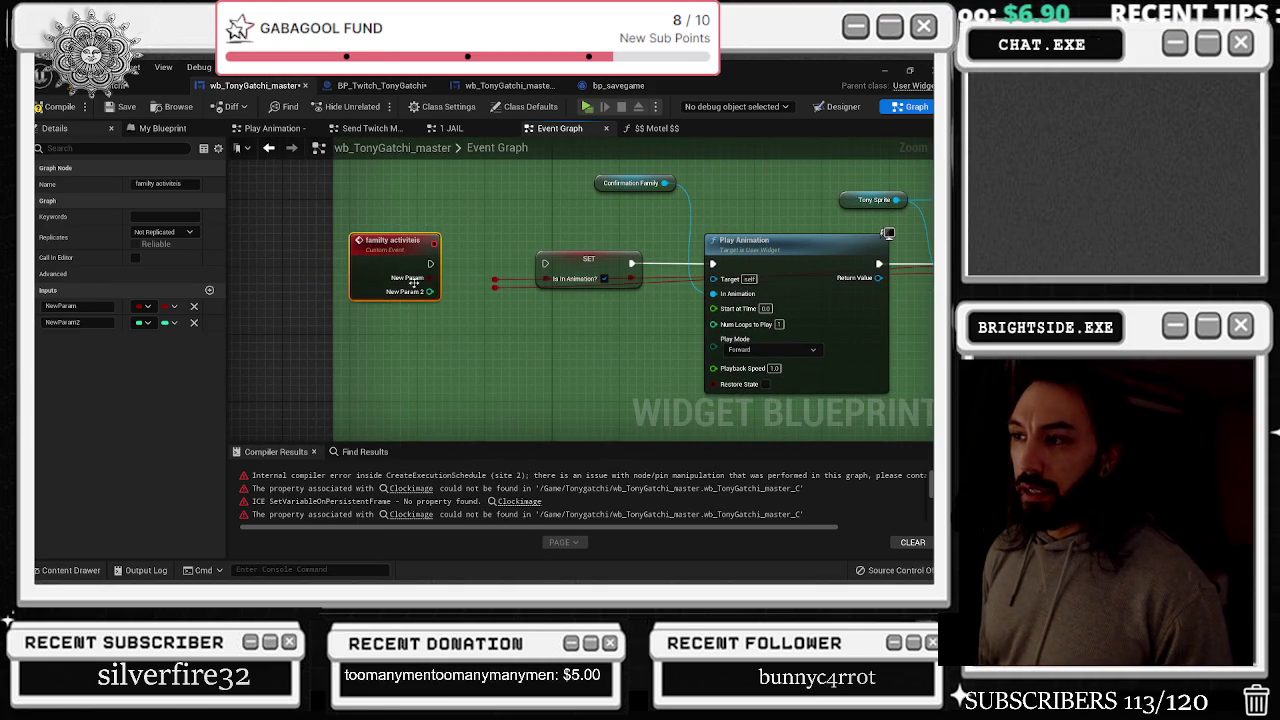
scroll(411, 287, down, 4)
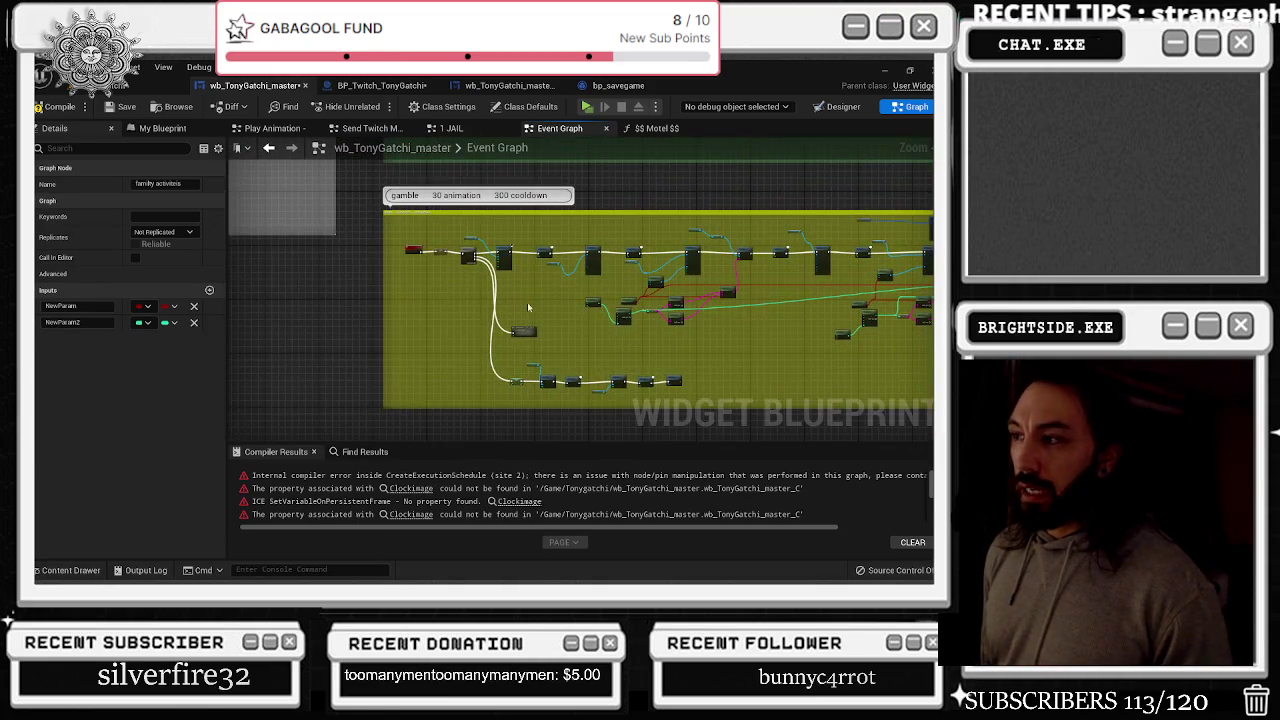
scroll(523, 297, down, 5)
scroll(451, 315, down, 5)
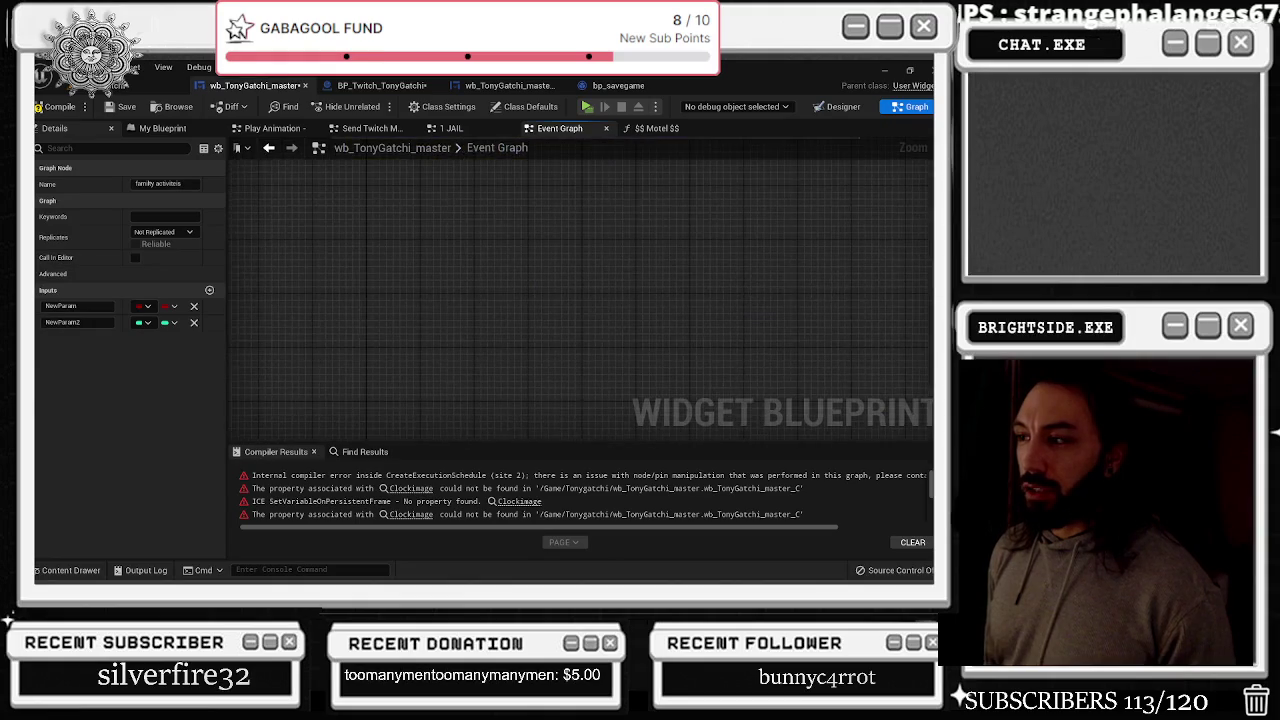
scroll(447, 304, up, 2)
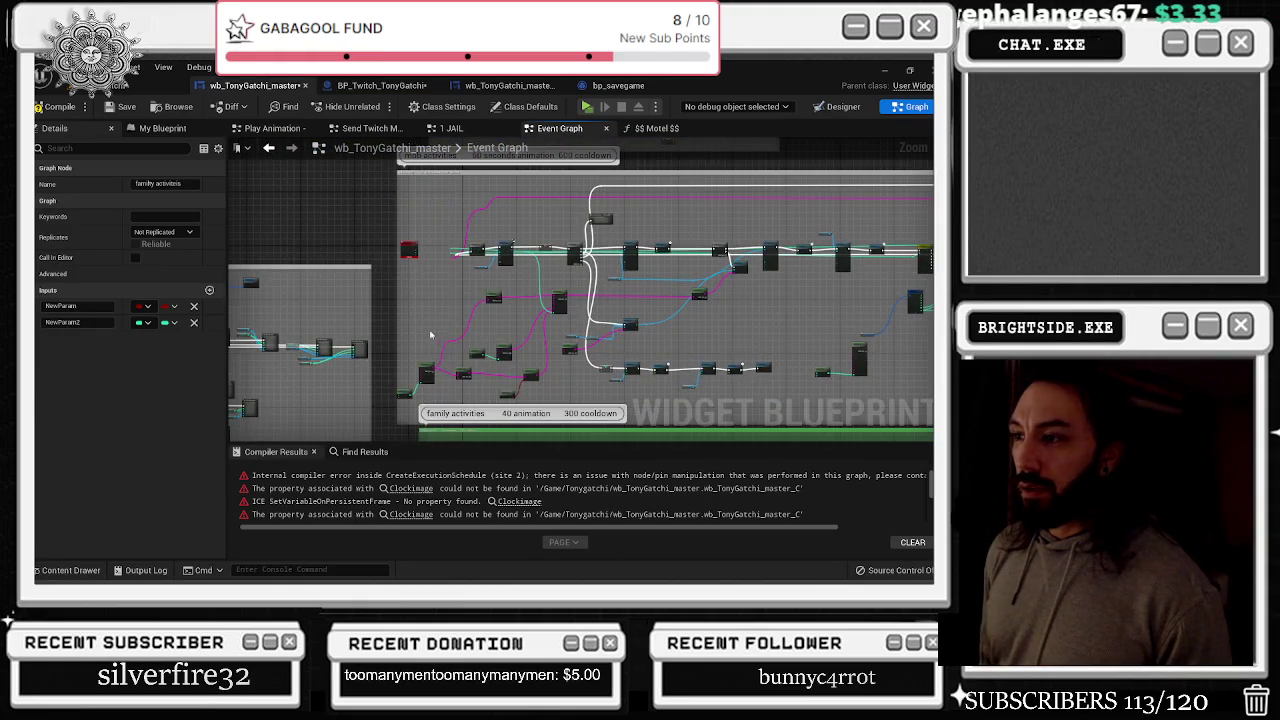
scroll(447, 304, up, 2)
Refresh the Toilet event node to clear its error
right_click(410, 255)
click(455, 313)
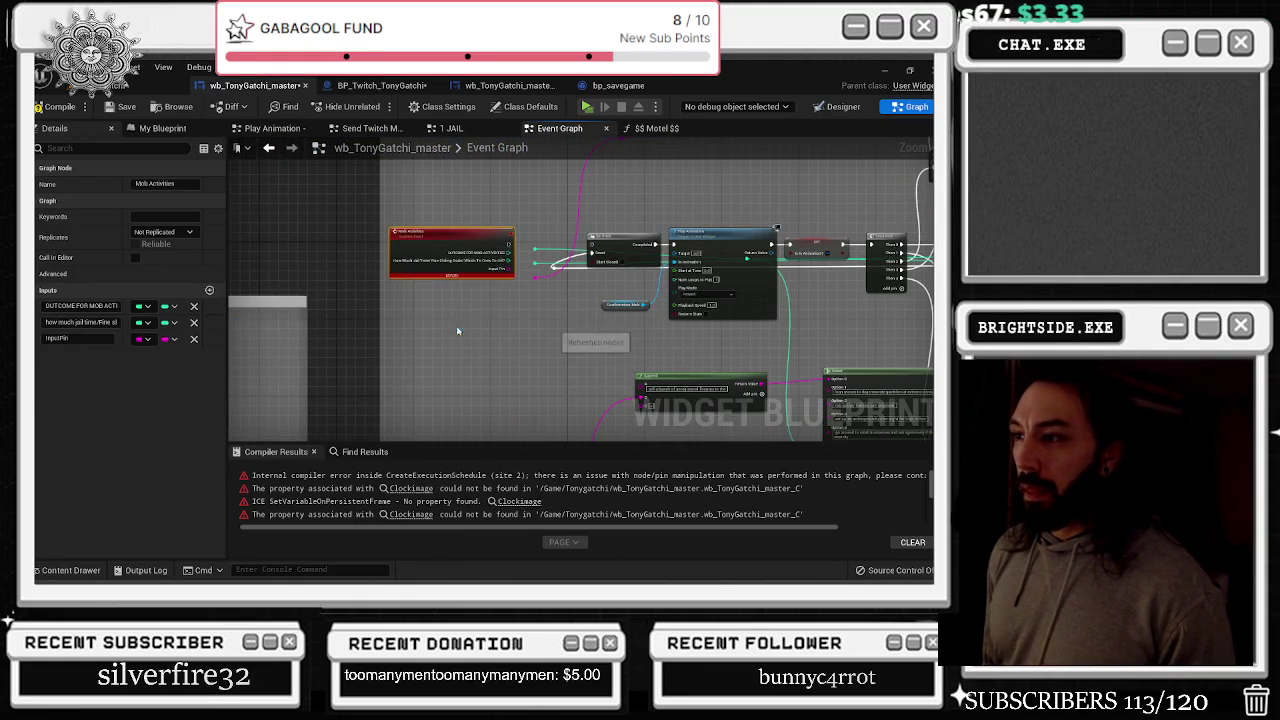
scroll(507, 199, down, 5)
scroll(507, 200, up, 6)
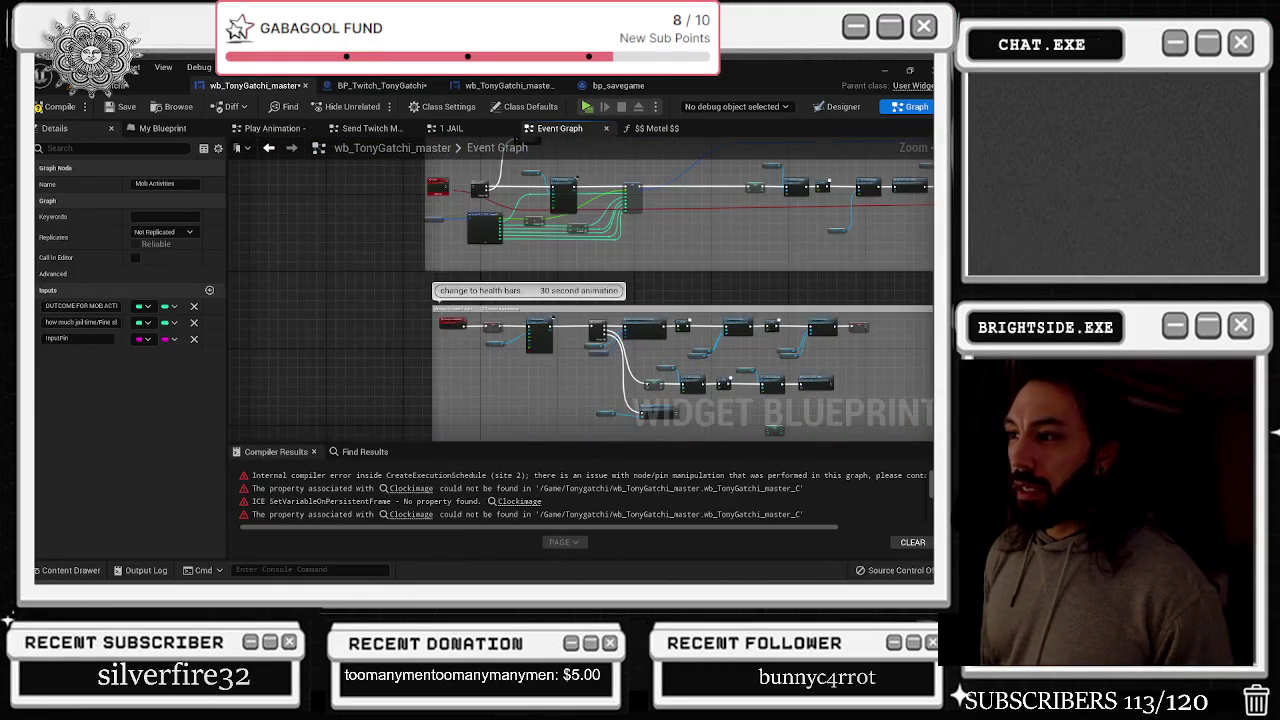
right_click(430, 300)
click(474, 342)
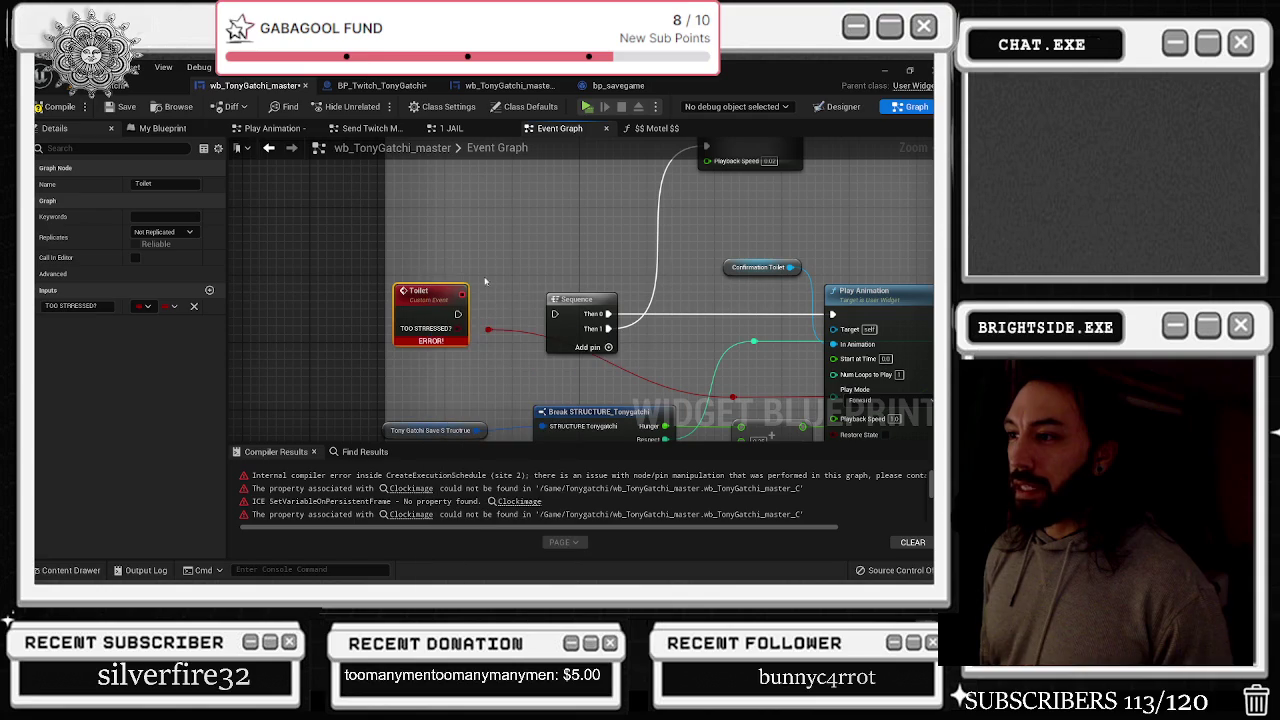
Jump to the Clockimage error's graph from Compiler Results
click(411, 488)
scroll(601, 293, down, 2)
right_click(601, 296)
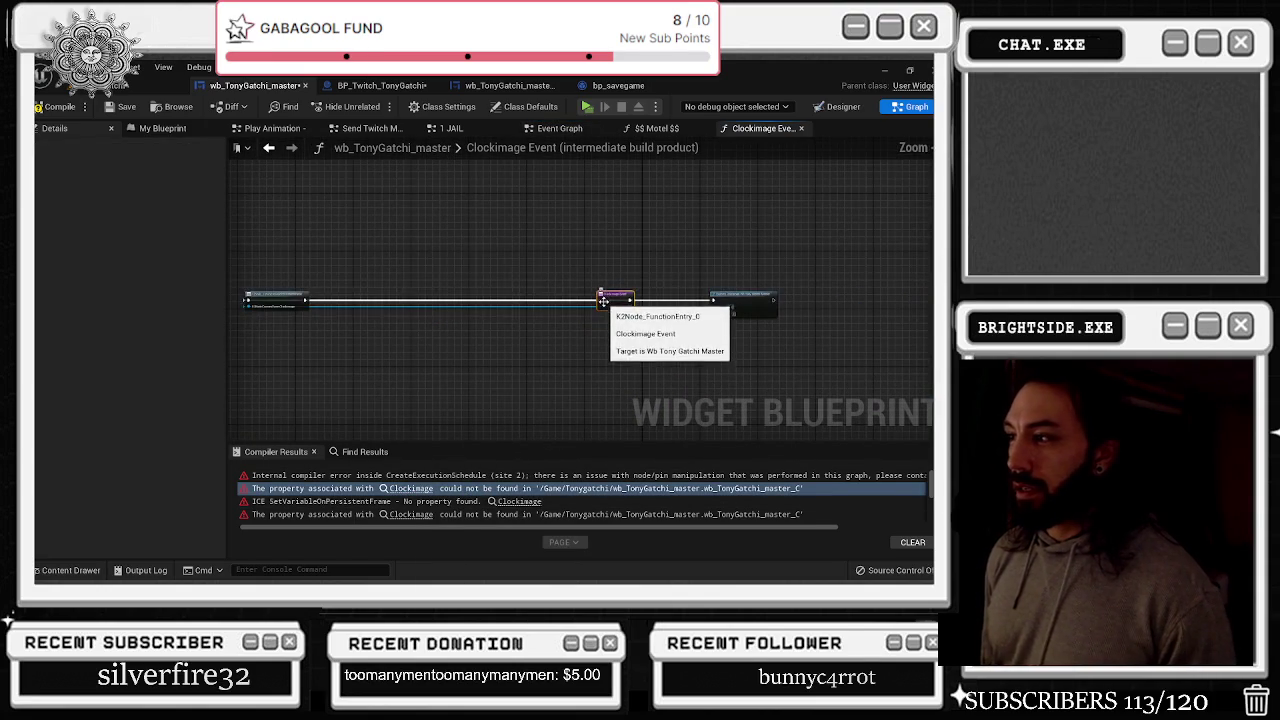
Move the right-hand node beside Clockimage Event and locate the SetVariableOnPersistentFrame error
right_click(300, 306)
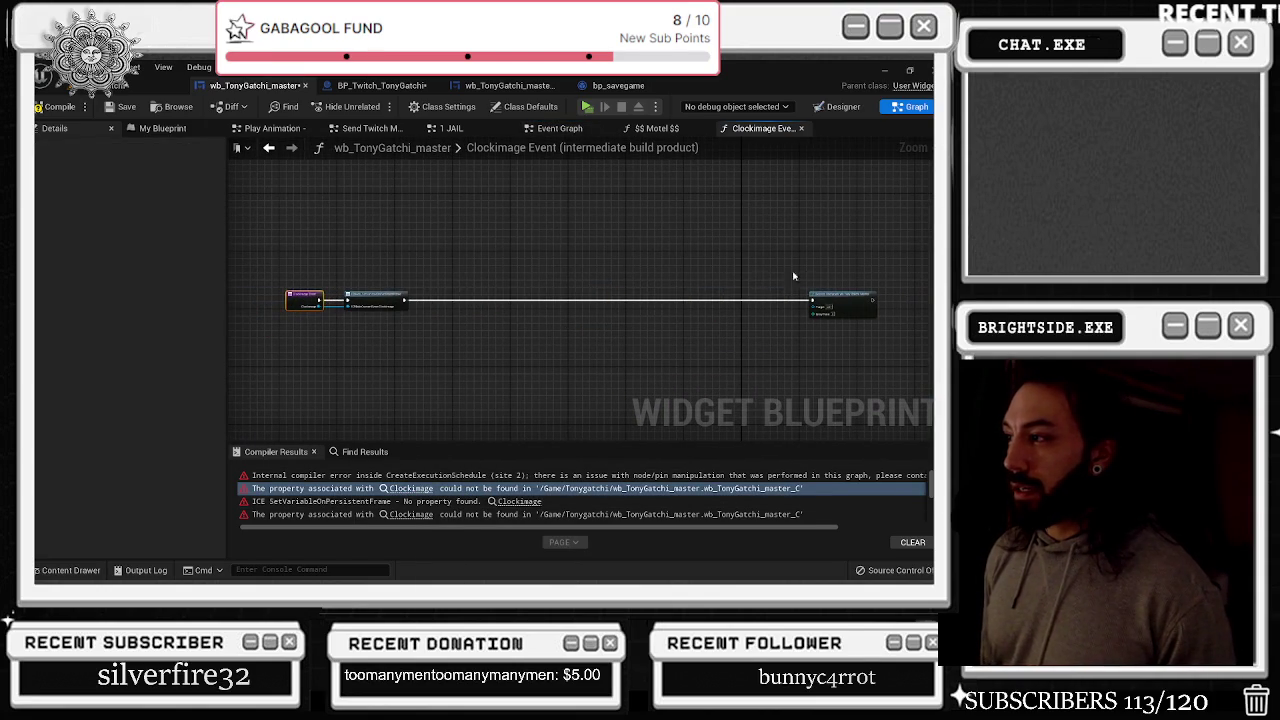
drag(843, 295, 461, 295)
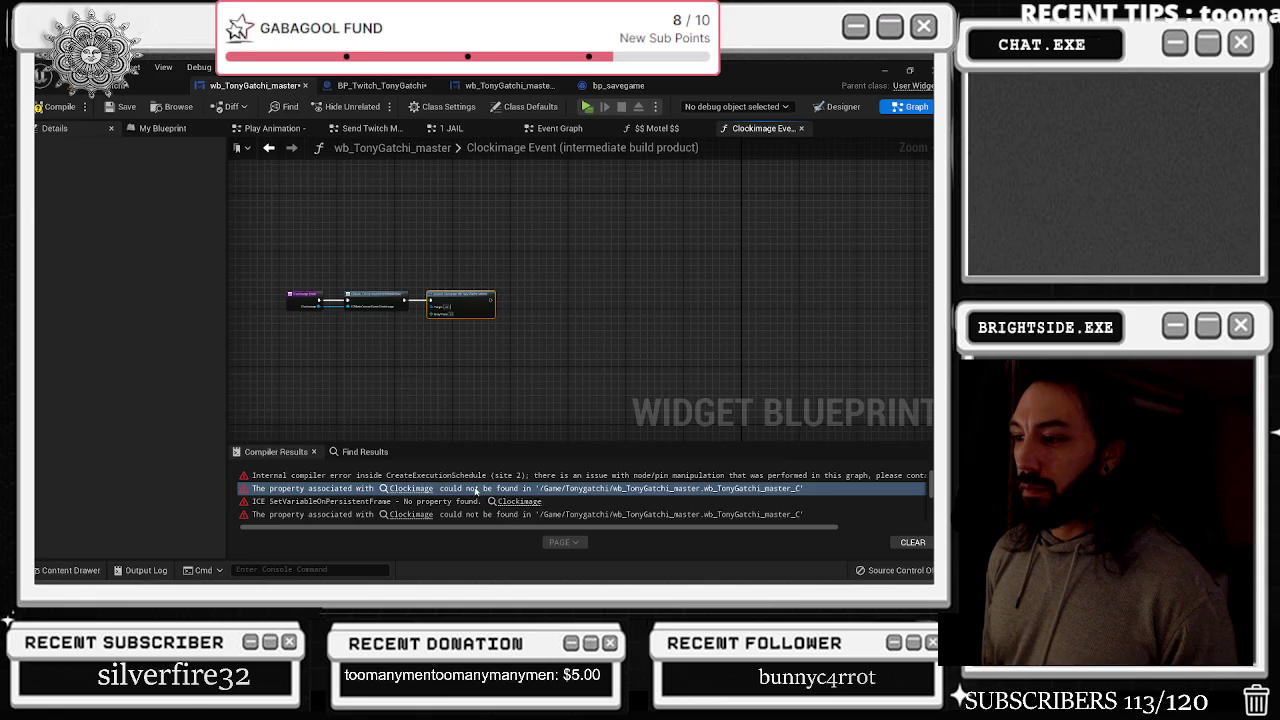
click(519, 501)
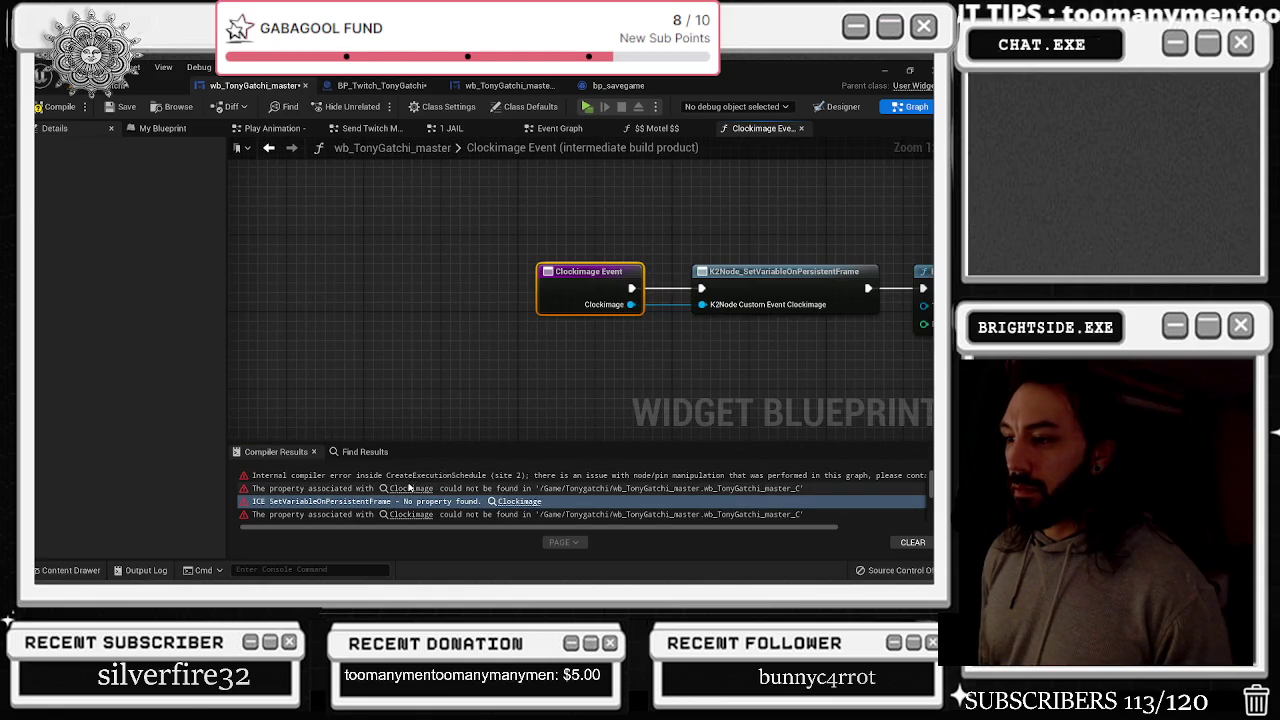